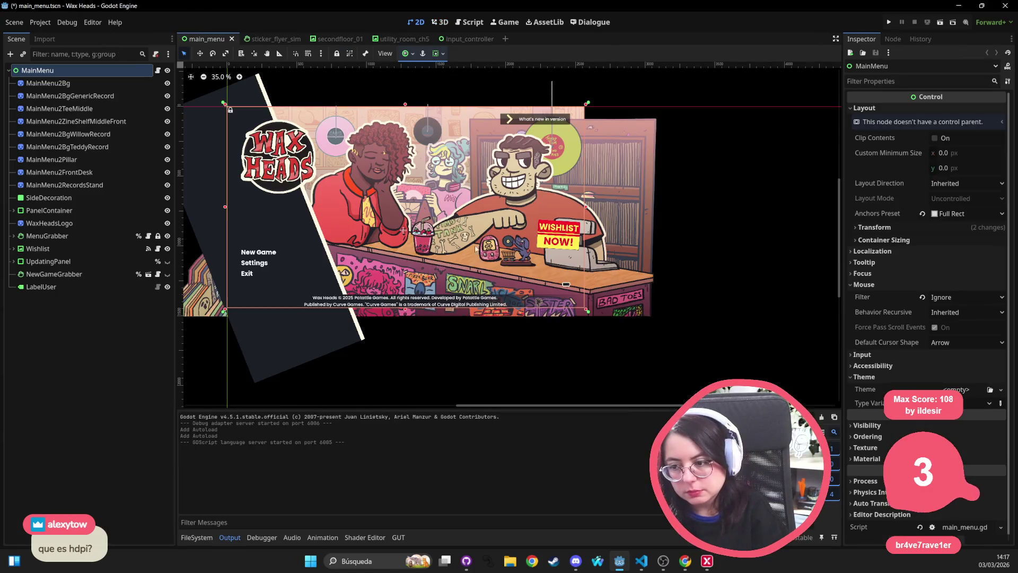
Step: Zoom and scroll around the main menu scene, then switch focus to the browser
{"action": "scroll", "coordinate": [313, 200], "scroll_direction": "up", "scroll_amount": 3}
{"action": "scroll", "coordinate": [469, 244], "scroll_direction": "down", "scroll_amount": 2}
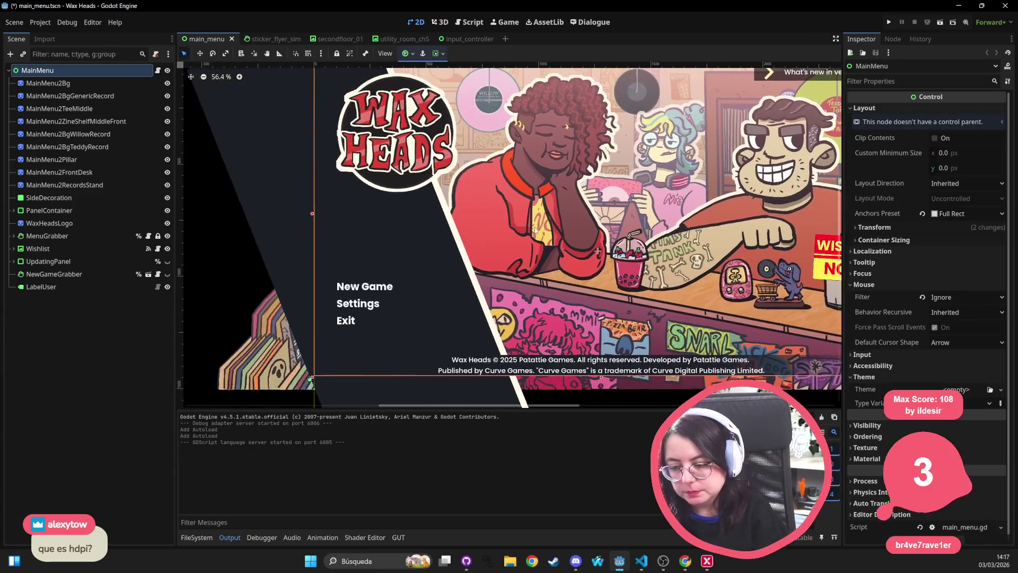
{"action": "scroll", "coordinate": [470, 244], "scroll_direction": "right", "scroll_amount": 2}
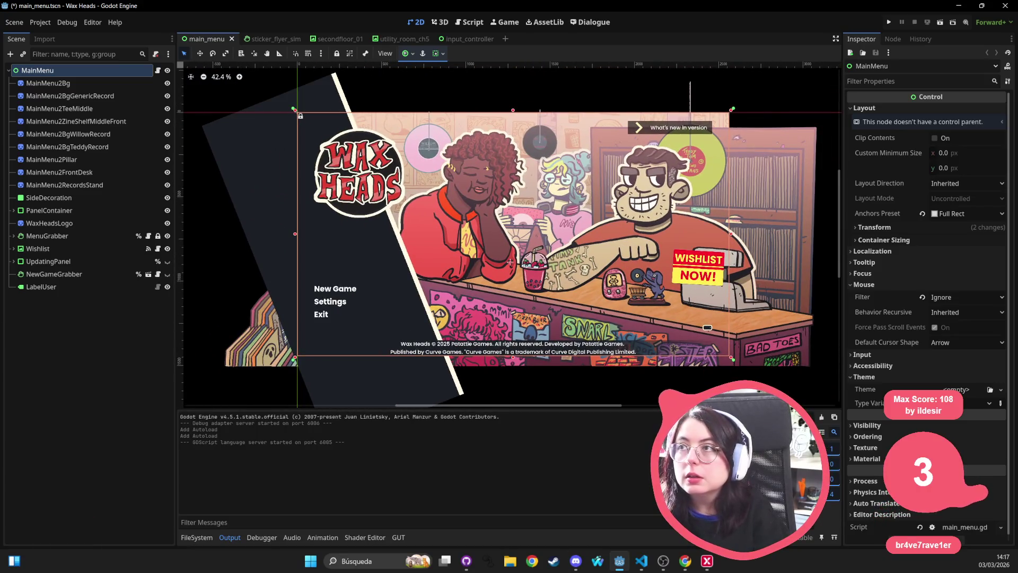
{"action": "key", "text": "alt+Tab"}
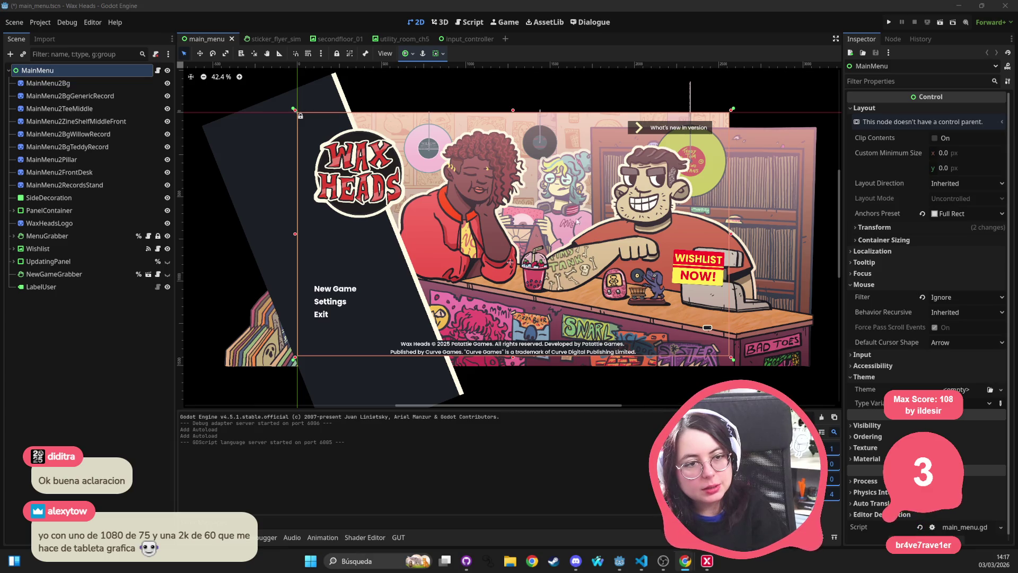
Step: Pan the main menu scene into frame and show the FileSystem dock in the bottom panel
{"action": "scroll", "coordinate": [828, 276], "scroll_direction": "down", "scroll_amount": 3}
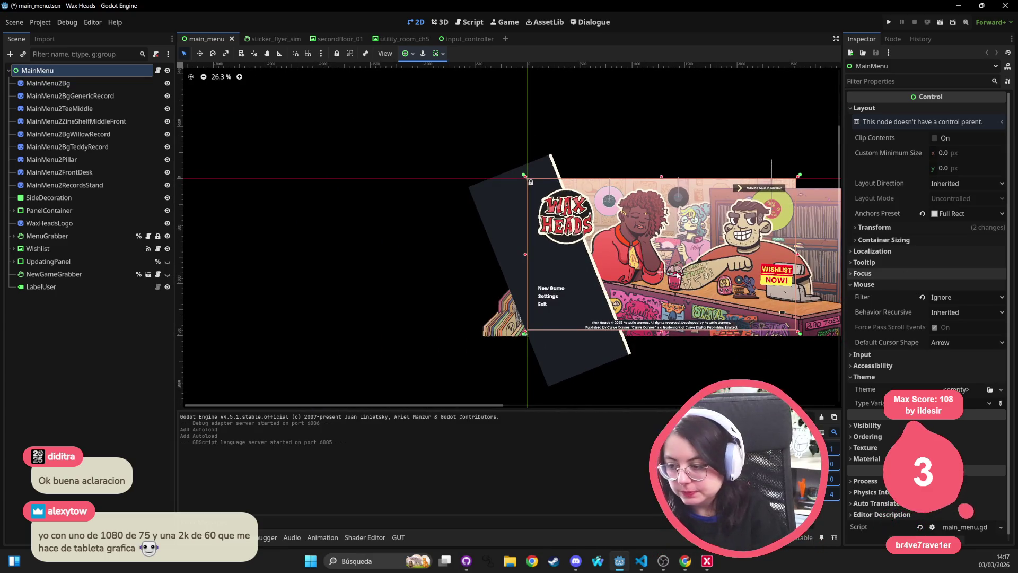
{"action": "left_click_drag", "start_coordinate": [678, 274], "coordinate": [510, 269]}
{"action": "key", "text": "alt+f"}
{"action": "left_click_drag", "start_coordinate": [501, 373], "coordinate": [462, 343]}
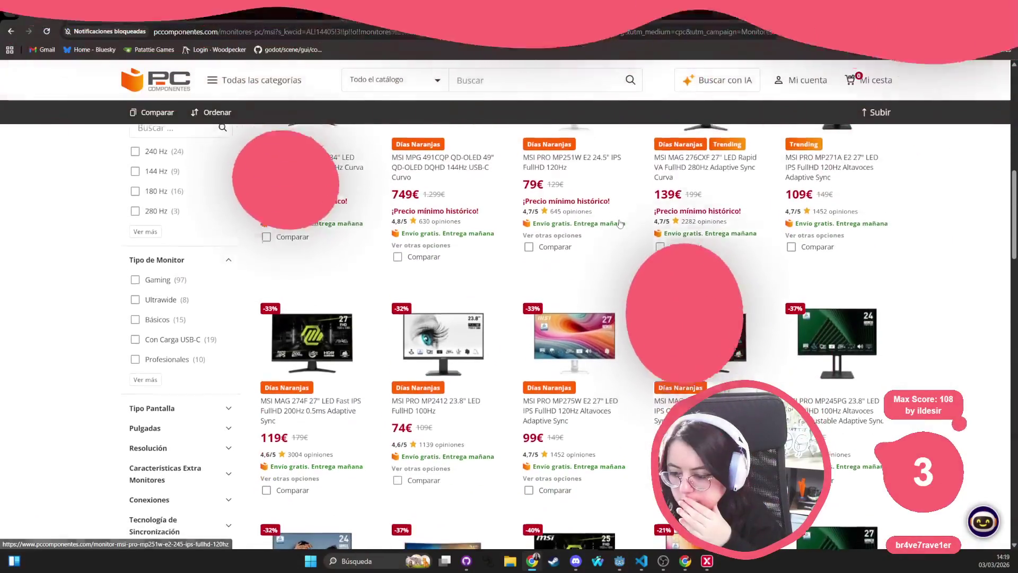
Step: Scroll through page 1 of the MSI monitor results and advance to page 2
{"action": "scroll", "coordinate": [619, 223], "scroll_direction": "down", "scroll_amount": 4}
{"action": "scroll", "coordinate": [620, 224], "scroll_direction": "down", "scroll_amount": 5}
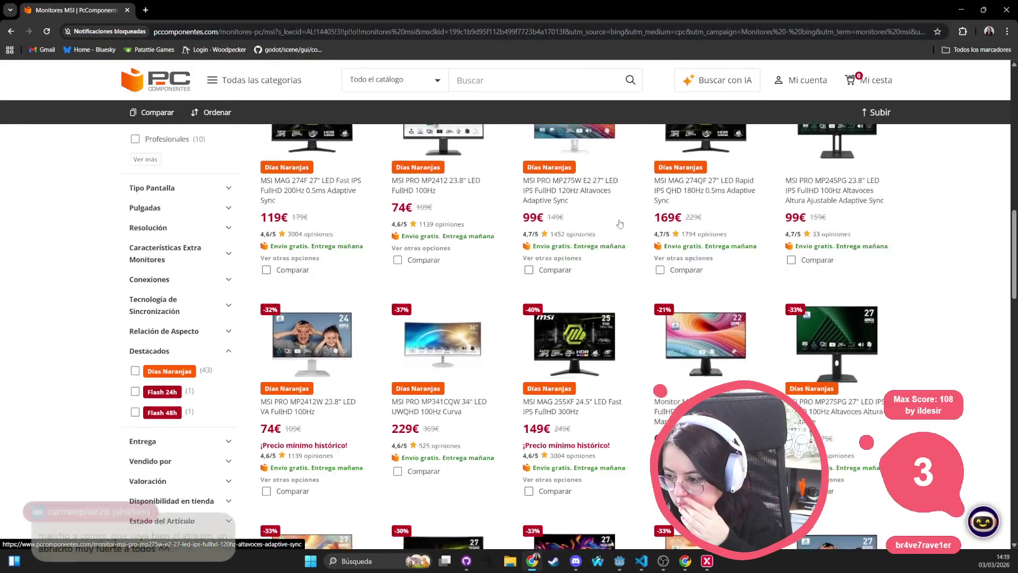
{"action": "scroll", "coordinate": [619, 223], "scroll_direction": "down", "scroll_amount": 2}
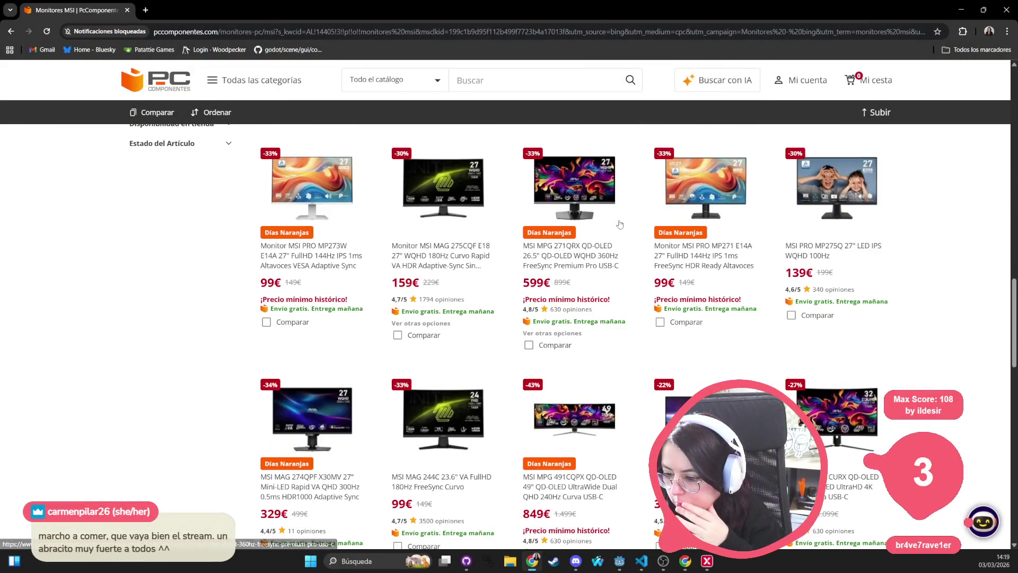
{"action": "scroll", "coordinate": [620, 223], "scroll_direction": "down", "scroll_amount": 3}
{"action": "scroll", "coordinate": [619, 223], "scroll_direction": "down", "scroll_amount": 2}
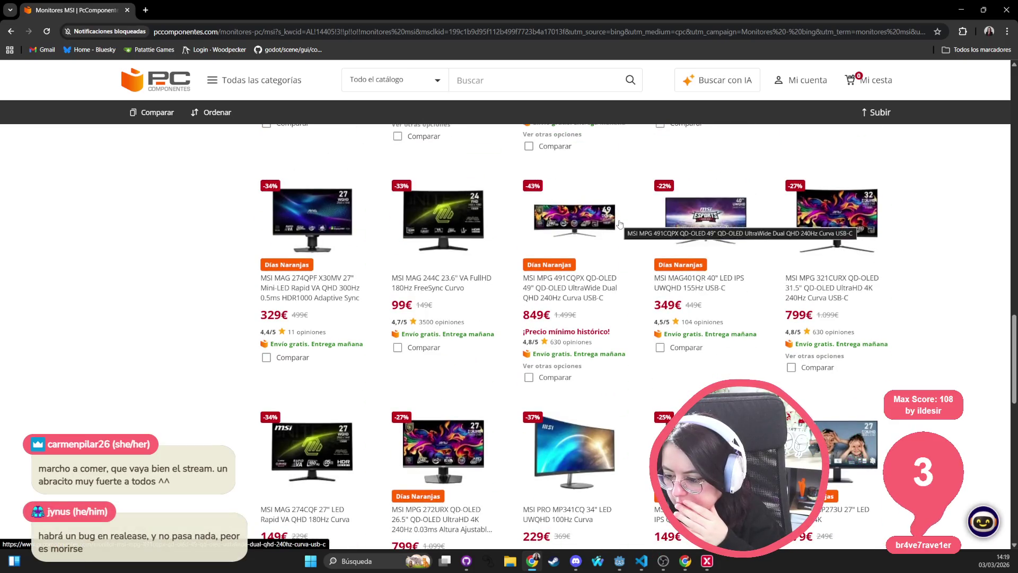
{"action": "scroll", "coordinate": [619, 224], "scroll_direction": "down", "scroll_amount": 4}
{"action": "scroll", "coordinate": [619, 225], "scroll_direction": "down", "scroll_amount": 6}
{"action": "scroll", "coordinate": [656, 424], "scroll_direction": "up", "scroll_amount": 3}
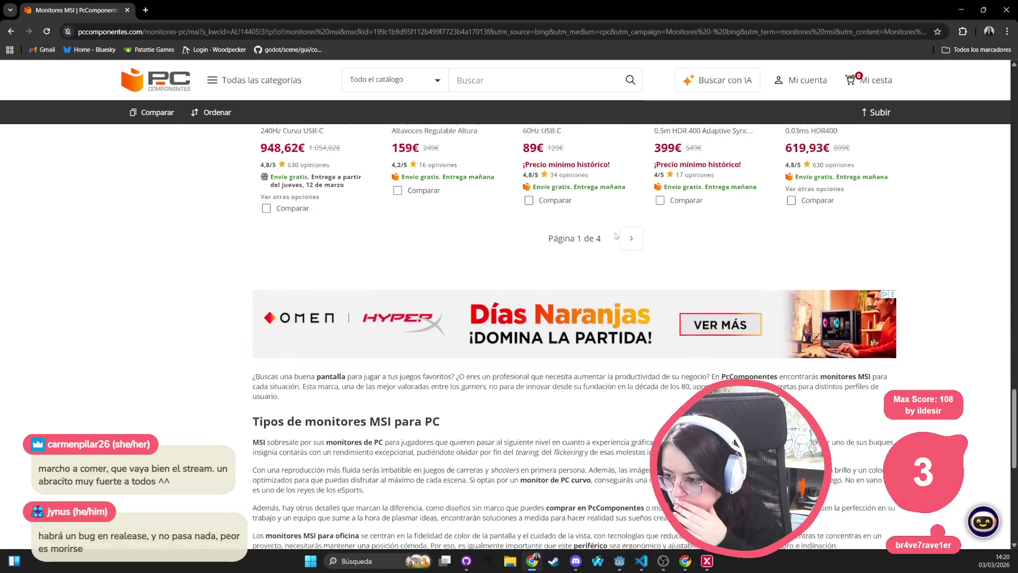
{"action": "left_click", "coordinate": [635, 415]}
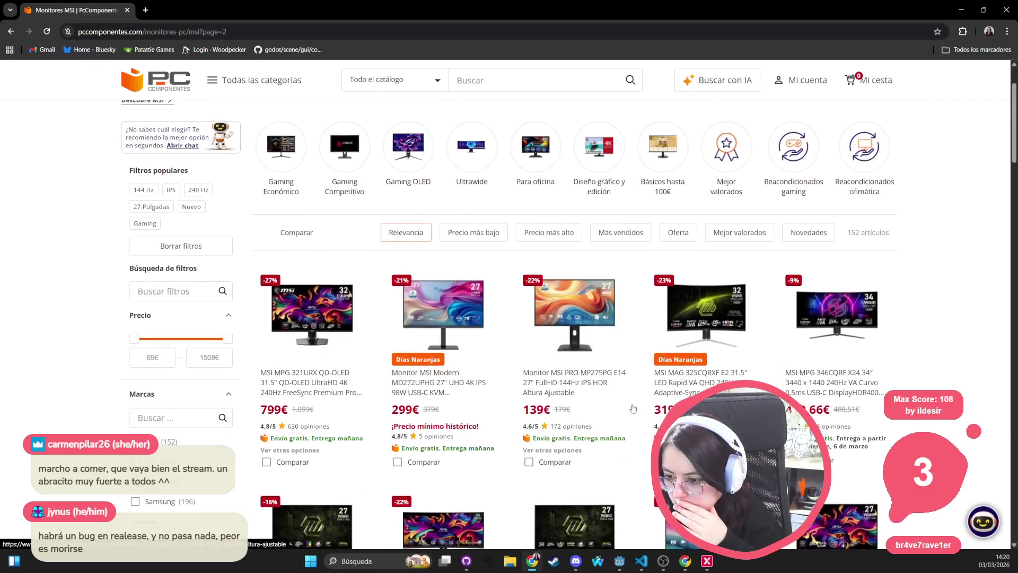
Step: Browse page 2 of the monitor listings and move on to page 3
{"action": "scroll", "coordinate": [633, 407], "scroll_direction": "down", "scroll_amount": 9}
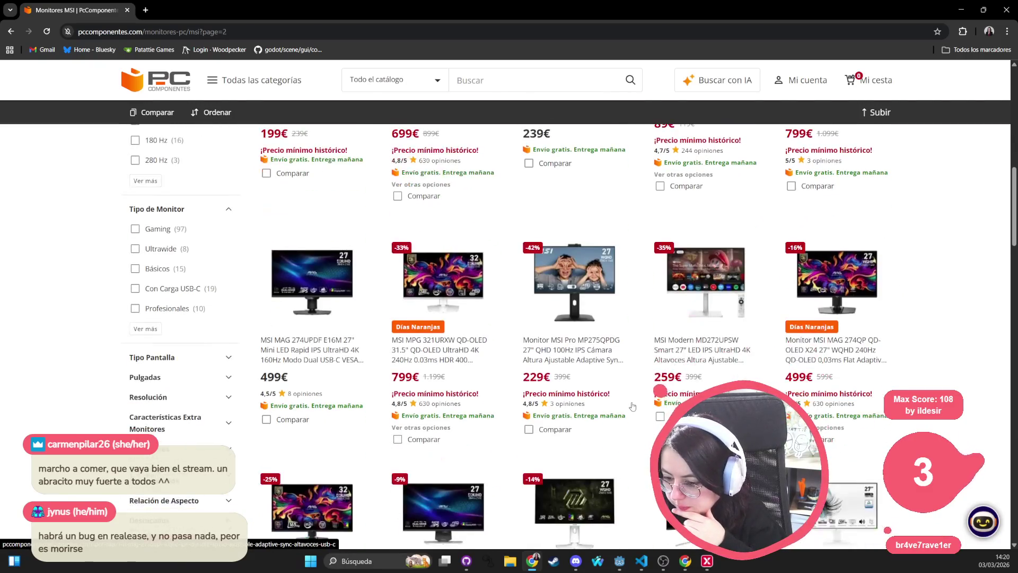
{"action": "scroll", "coordinate": [632, 407], "scroll_direction": "down", "scroll_amount": 12}
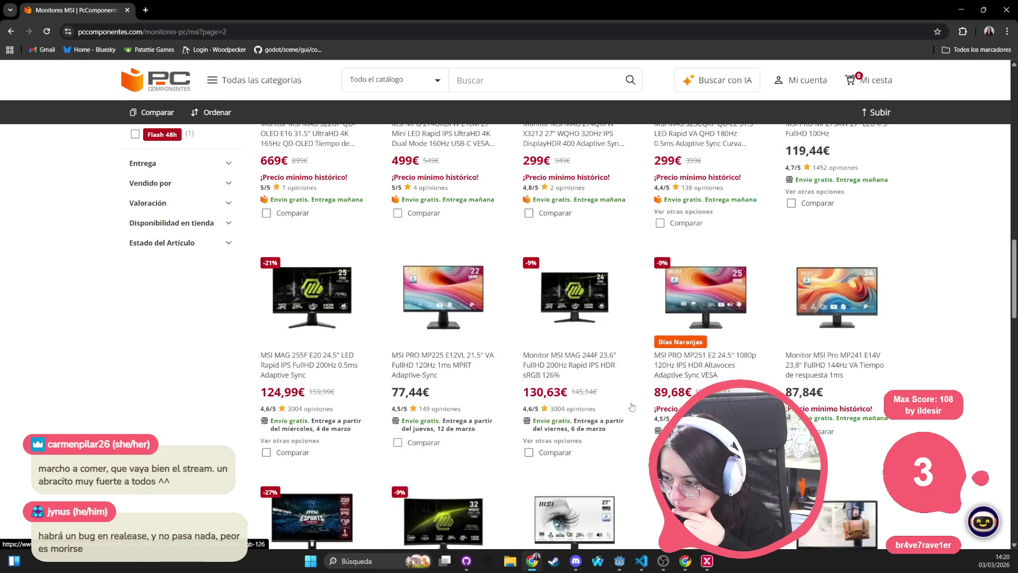
{"action": "scroll", "coordinate": [633, 404], "scroll_direction": "down", "scroll_amount": 5}
{"action": "scroll", "coordinate": [632, 403], "scroll_direction": "down", "scroll_amount": 4}
{"action": "scroll", "coordinate": [632, 403], "scroll_direction": "up", "scroll_amount": 4}
{"action": "scroll", "coordinate": [631, 403], "scroll_direction": "down", "scroll_amount": 2}
{"action": "scroll", "coordinate": [631, 403], "scroll_direction": "down", "scroll_amount": 2}
{"action": "scroll", "coordinate": [300, 331], "scroll_direction": "up", "scroll_amount": 4}
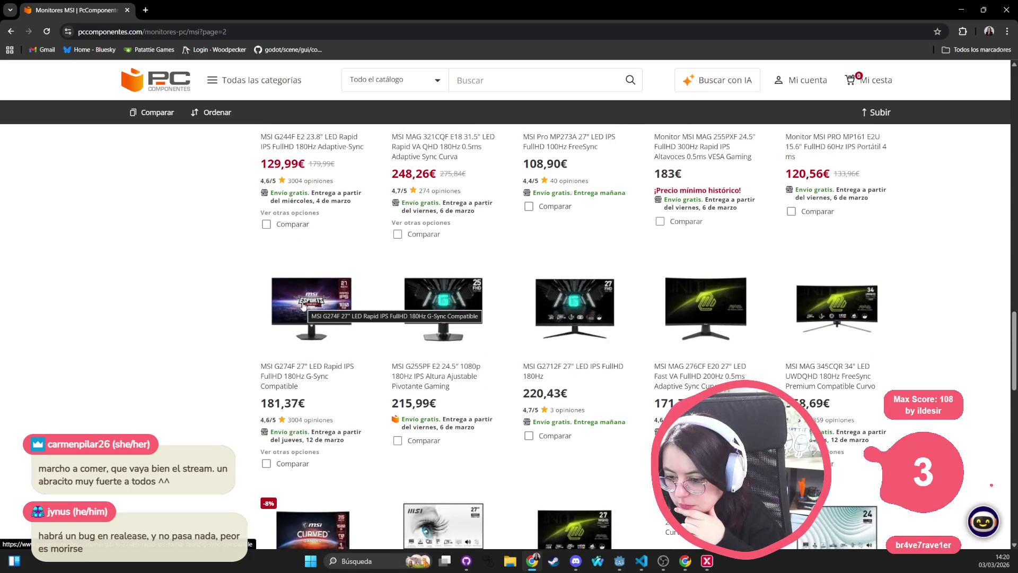
{"action": "scroll", "coordinate": [755, 352], "scroll_direction": "down", "scroll_amount": 6}
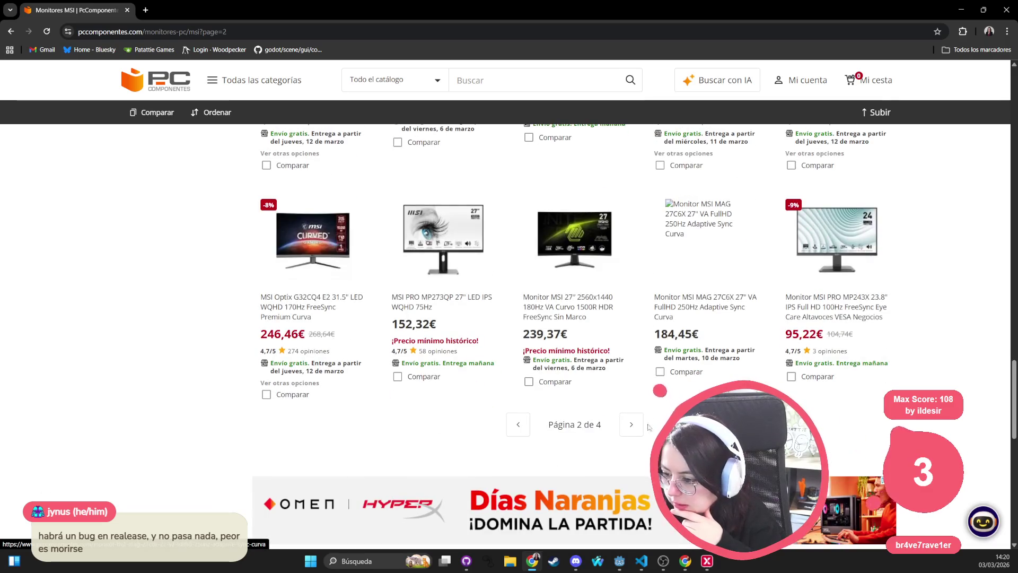
{"action": "left_click", "coordinate": [630, 429]}
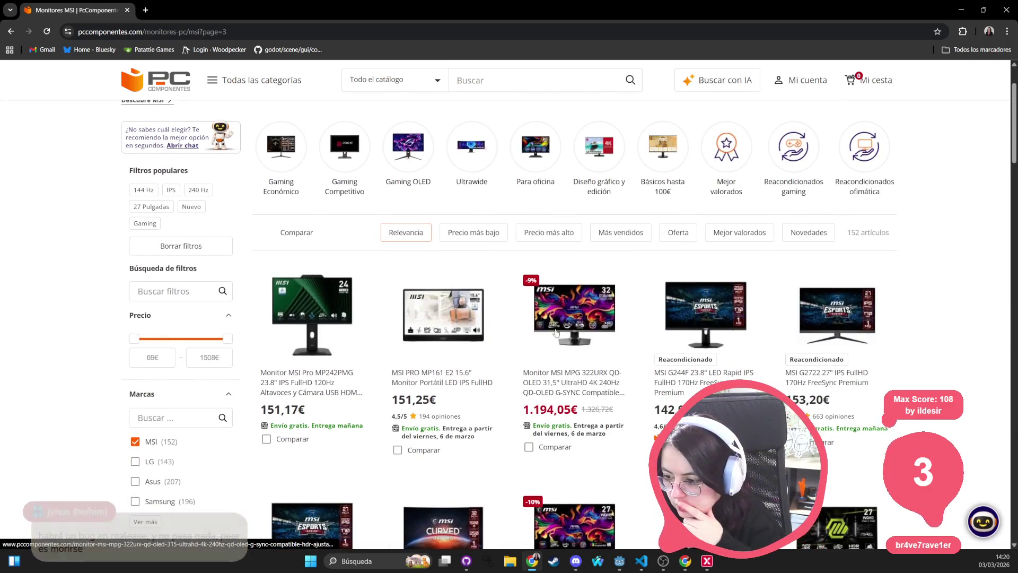
Step: Browse page 3 of the monitor listings and advance to page 4
{"action": "scroll", "coordinate": [745, 324], "scroll_direction": "down", "scroll_amount": 5}
{"action": "scroll", "coordinate": [745, 324], "scroll_direction": "up", "scroll_amount": 1}
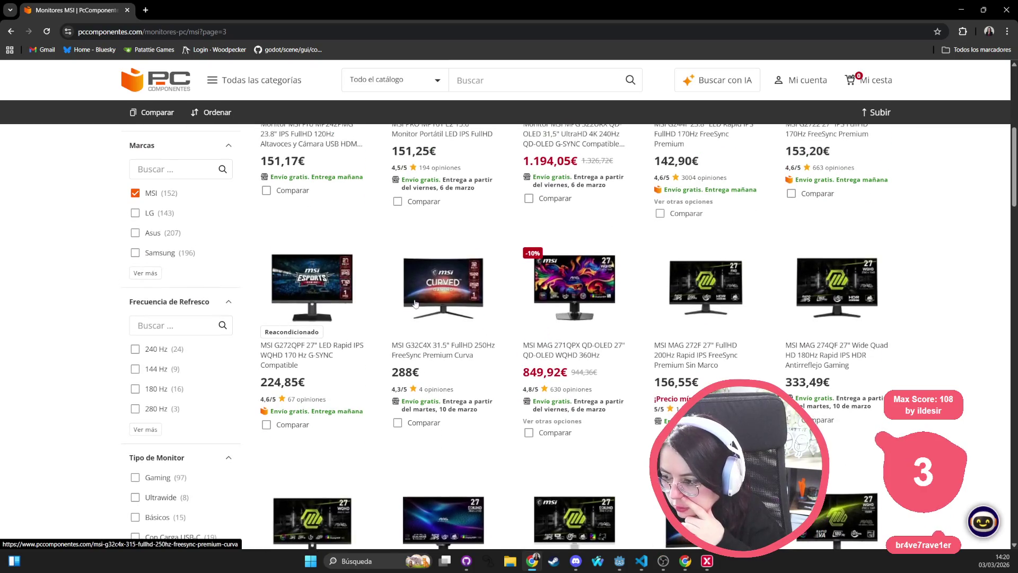
{"action": "scroll", "coordinate": [428, 310], "scroll_direction": "down", "scroll_amount": 5}
{"action": "scroll", "coordinate": [459, 322], "scroll_direction": "down", "scroll_amount": 10}
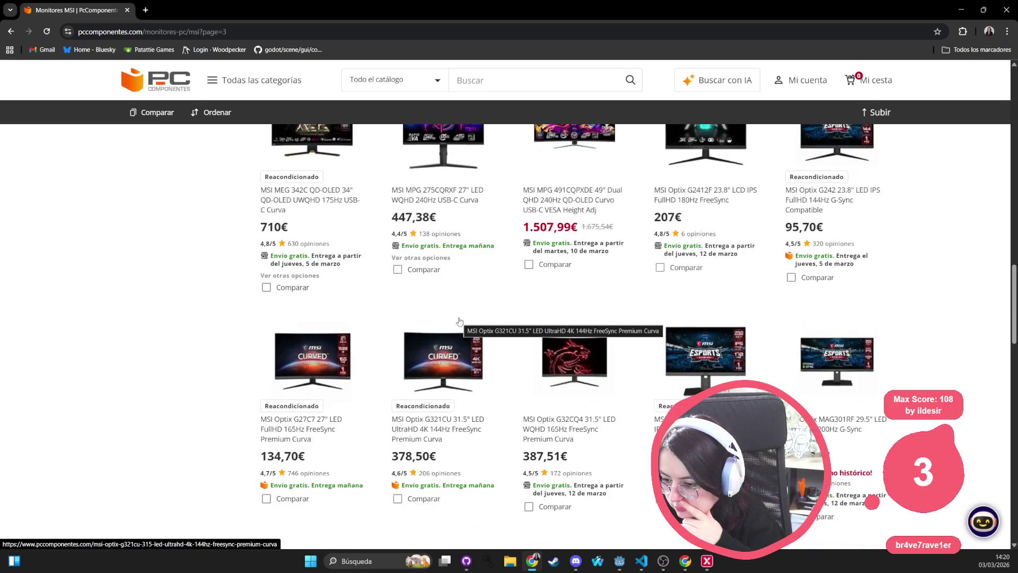
{"action": "scroll", "coordinate": [459, 321], "scroll_direction": "down", "scroll_amount": 9}
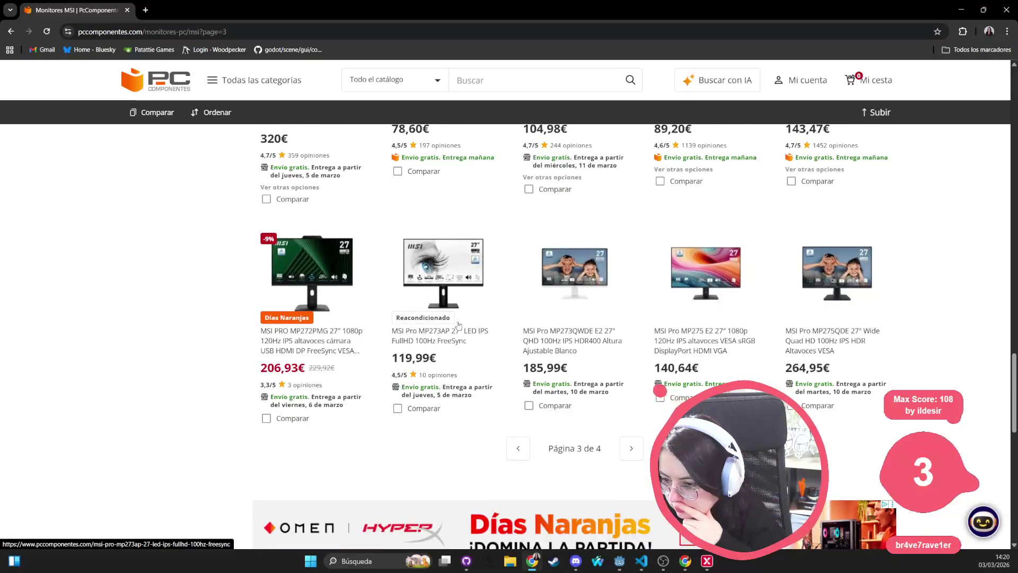
{"action": "scroll", "coordinate": [459, 325], "scroll_direction": "up", "scroll_amount": 4}
{"action": "scroll", "coordinate": [577, 337], "scroll_direction": "down", "scroll_amount": 1}
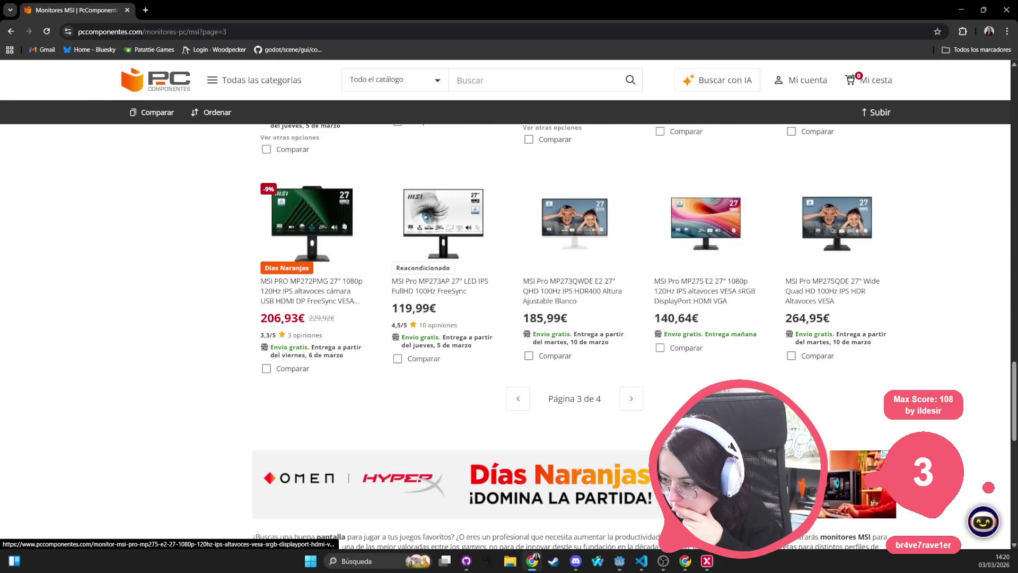
{"action": "left_click", "coordinate": [630, 403]}
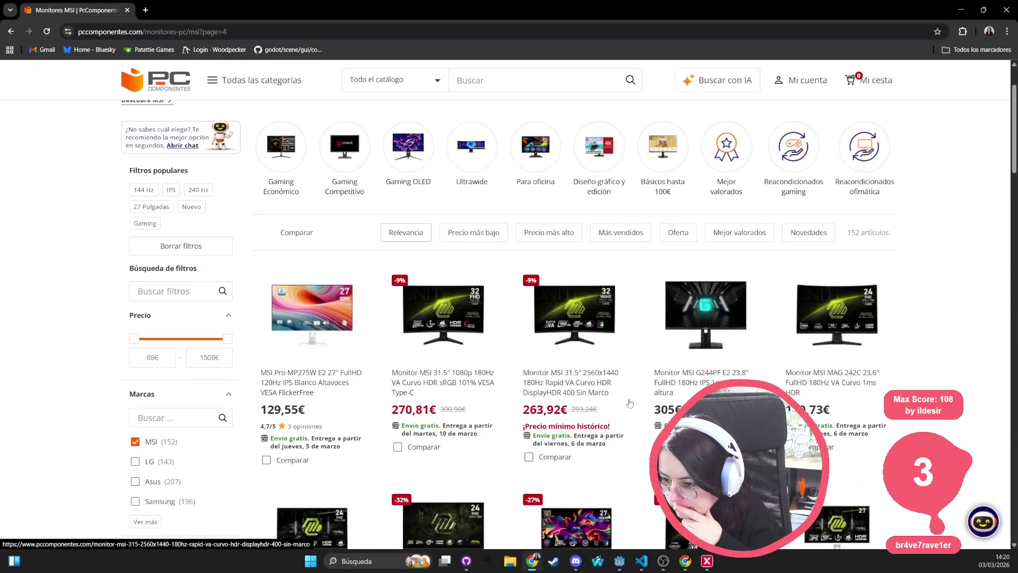
Step: Scroll down through the fourth and final page of monitor listings
{"action": "scroll", "coordinate": [367, 327], "scroll_direction": "down", "scroll_amount": 5}
{"action": "scroll", "coordinate": [367, 327], "scroll_direction": "down", "scroll_amount": 14}
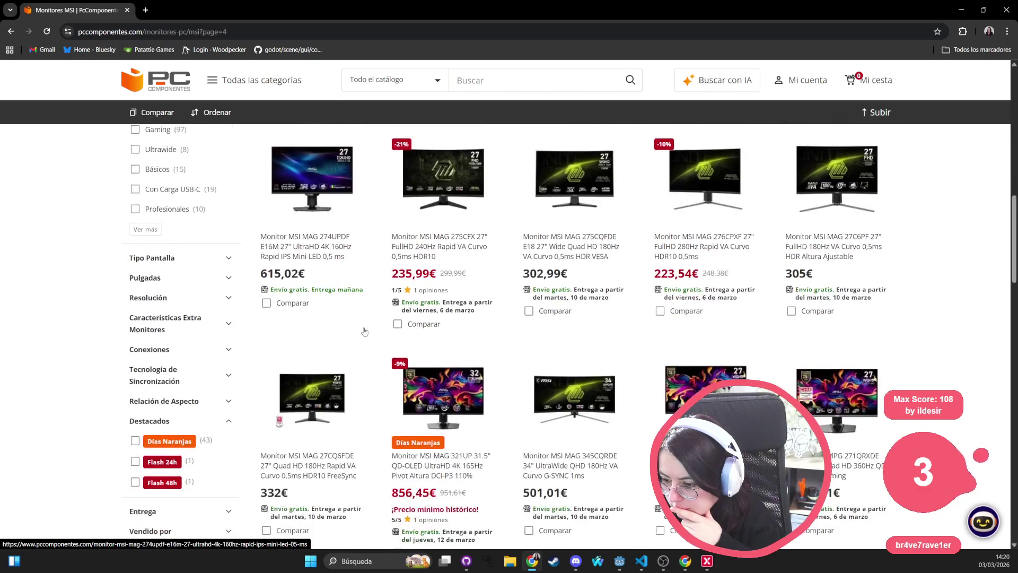
{"action": "scroll", "coordinate": [361, 334], "scroll_direction": "down", "scroll_amount": 5}
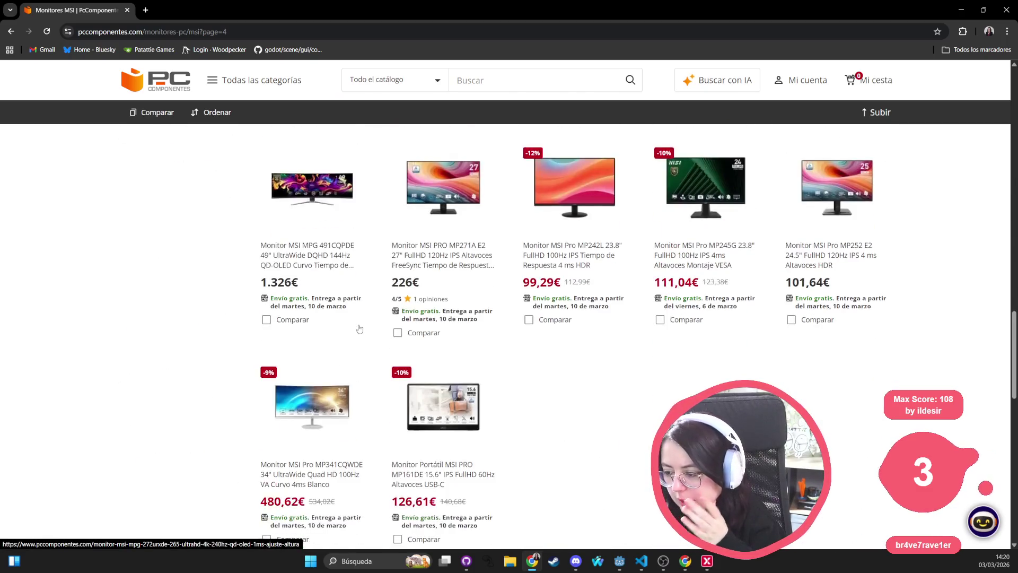
{"action": "scroll", "coordinate": [338, 280], "scroll_direction": "down", "scroll_amount": 1}
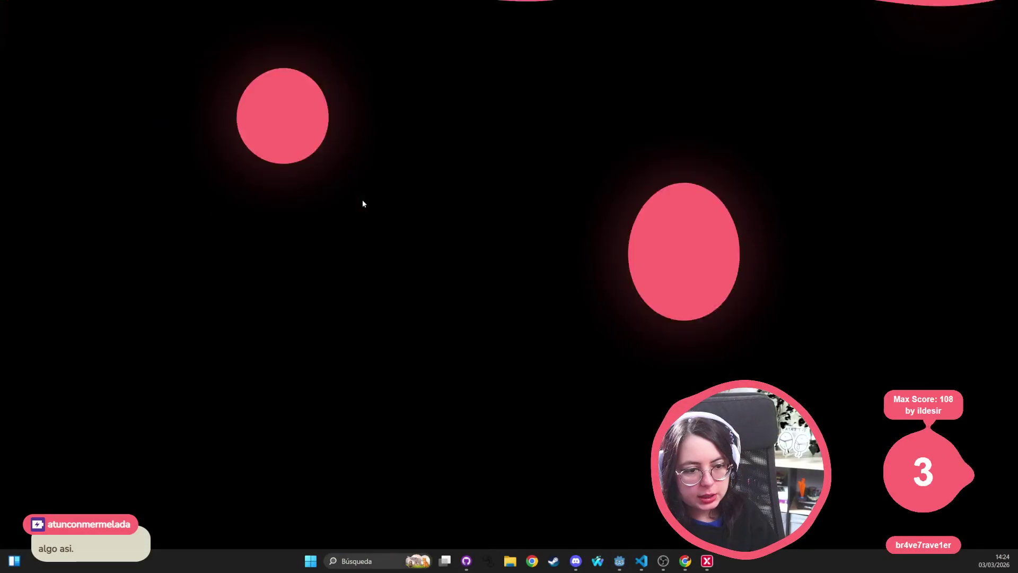
Step: Bring the Godot editor back on screen from the taskbar
{"action": "left_click", "coordinate": [619, 561]}
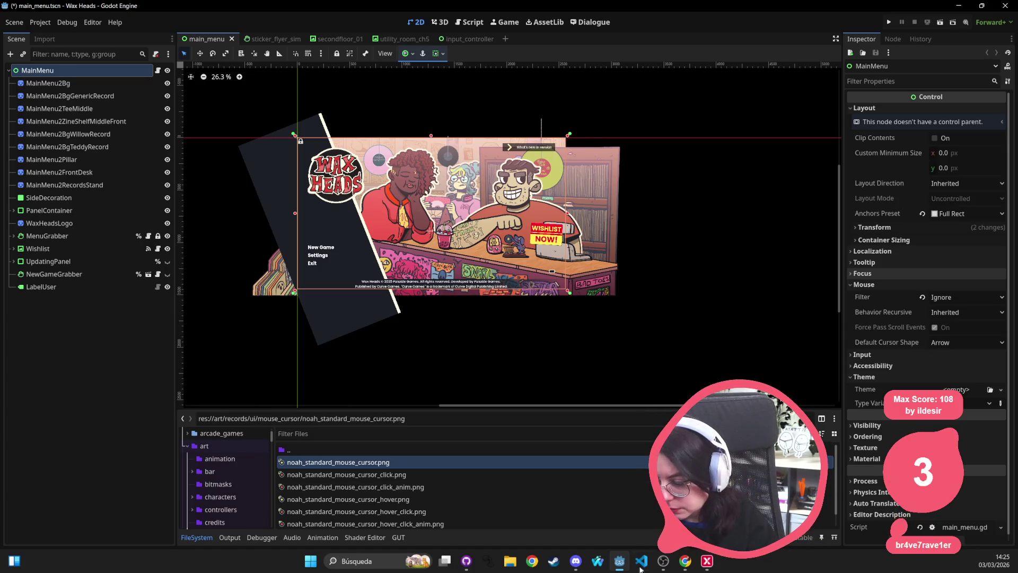
Step: Switch to the Chrome browser from the taskbar, opening a new tab
{"action": "left_click", "coordinate": [685, 561]}
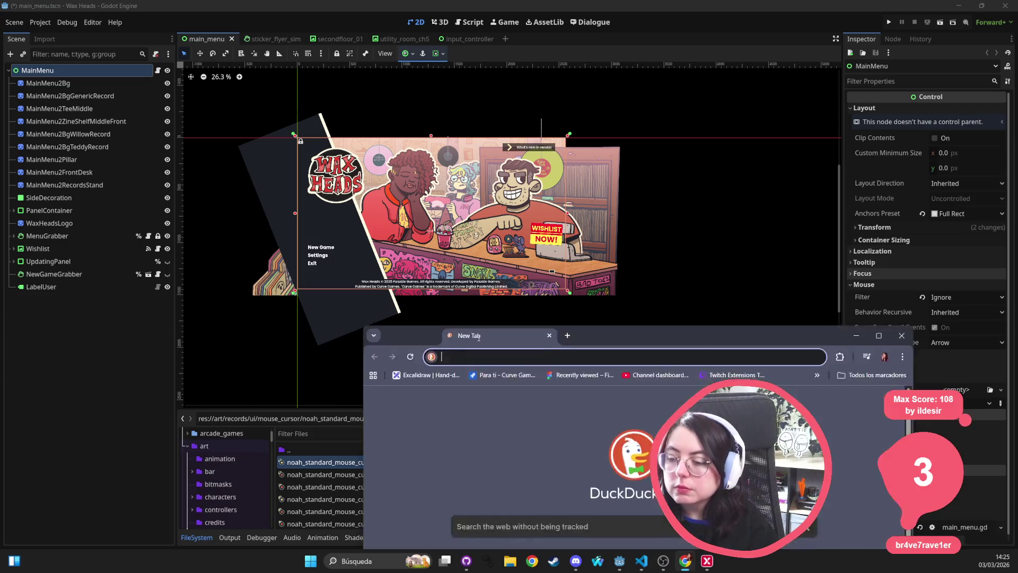
Step: Search DuckDuckGo for 'how do I know if i'm using hidpi' in a maximized window, then open Windows search
{"action": "type", "text": "how do I know if"}
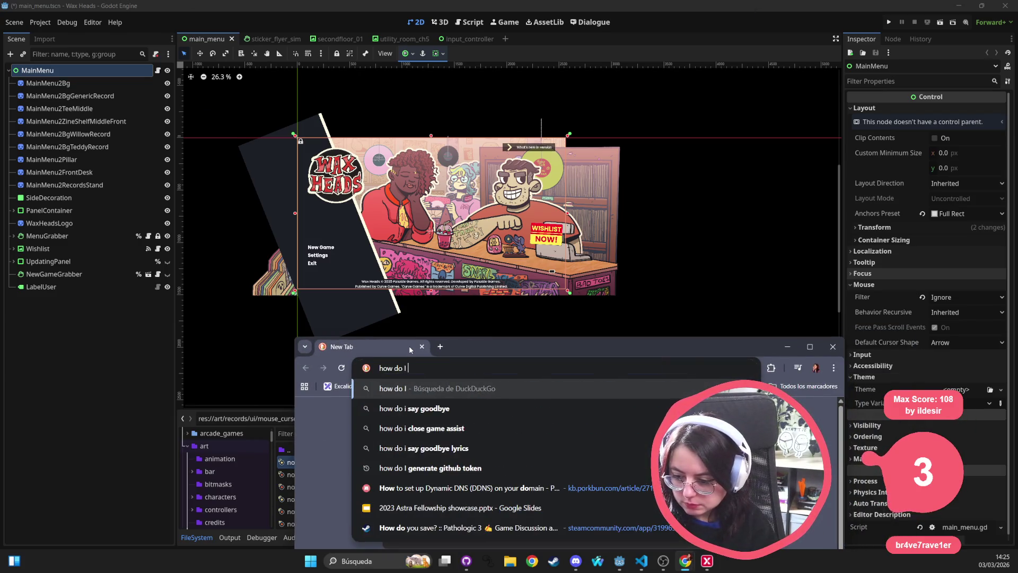
{"action": "type", "text": " i'm using h"}
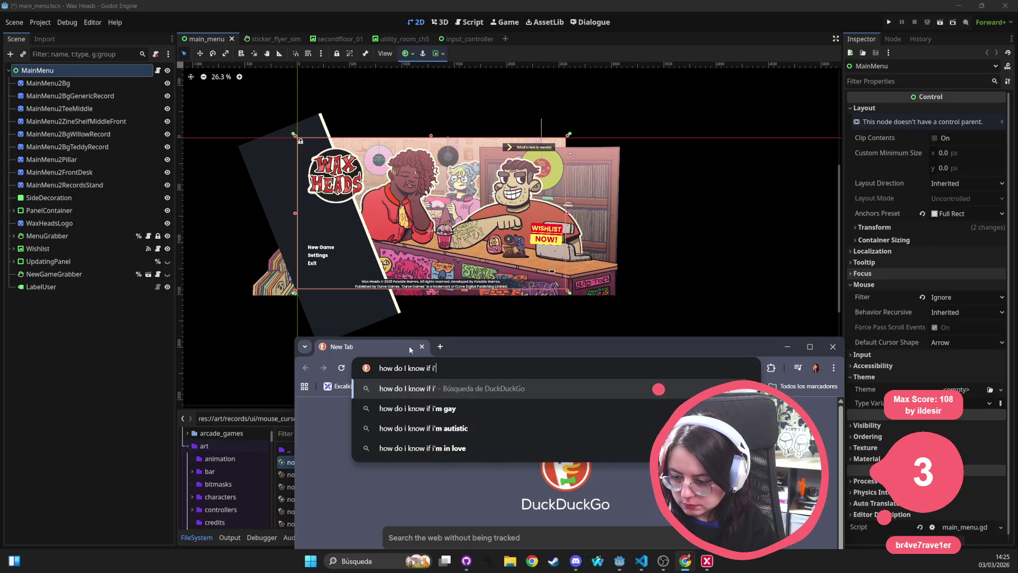
{"action": "type", "text": "idpi"}
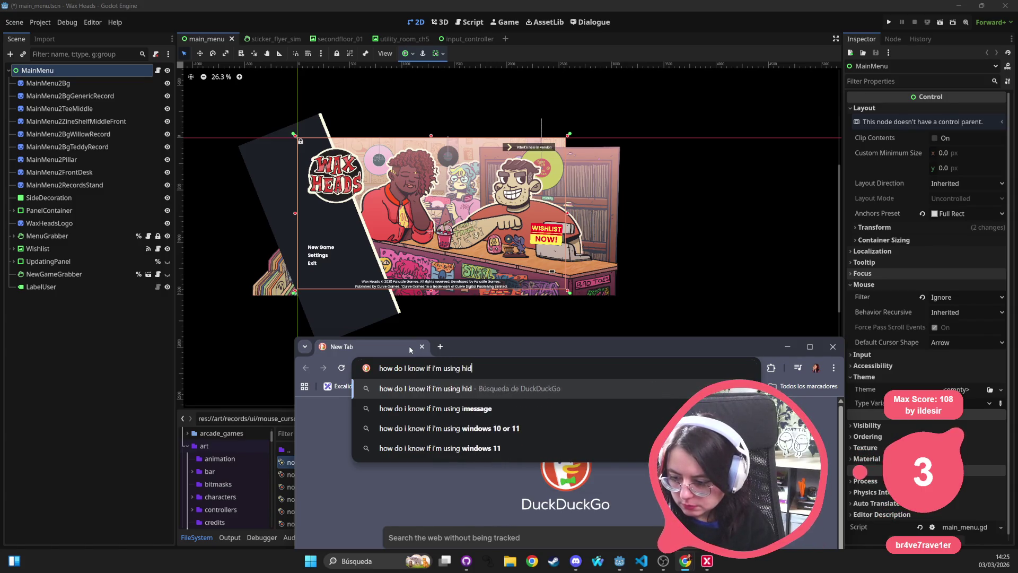
{"action": "key", "text": "Return"}
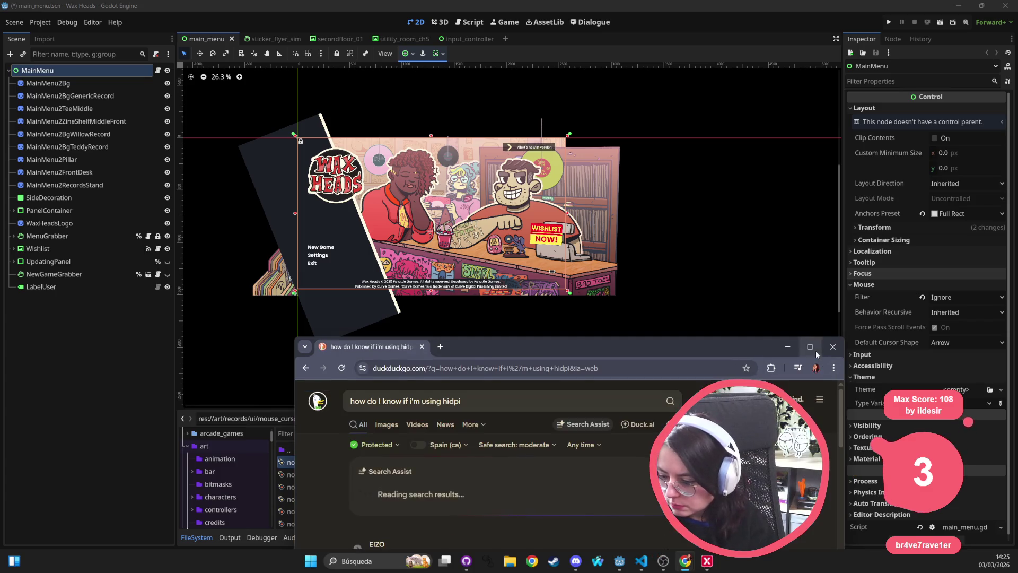
{"action": "left_click", "coordinate": [810, 347]}
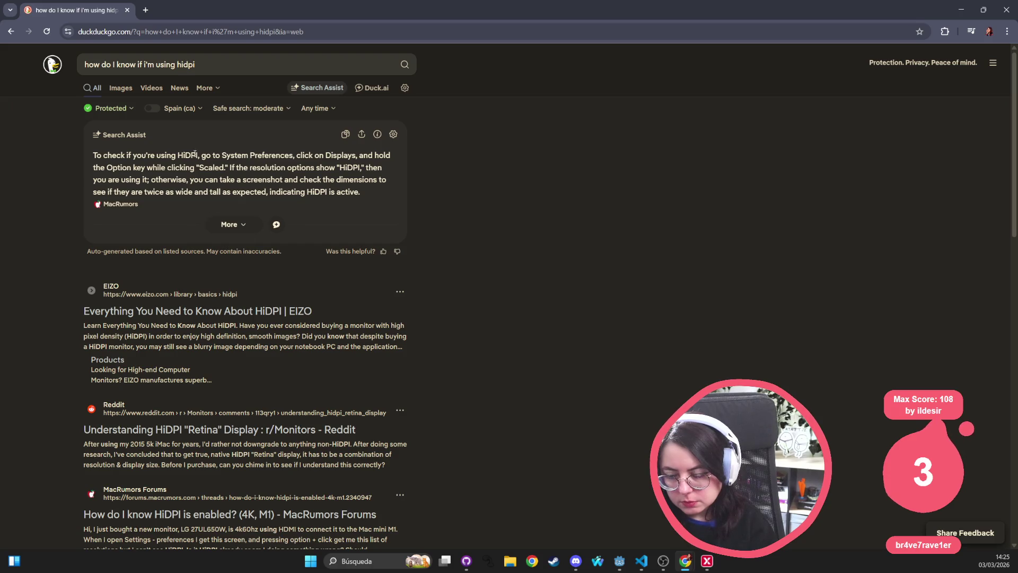
{"action": "left_click", "coordinate": [376, 559]}
Step: Search Windows for 'pantalla', dismiss it, restore the browser window and minimize Godot
{"action": "type", "text": "pantalla"}
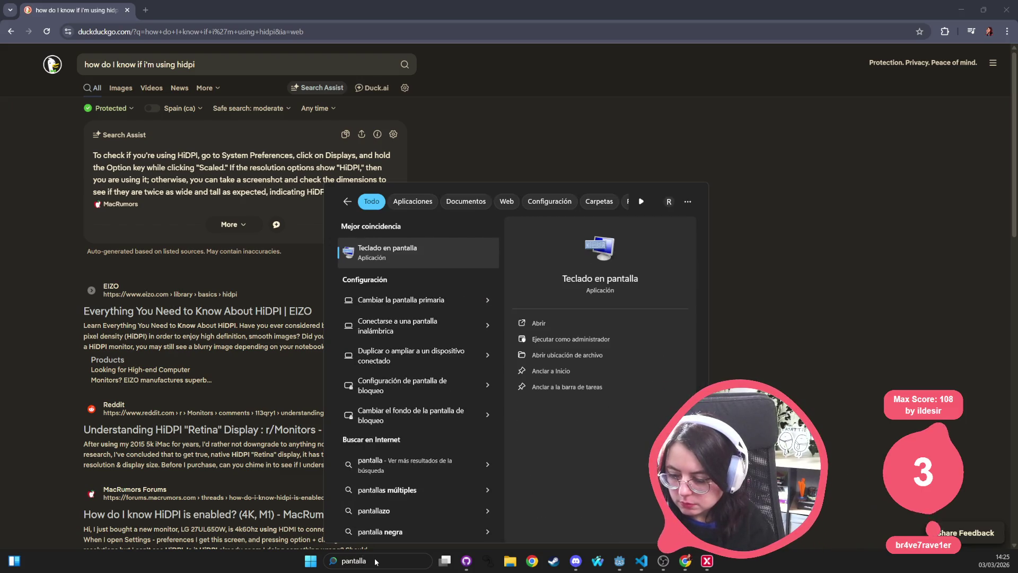
{"action": "key", "text": "Escape"}
{"action": "key", "text": "Escape"}
{"action": "mouse_move", "coordinate": [795, 9]}
{"action": "left_mouse_down"}
{"action": "mouse_move", "coordinate": [579, 102]}
{"action": "mouse_move", "coordinate": [590, 102]}
{"action": "left_mouse_up"}
{"action": "left_click", "coordinate": [958, 8]}
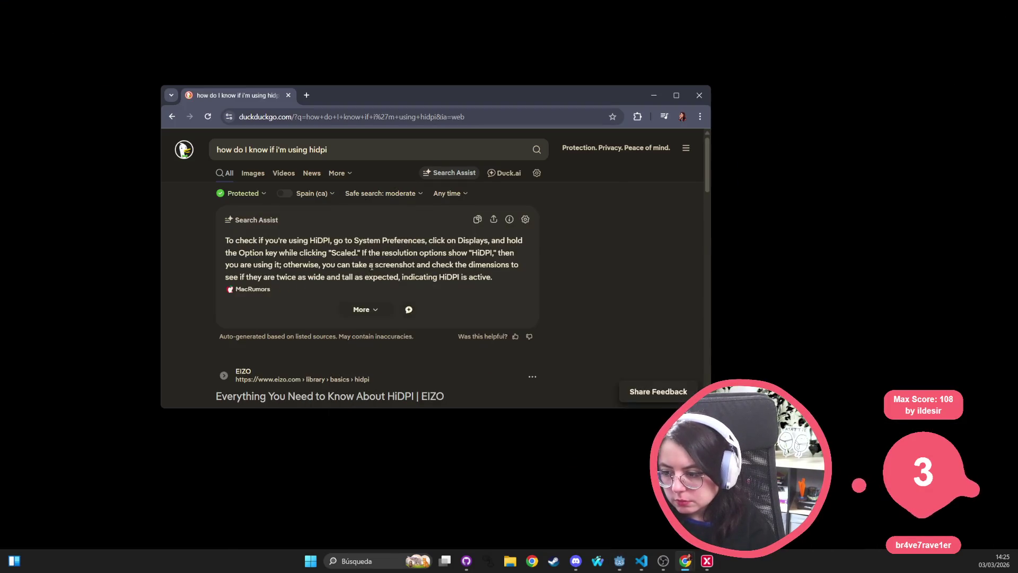
Step: Skim the EIZO page, return to the results, and open the Windows Report HiDPI article
{"action": "right_click", "coordinate": [830, 178]}
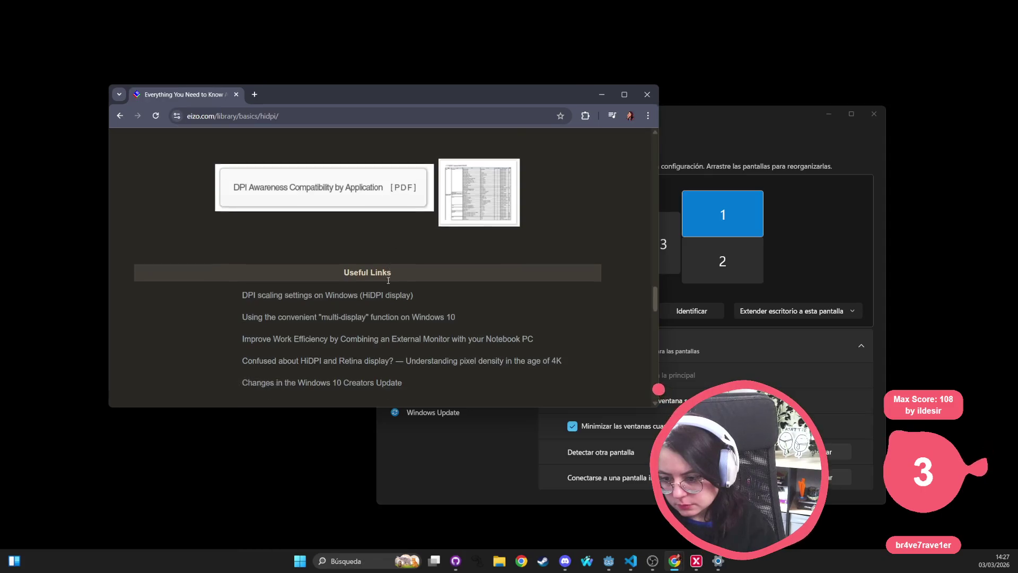
{"action": "scroll", "coordinate": [298, 198], "scroll_direction": "down", "scroll_amount": 5}
{"action": "scroll", "coordinate": [307, 225], "scroll_direction": "up", "scroll_amount": 2}
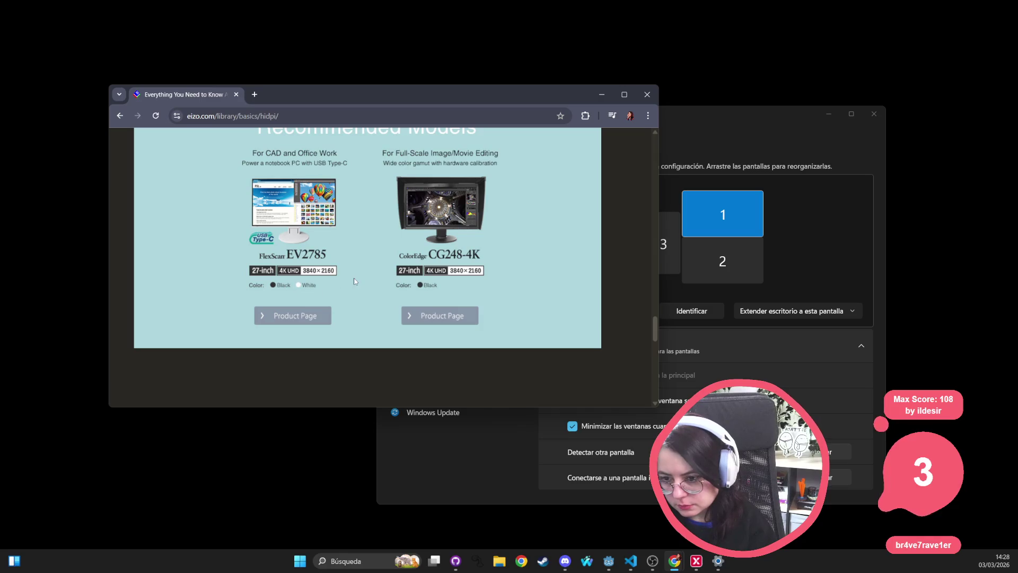
{"action": "scroll", "coordinate": [301, 250], "scroll_direction": "up", "scroll_amount": 2}
{"action": "left_click", "coordinate": [124, 118]}
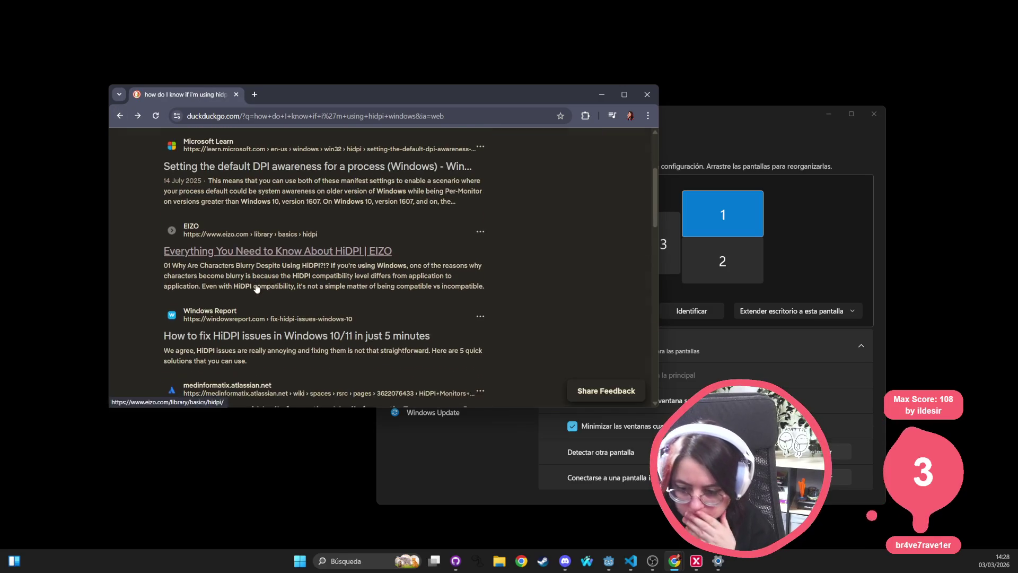
{"action": "left_click", "coordinate": [359, 241]}
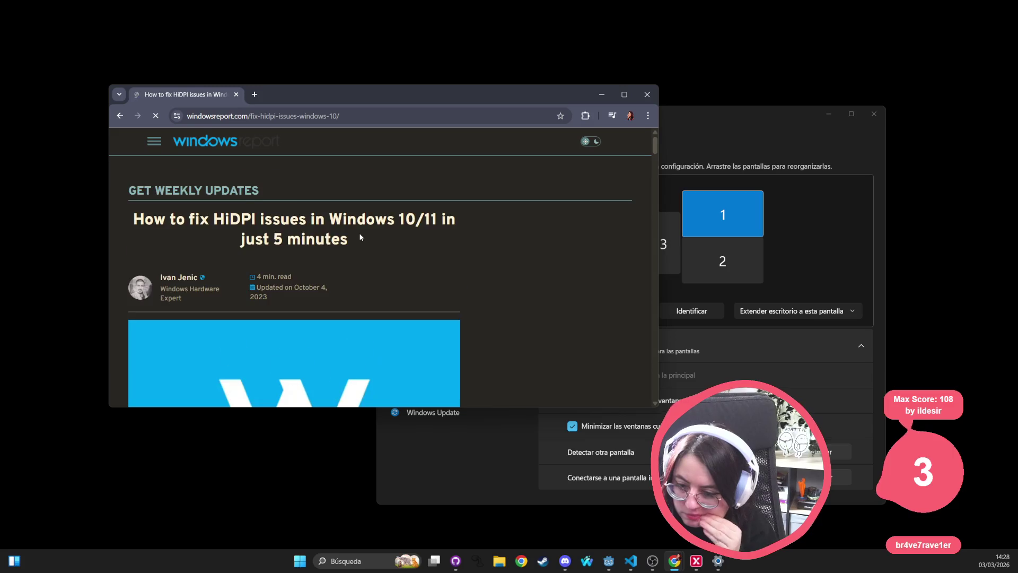
Step: Dismiss windowsreport.com's privacy notice, scroll through the HiDPI fix list, then minimize Chrome
{"action": "left_click", "coordinate": [405, 349]}
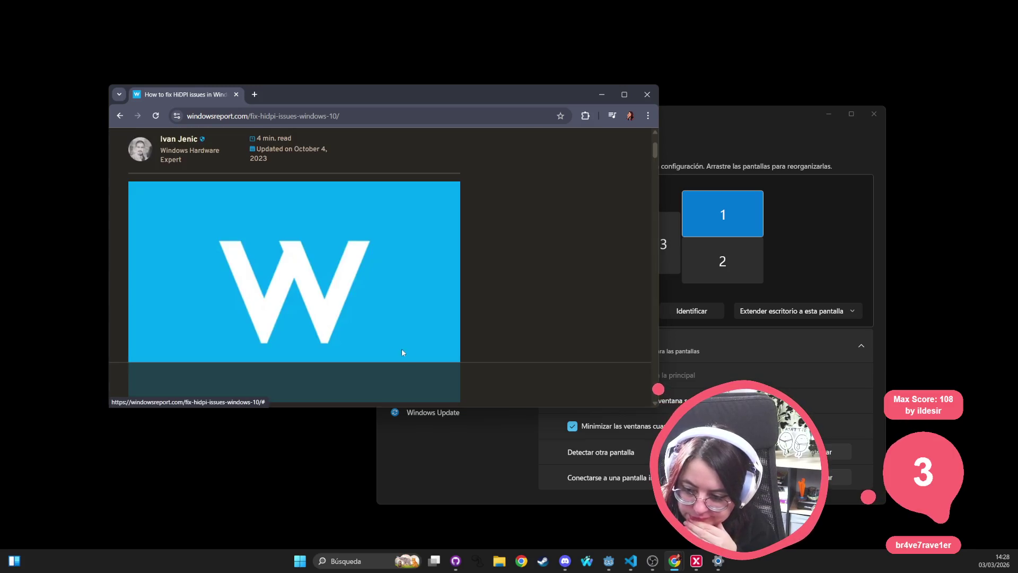
{"action": "scroll", "coordinate": [318, 291], "scroll_direction": "down", "scroll_amount": 5}
{"action": "scroll", "coordinate": [318, 291], "scroll_direction": "up", "scroll_amount": 2}
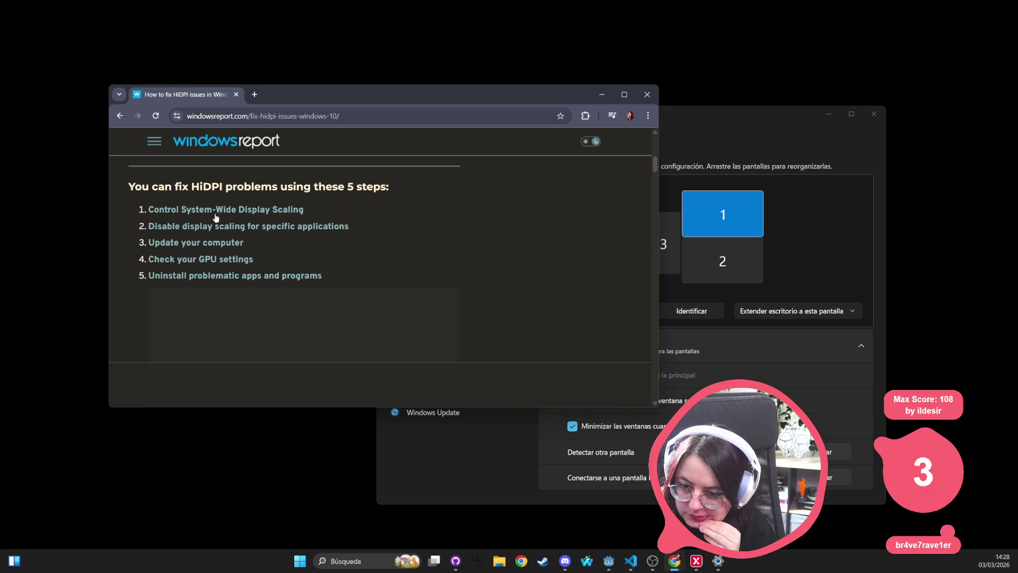
{"action": "scroll", "coordinate": [287, 221], "scroll_direction": "down", "scroll_amount": 5}
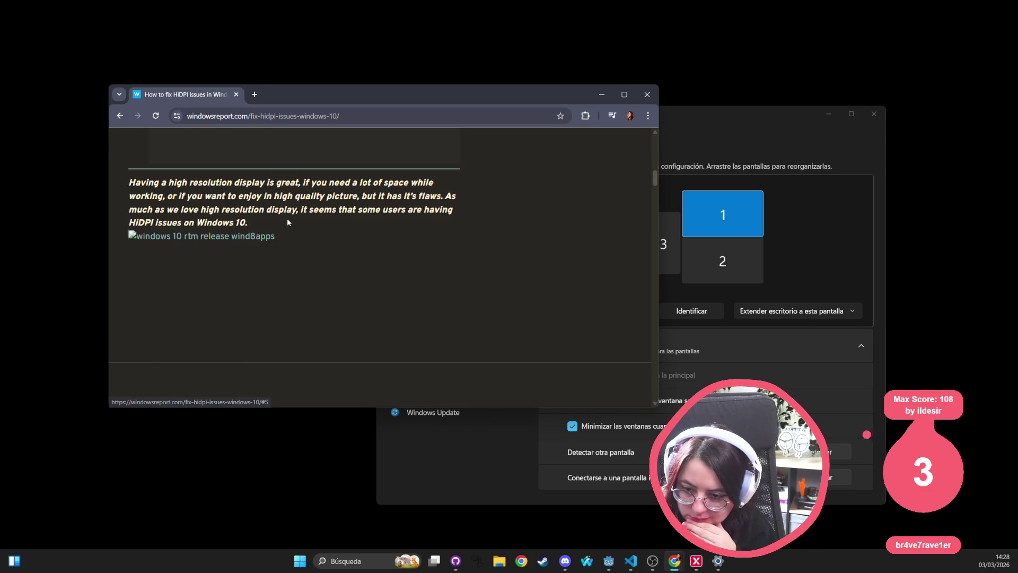
{"action": "scroll", "coordinate": [288, 219], "scroll_direction": "up", "scroll_amount": 1}
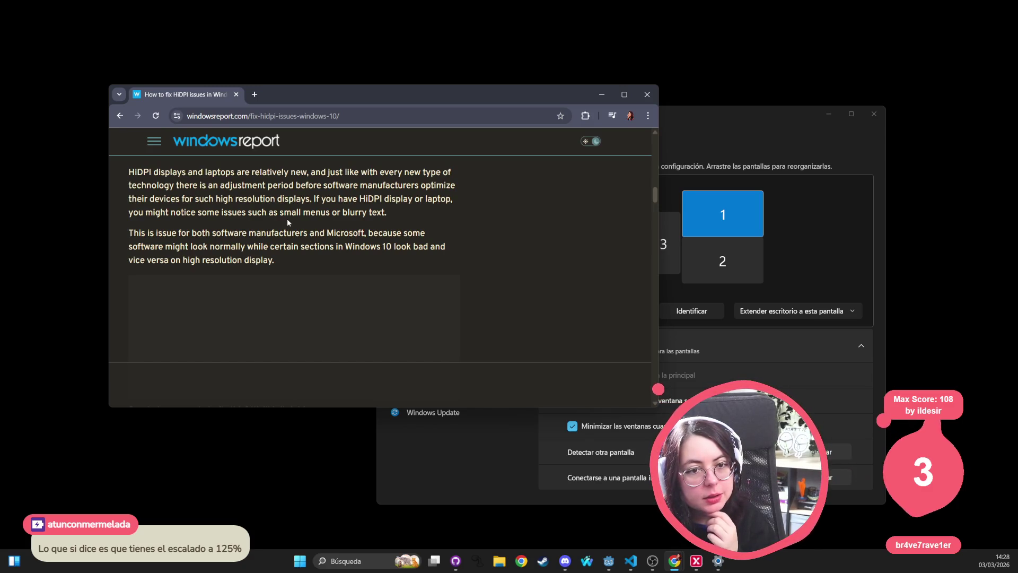
{"action": "left_click", "coordinate": [601, 95]}
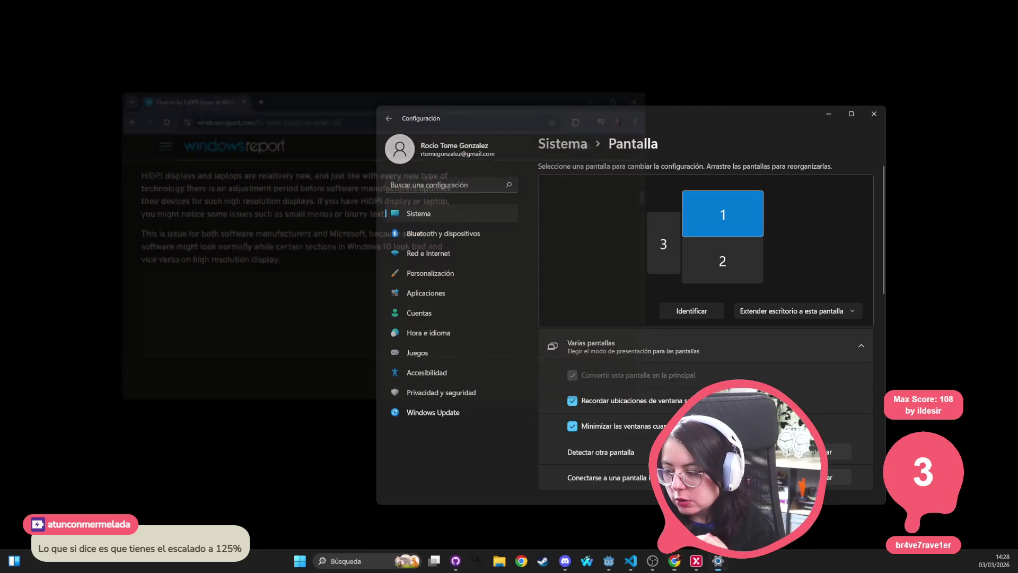
Step: Open custom scaling from the Display page, then return via the Pantalla breadcrumb
{"action": "scroll", "coordinate": [628, 426], "scroll_direction": "down", "scroll_amount": 3}
{"action": "scroll", "coordinate": [620, 398], "scroll_direction": "up", "scroll_amount": 2}
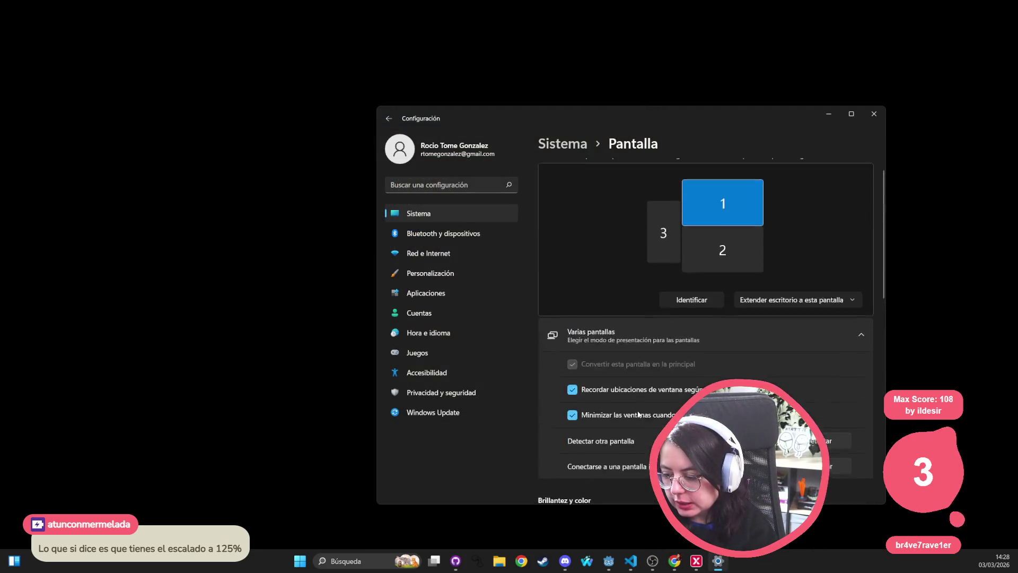
{"action": "scroll", "coordinate": [613, 370], "scroll_direction": "down", "scroll_amount": 6}
{"action": "left_click", "coordinate": [553, 313]}
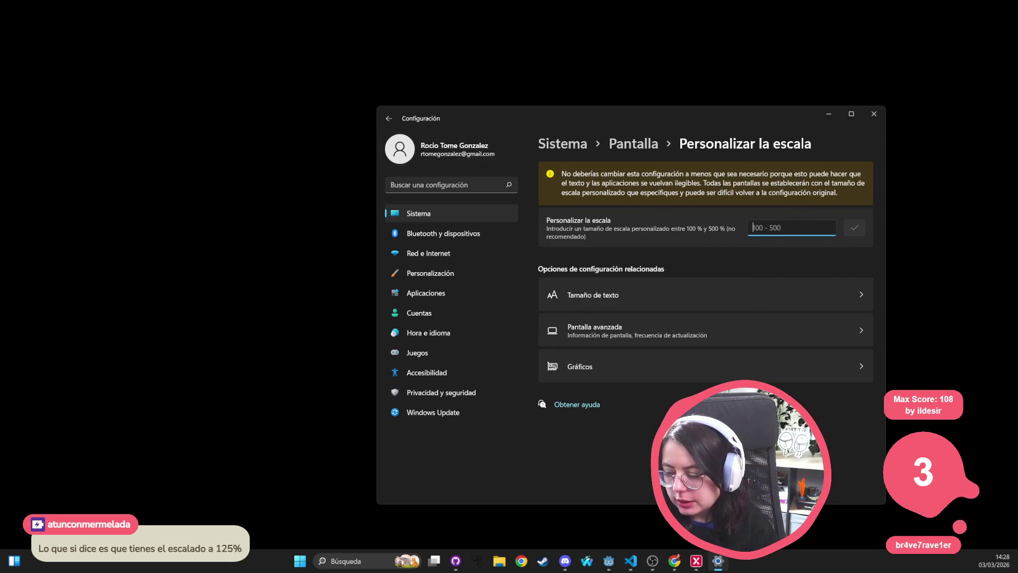
{"action": "left_click_drag", "start_coordinate": [530, 118], "coordinate": [359, 118]}
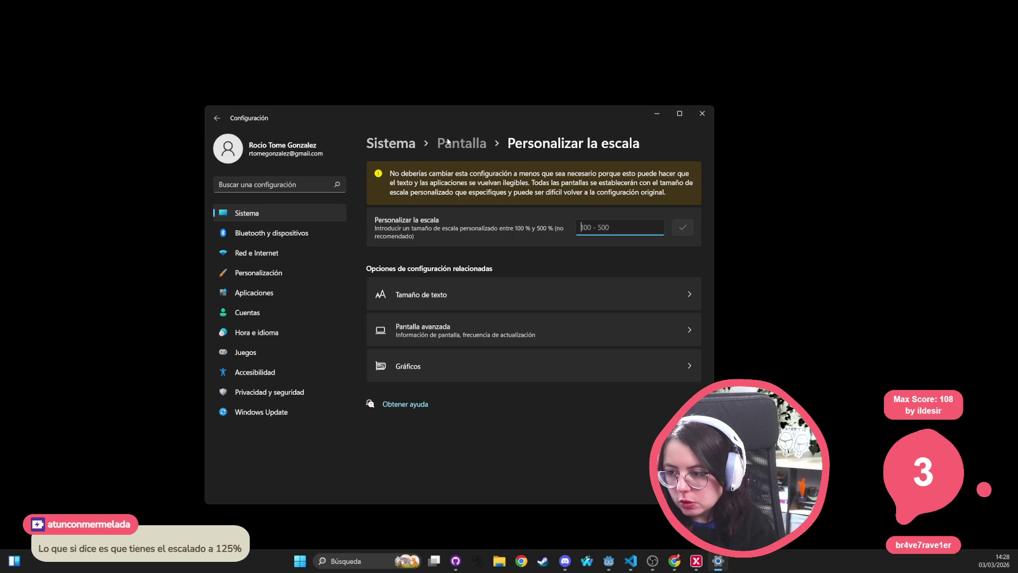
{"action": "left_click", "coordinate": [475, 142]}
Step: Scroll down to Escala y diseño and open the advanced display information page
{"action": "scroll", "coordinate": [456, 365], "scroll_direction": "down", "scroll_amount": 4}
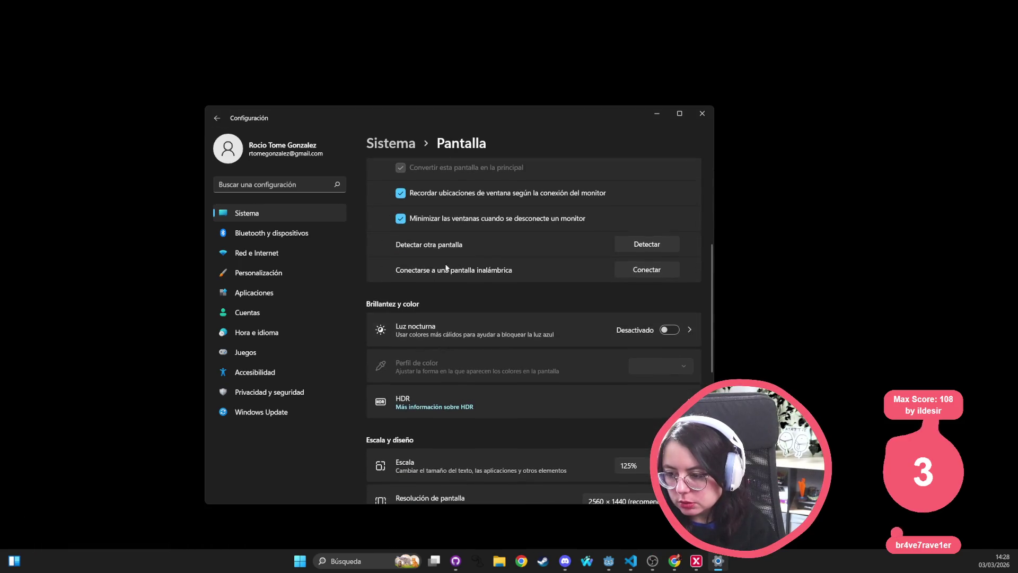
{"action": "scroll", "coordinate": [456, 373], "scroll_direction": "down", "scroll_amount": 2}
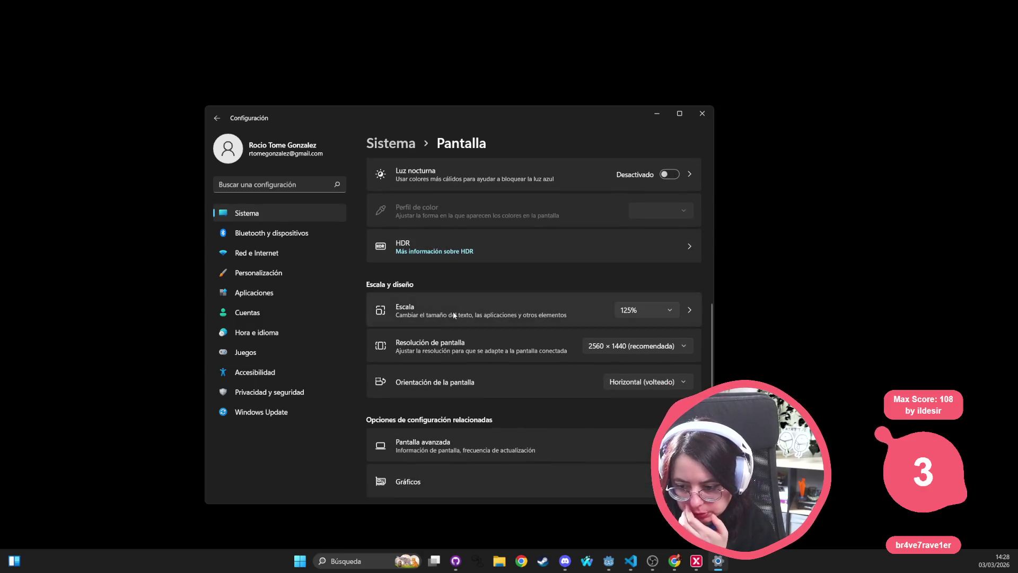
{"action": "scroll", "coordinate": [453, 313], "scroll_direction": "down", "scroll_amount": 2}
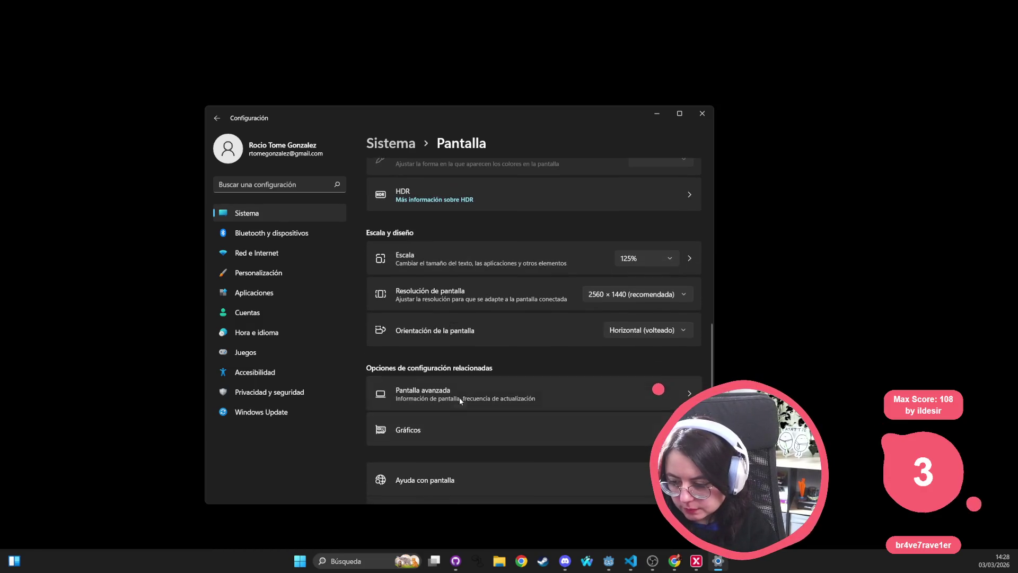
{"action": "left_click", "coordinate": [463, 388]}
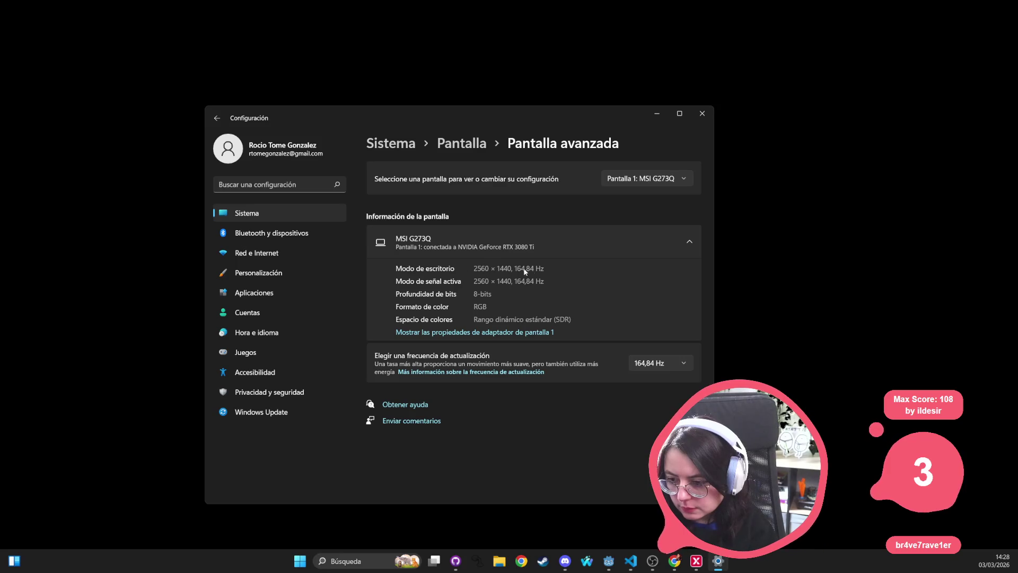
Step: Compare advanced display details between Pantalla 1 and Pantalla 2, ending on Pantalla 2
{"action": "left_click", "coordinate": [564, 244]}
{"action": "left_click", "coordinate": [565, 245]}
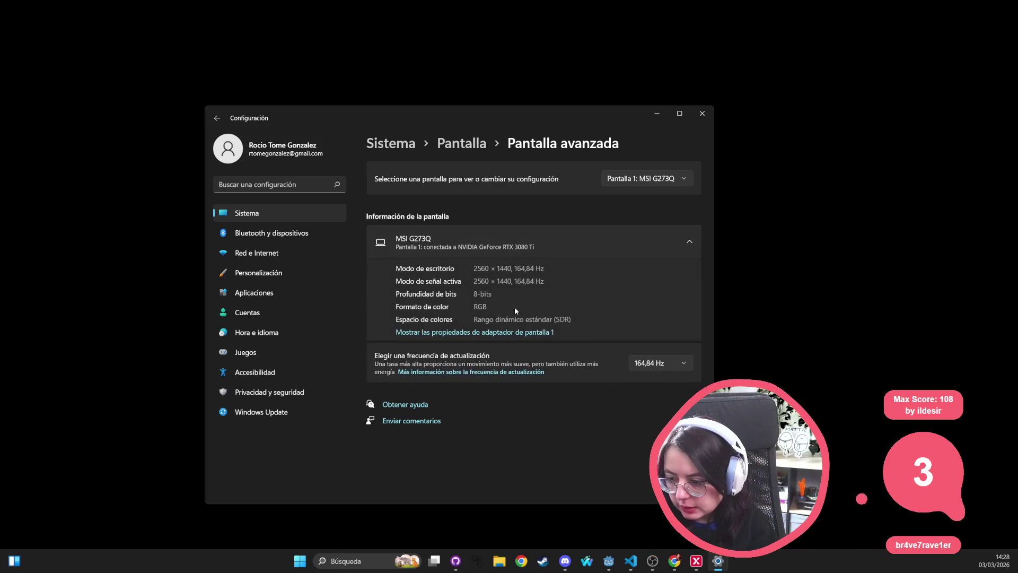
{"action": "left_click", "coordinate": [659, 182]}
{"action": "left_click", "coordinate": [660, 199]}
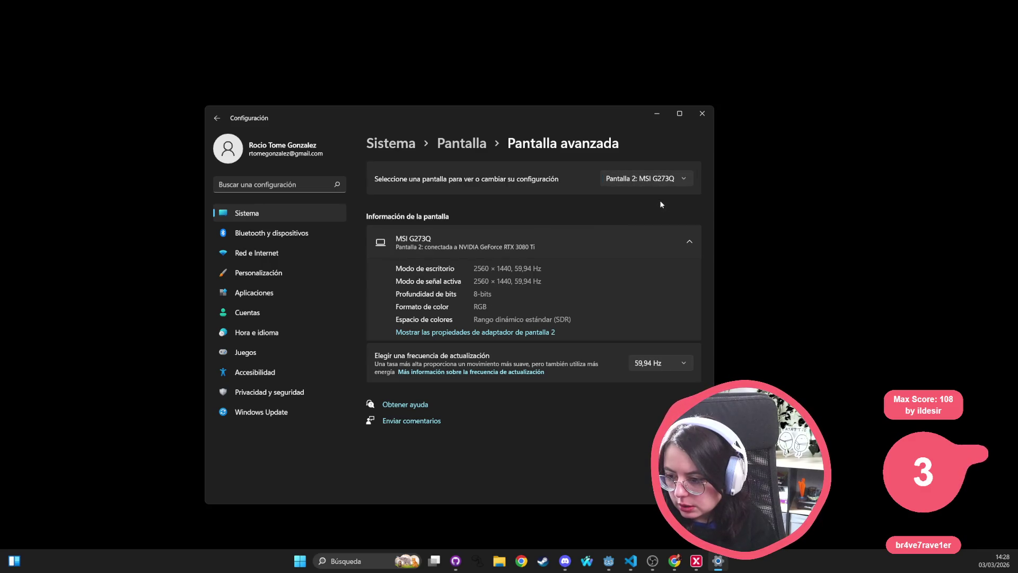
{"action": "left_click", "coordinate": [660, 180]}
{"action": "left_click", "coordinate": [666, 164]}
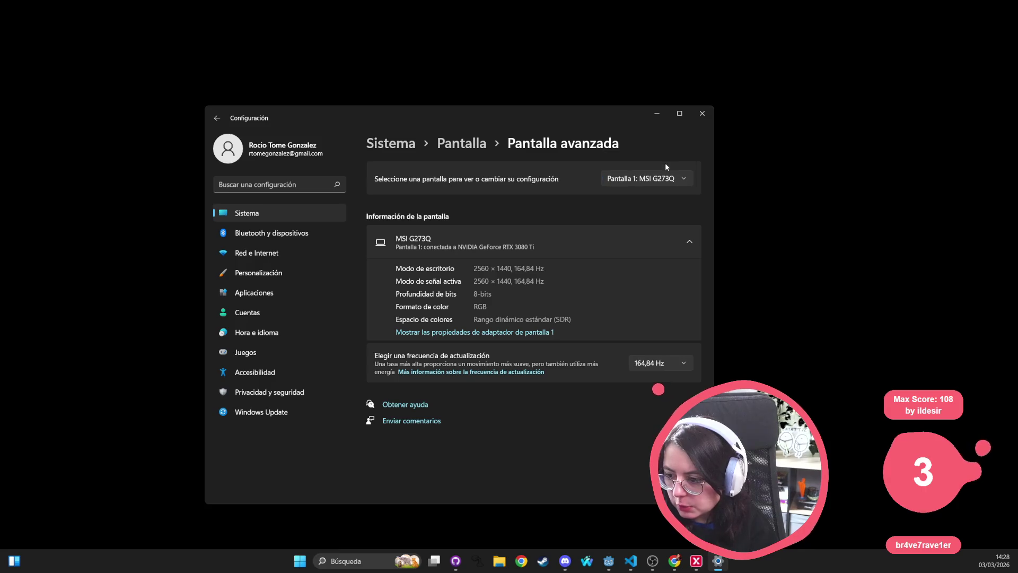
{"action": "left_click", "coordinate": [663, 182]}
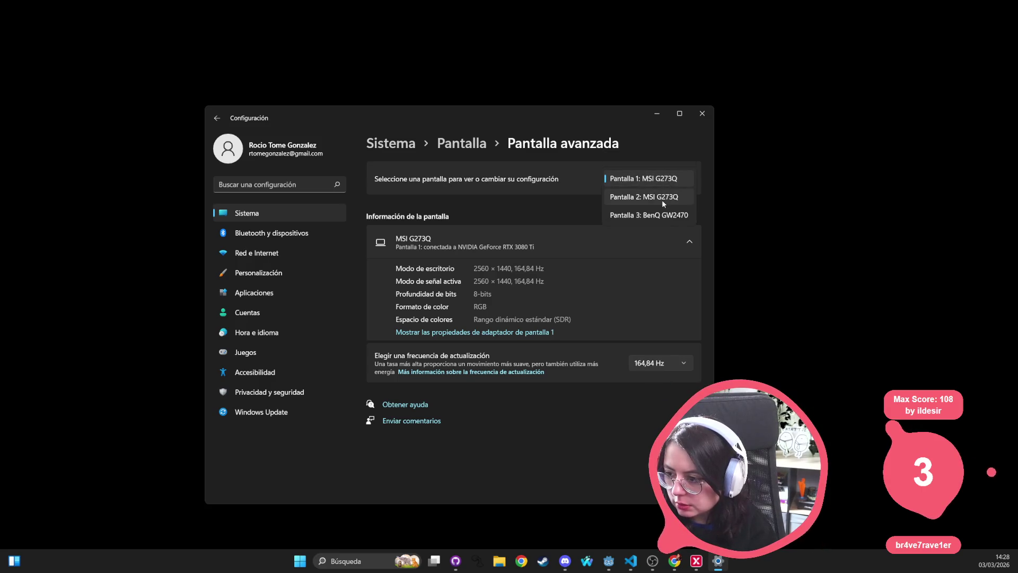
{"action": "left_click", "coordinate": [662, 199]}
{"action": "left_click", "coordinate": [662, 183]}
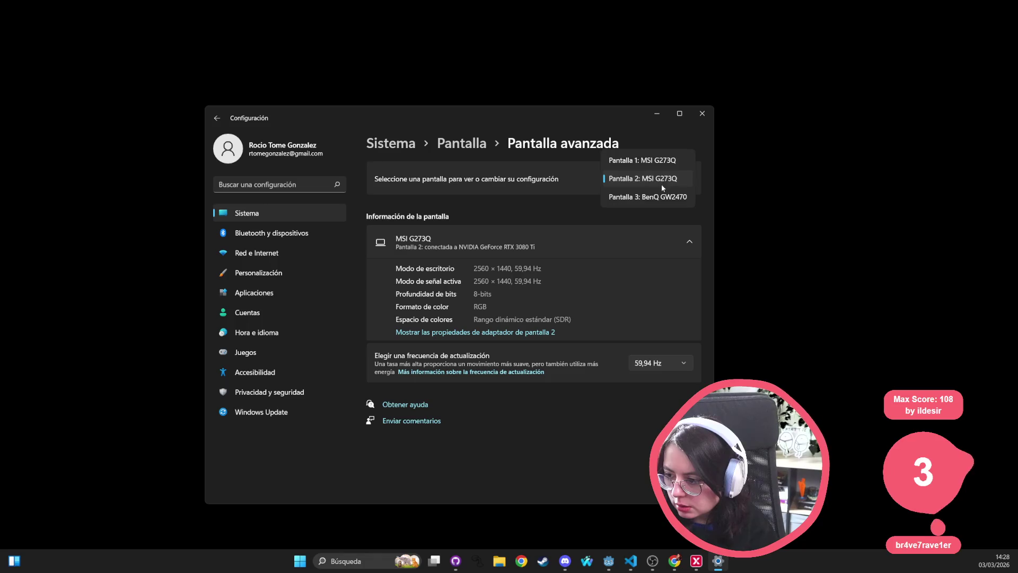
{"action": "left_click", "coordinate": [665, 164]}
{"action": "left_click", "coordinate": [663, 179]}
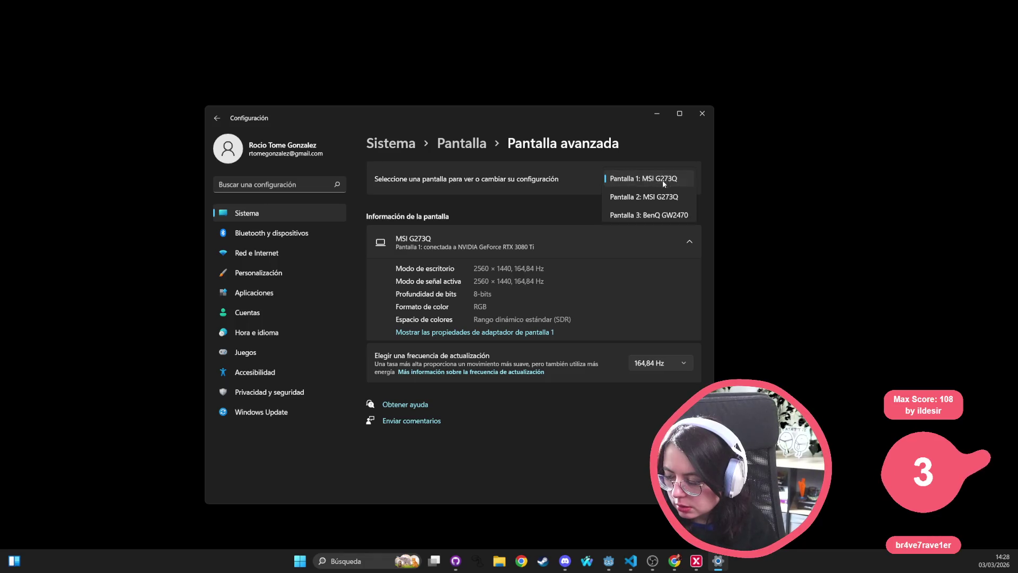
{"action": "left_click", "coordinate": [663, 192]}
Step: Set Pantalla 2's refresh rate to 164,84 Hz and keep the change
{"action": "left_click", "coordinate": [663, 363]}
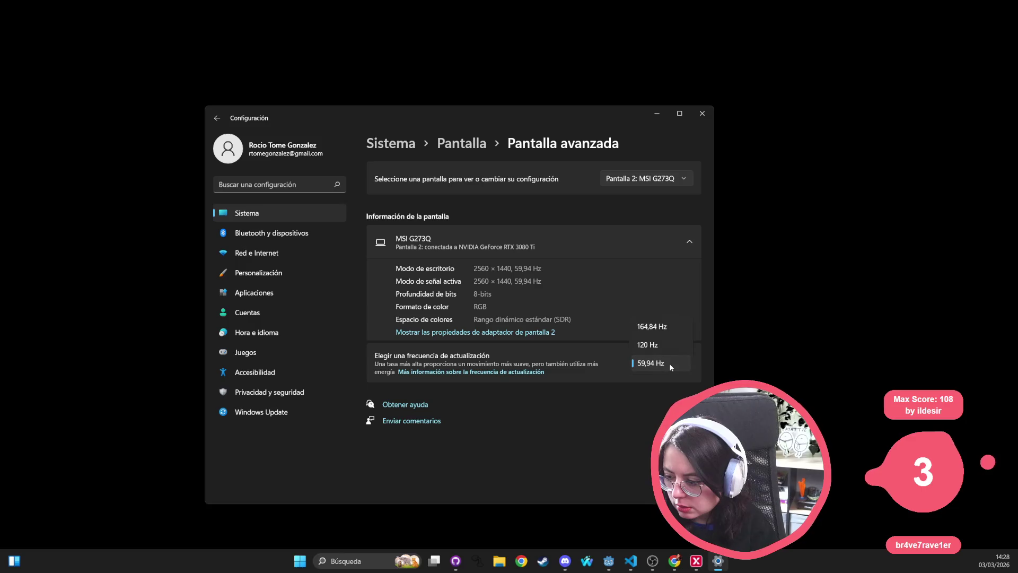
{"action": "left_click", "coordinate": [670, 327]}
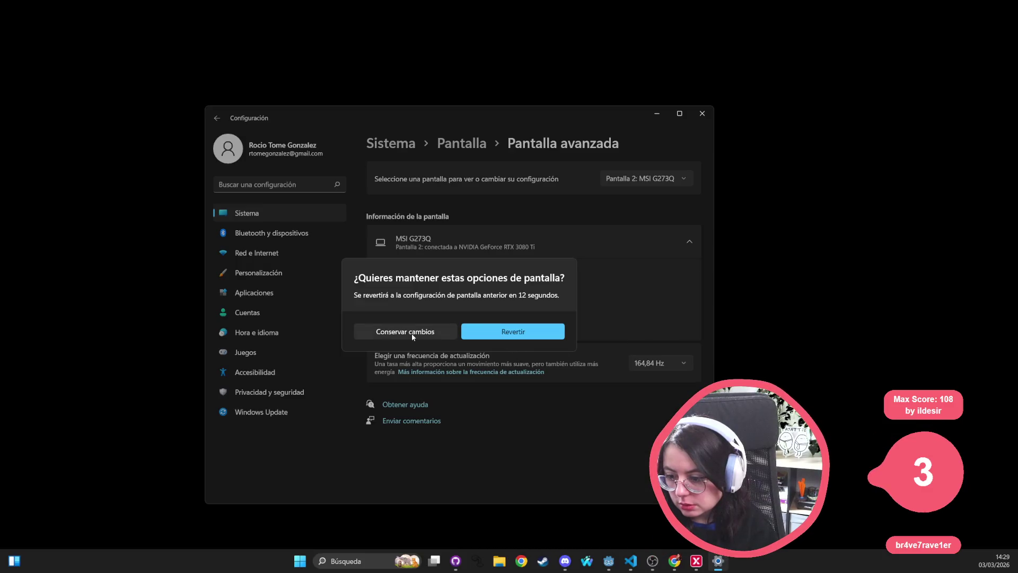
{"action": "left_click", "coordinate": [412, 333]}
Step: Check the BenQ GW2470 and Pantalla 1/2 details, then return to the main Display page
{"action": "left_click", "coordinate": [655, 184]}
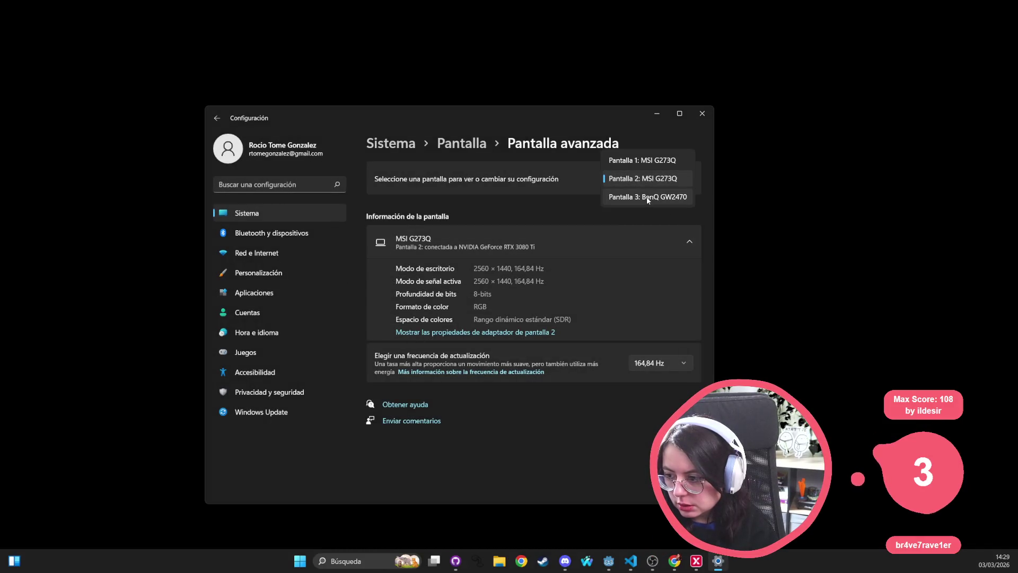
{"action": "left_click", "coordinate": [647, 198]}
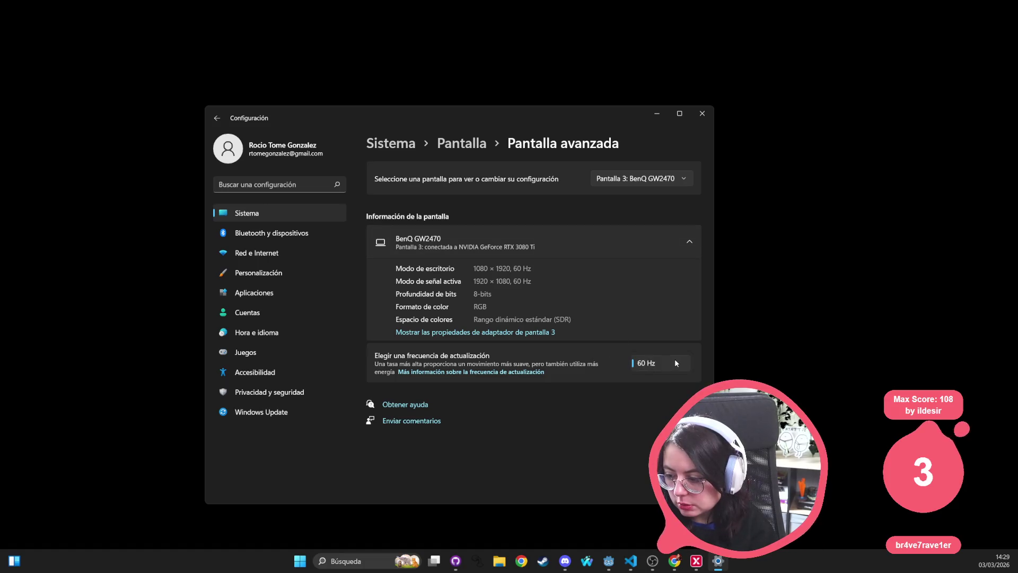
{"action": "left_click", "coordinate": [642, 179]}
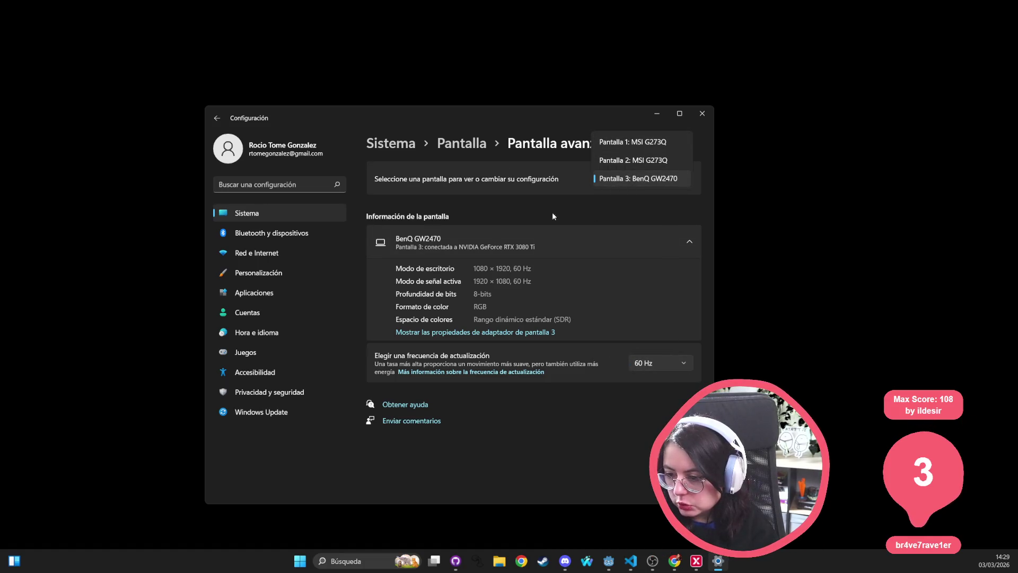
{"action": "left_click", "coordinate": [419, 197]}
{"action": "left_click", "coordinate": [640, 180]}
{"action": "left_click", "coordinate": [653, 145]}
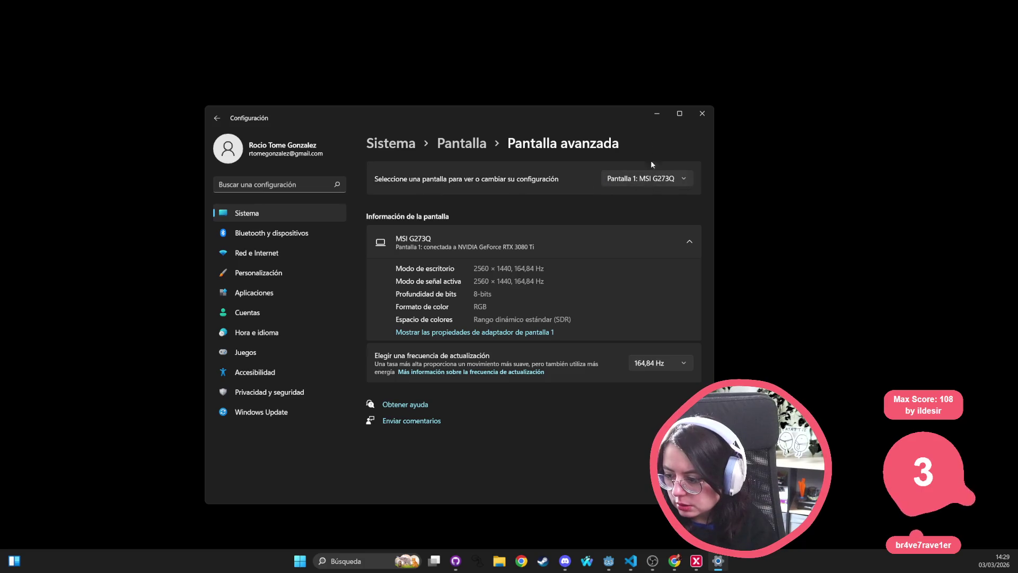
{"action": "left_click", "coordinate": [655, 179]}
{"action": "left_click", "coordinate": [654, 195]}
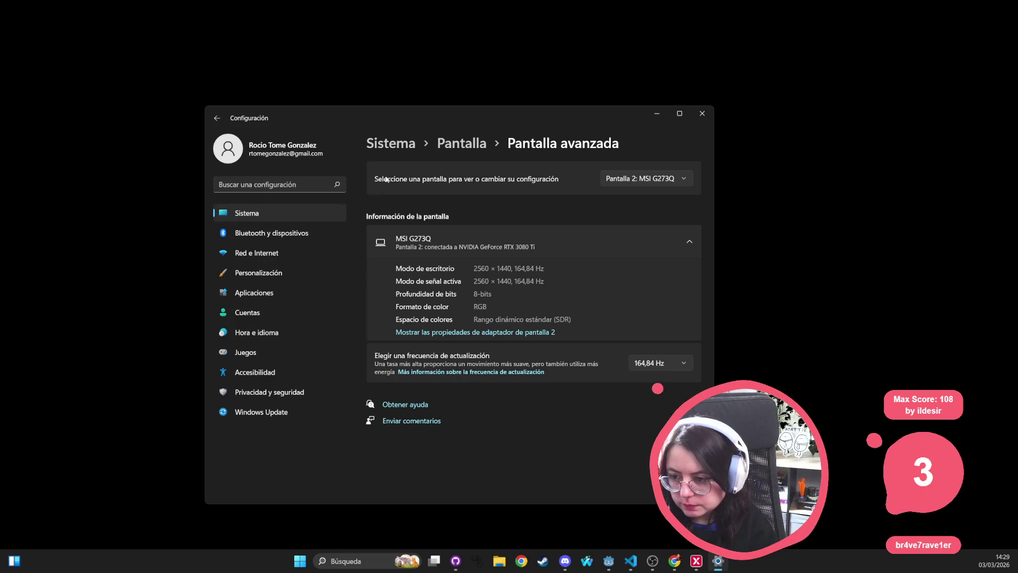
{"action": "left_click", "coordinate": [459, 147]}
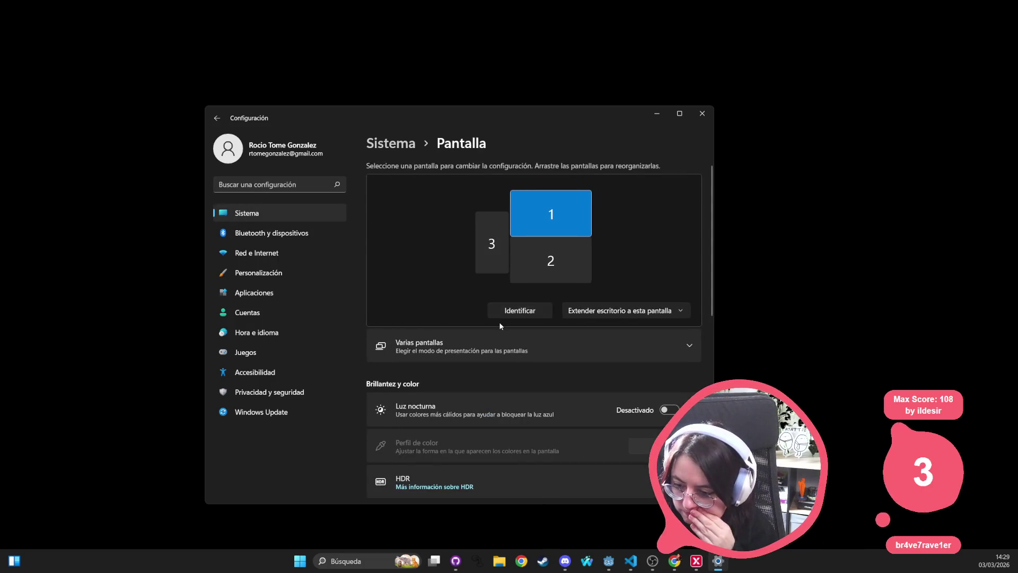
Step: View the MSI G273Q's advanced info (2560 × 1440, 164,84 Hz) and go back to Pantalla
{"action": "scroll", "coordinate": [500, 328], "scroll_direction": "down", "scroll_amount": 3}
{"action": "scroll", "coordinate": [499, 325], "scroll_direction": "down", "scroll_amount": 5}
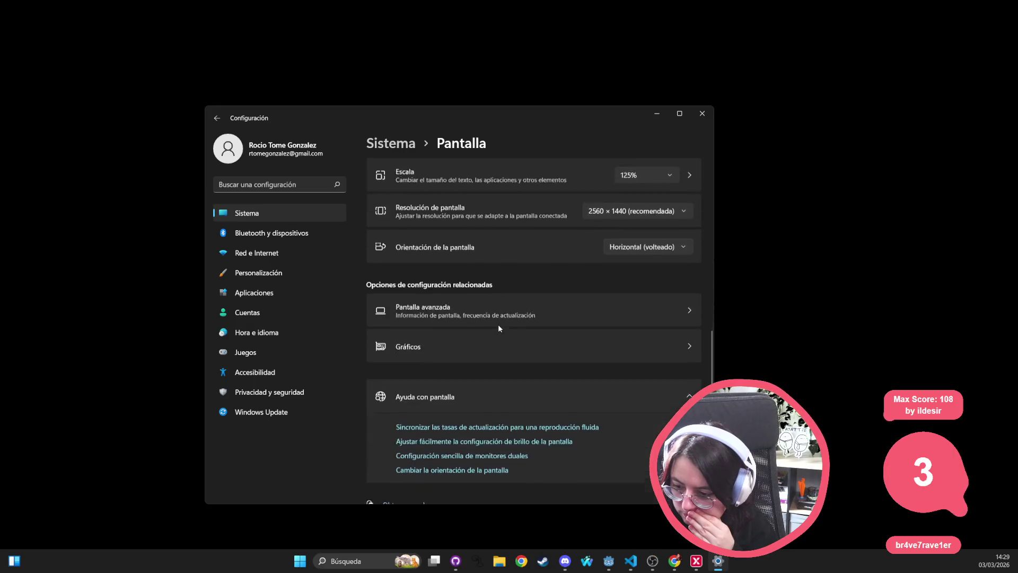
{"action": "left_click", "coordinate": [497, 284]}
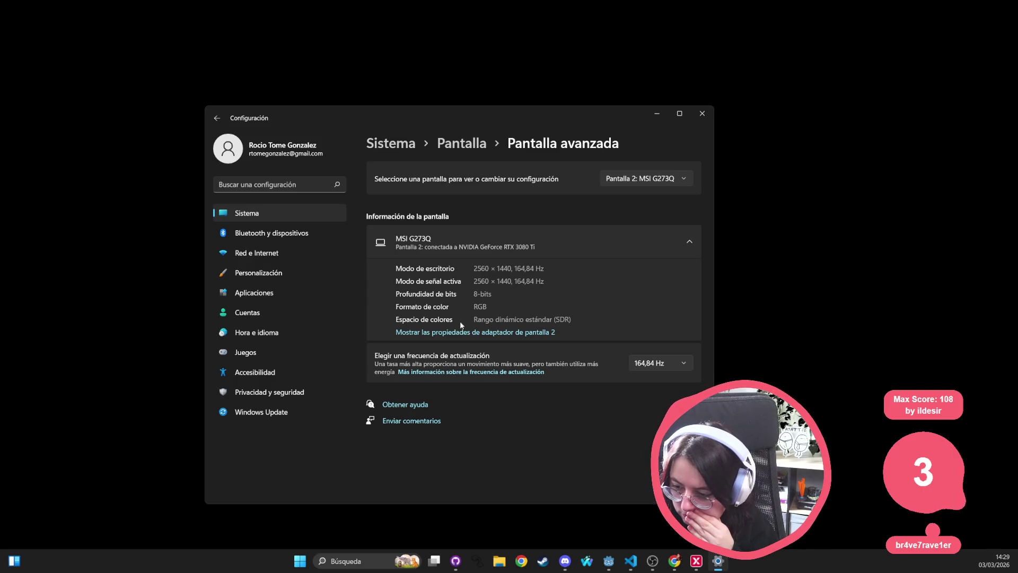
{"action": "left_click", "coordinate": [468, 144]}
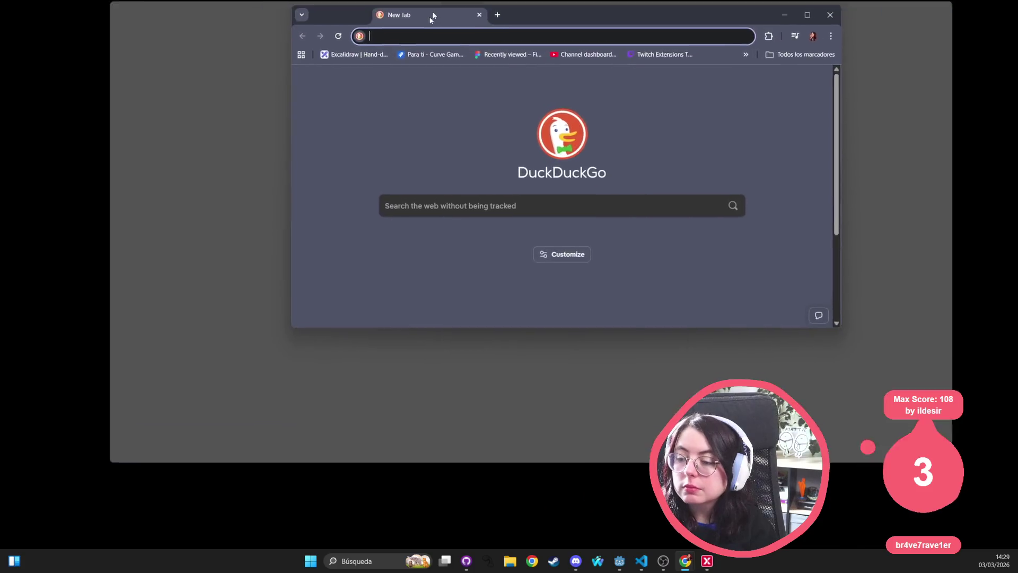
Step: Move the Waterfox window into view and maximize it to full screen
{"action": "left_click_drag", "start_coordinate": [432, 6], "coordinate": [357, 211]}
{"action": "double_click", "coordinate": [507, 221]}
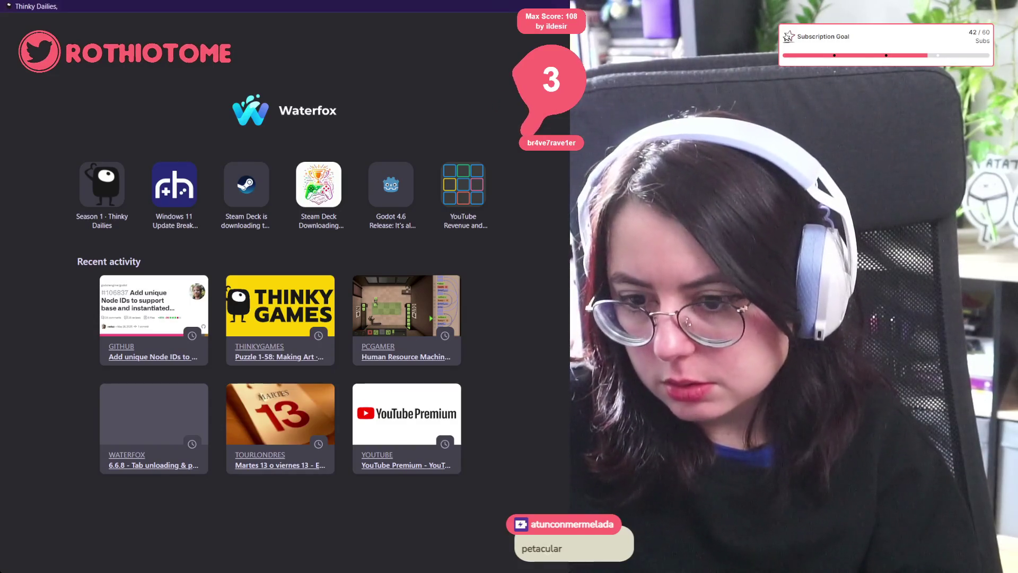
{"action": "left_click", "coordinate": [106, 1]}
Step: Search Startpage for hidpi and open the r/Monitors post 'Understanding HiDPI "Retina" Display'
{"action": "type", "text": "hospital"}
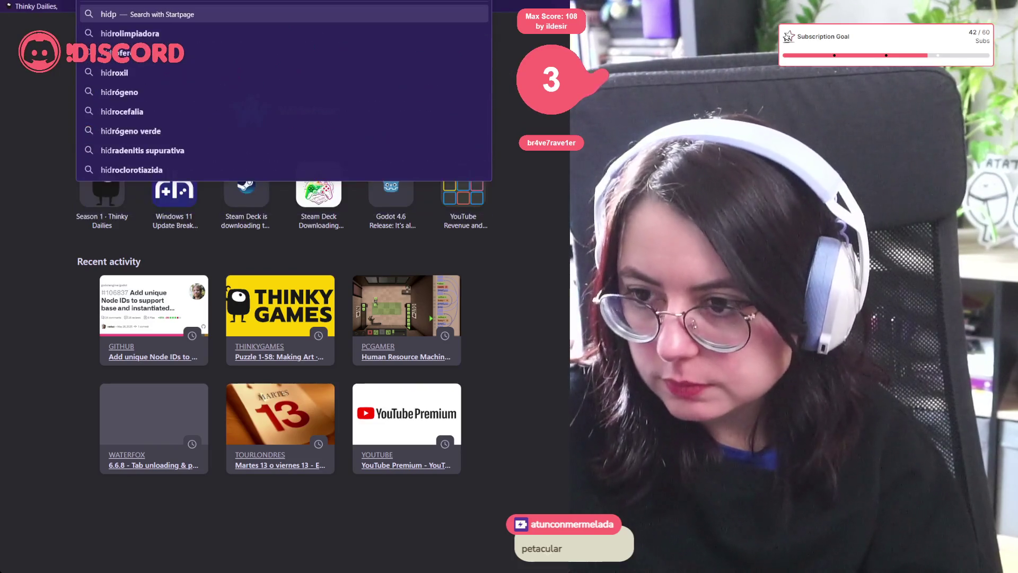
{"action": "key", "text": "Return"}
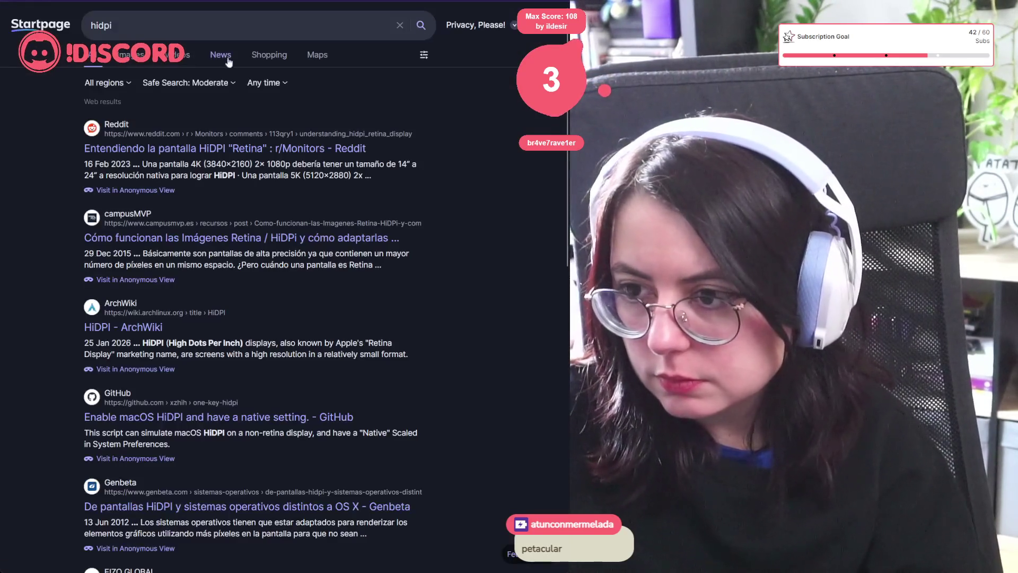
{"action": "left_click", "coordinate": [253, 152]}
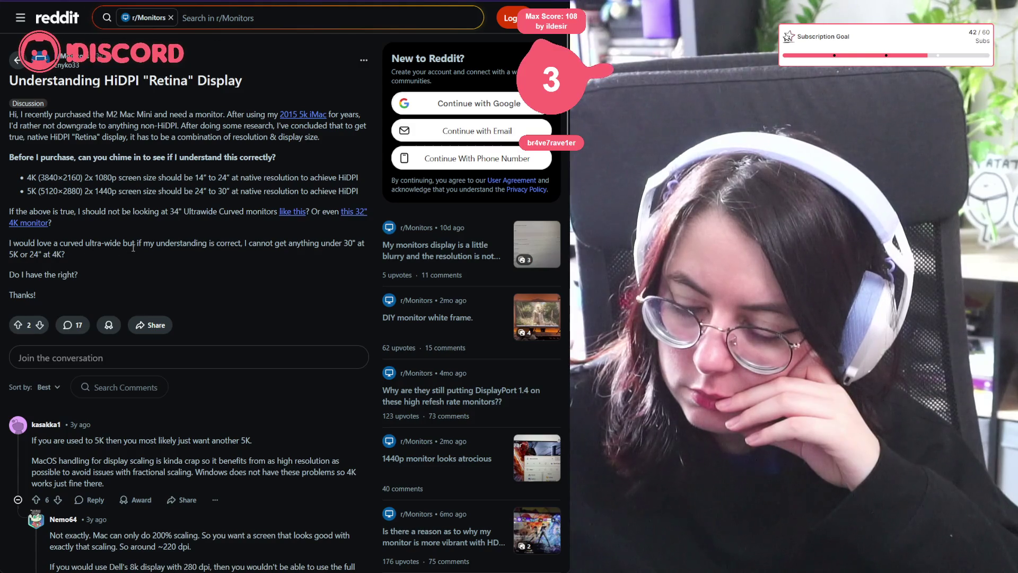
Step: Scroll down through the HiDPI Retina thread's comments, then back up to the post's top
{"action": "scroll", "coordinate": [166, 242], "scroll_direction": "down", "scroll_amount": 5}
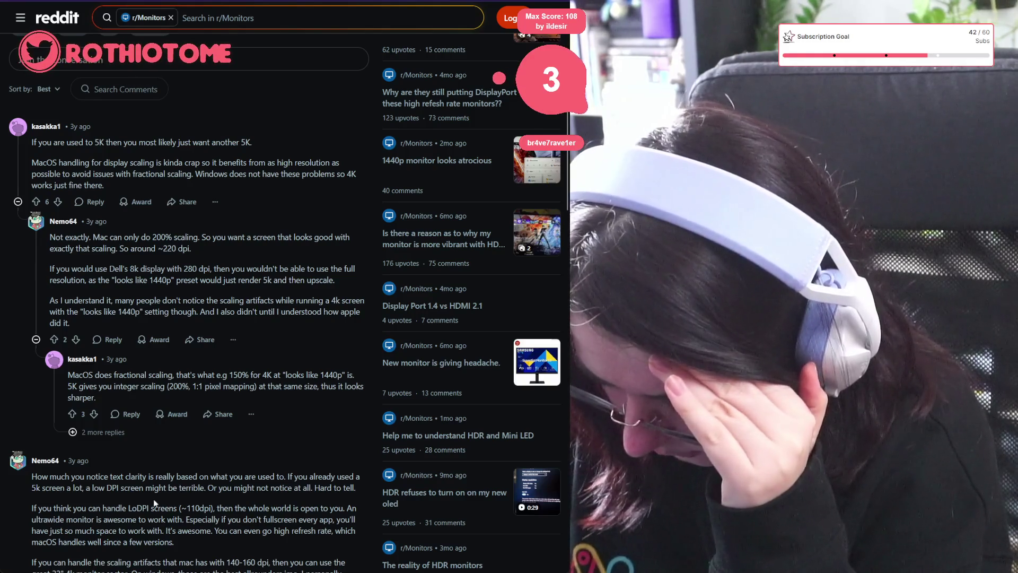
{"action": "scroll", "coordinate": [153, 474], "scroll_direction": "down", "scroll_amount": 2}
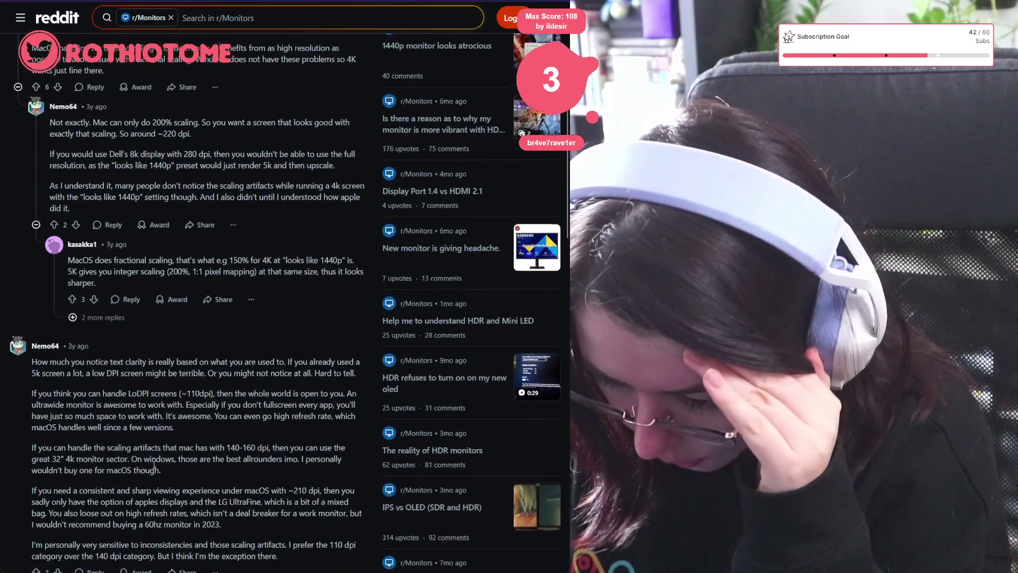
{"action": "scroll", "coordinate": [162, 459], "scroll_direction": "down", "scroll_amount": 5}
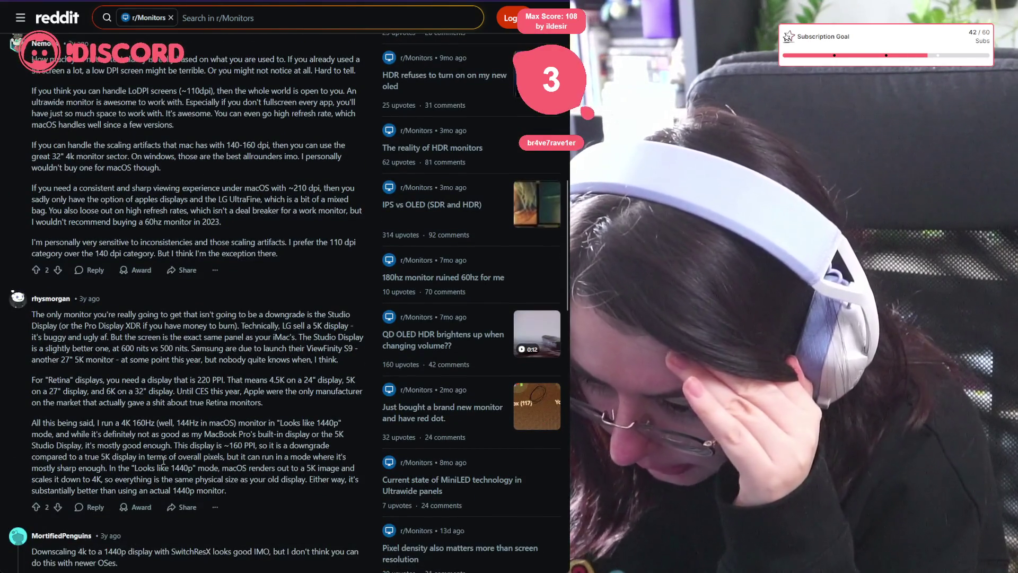
{"action": "scroll", "coordinate": [163, 461], "scroll_direction": "down", "scroll_amount": 5}
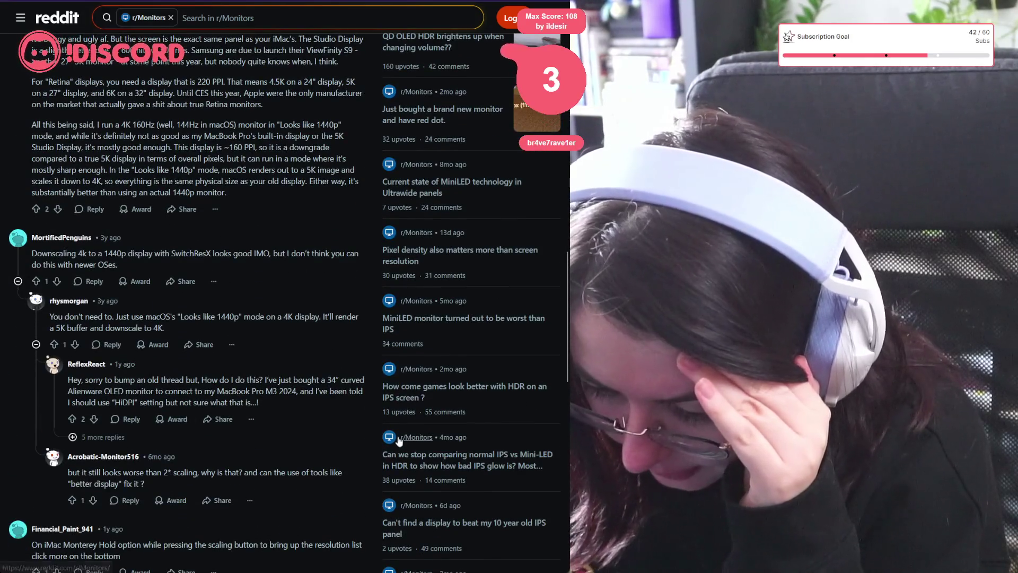
{"action": "scroll", "coordinate": [398, 440], "scroll_direction": "down", "scroll_amount": 5}
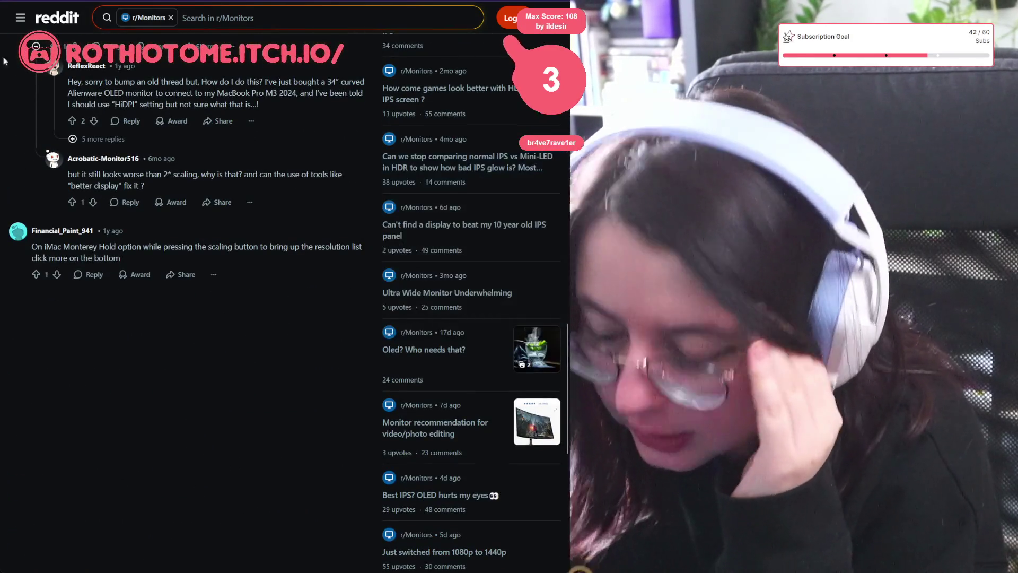
{"action": "mouse_move", "coordinate": [19, 1]}
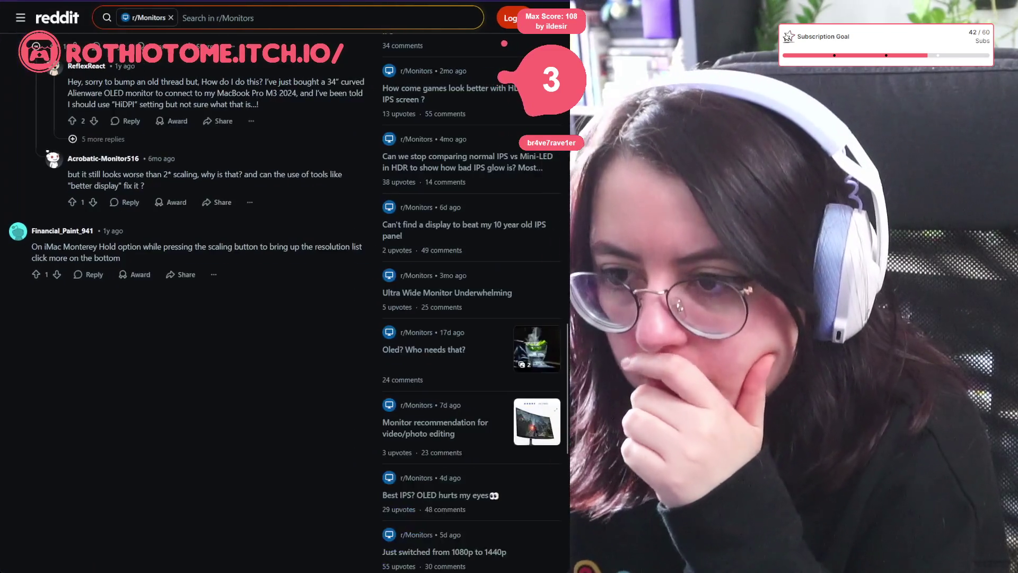
{"action": "scroll", "coordinate": [232, 245], "scroll_direction": "up", "scroll_amount": 15}
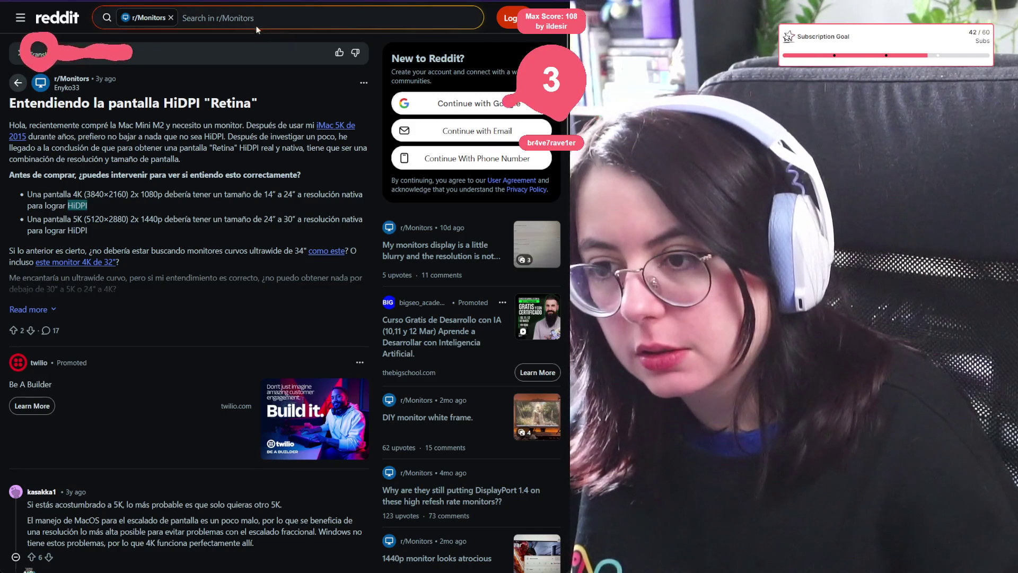
{"action": "left_click", "coordinate": [227, 17]}
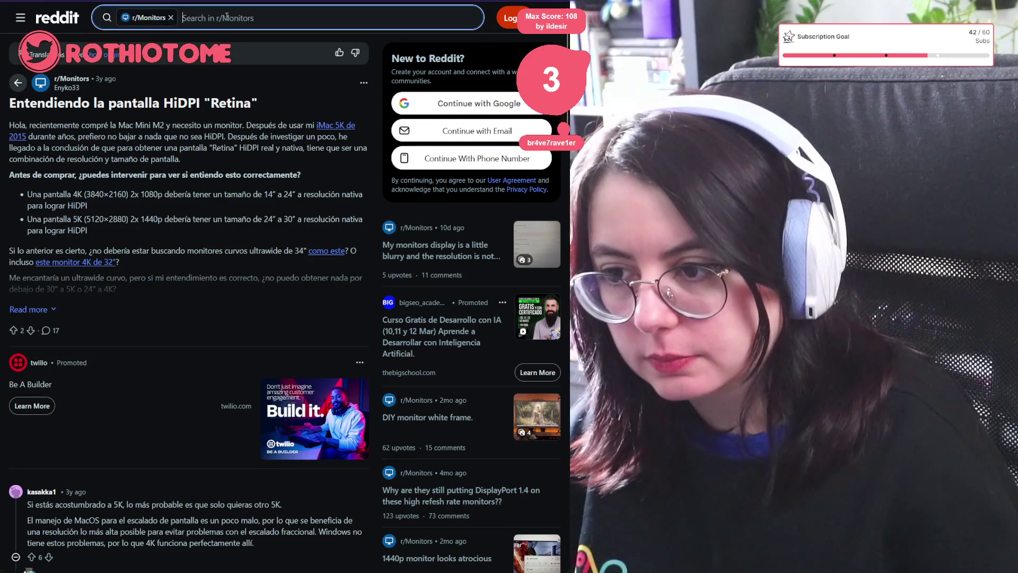
Step: Start a Reddit-wide search for godot, then switch to Google and search 'hidpi godot'
{"action": "type", "text": "godot"}
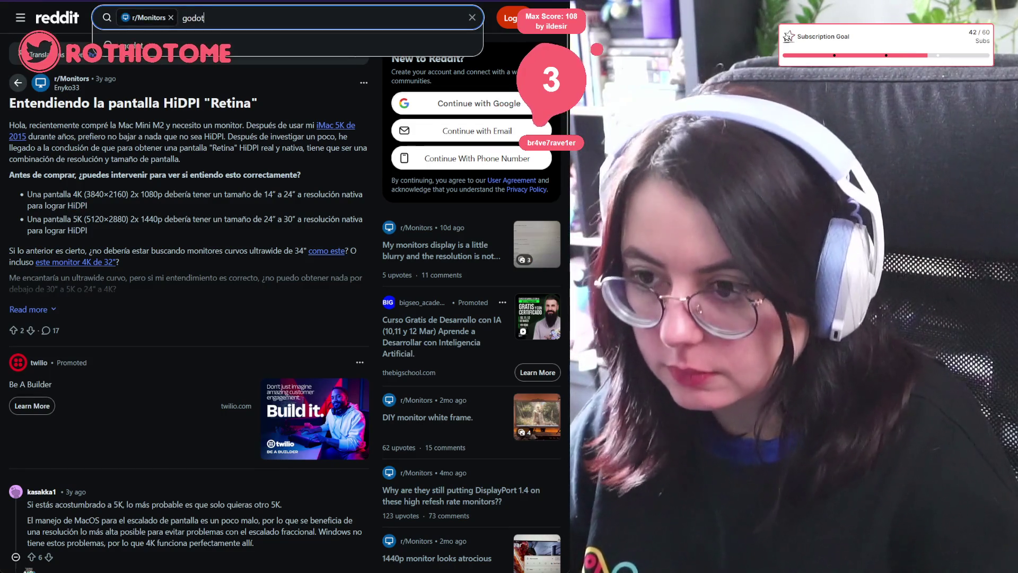
{"action": "left_click", "coordinate": [171, 17]}
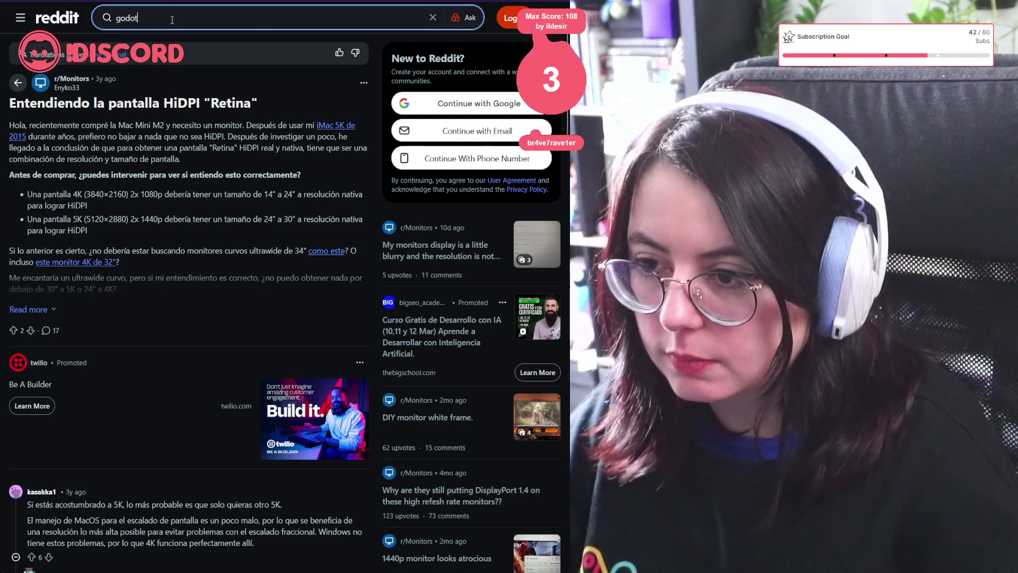
{"action": "key", "text": "ctrl+l"}
{"action": "type", "text": "google"}
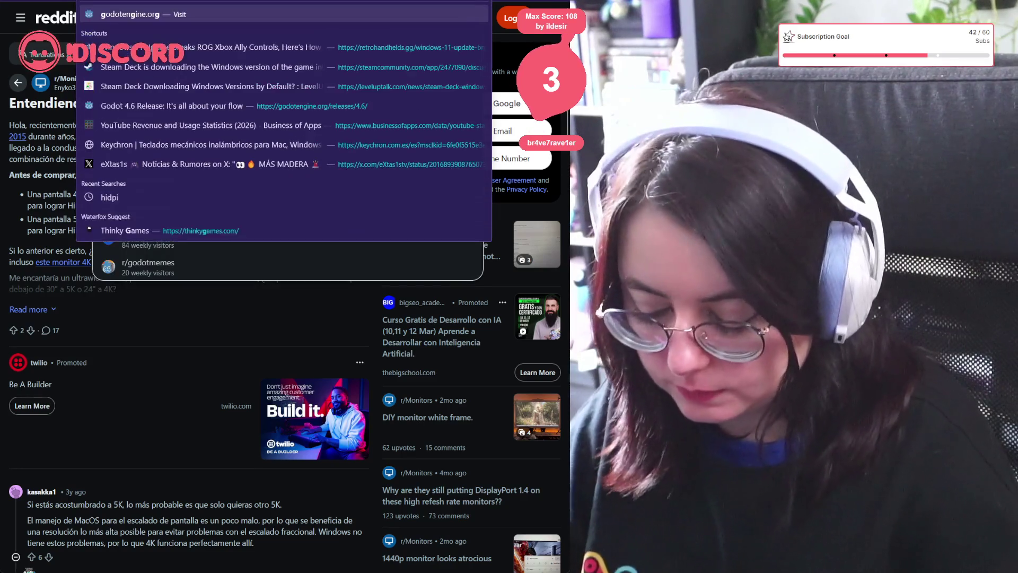
{"action": "key", "text": "Return"}
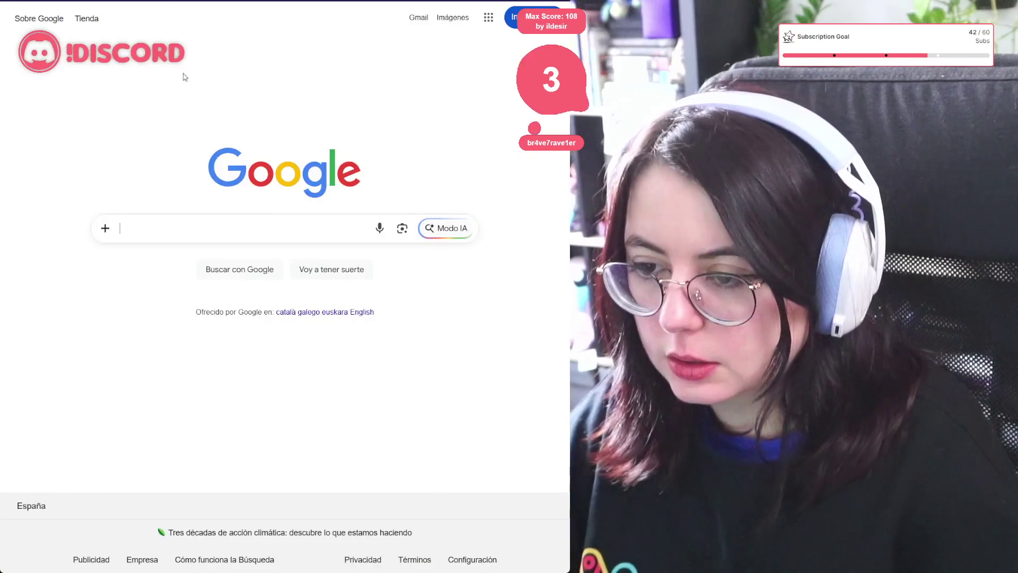
{"action": "left_click", "coordinate": [164, 231]}
{"action": "type", "text": "hidpi "}
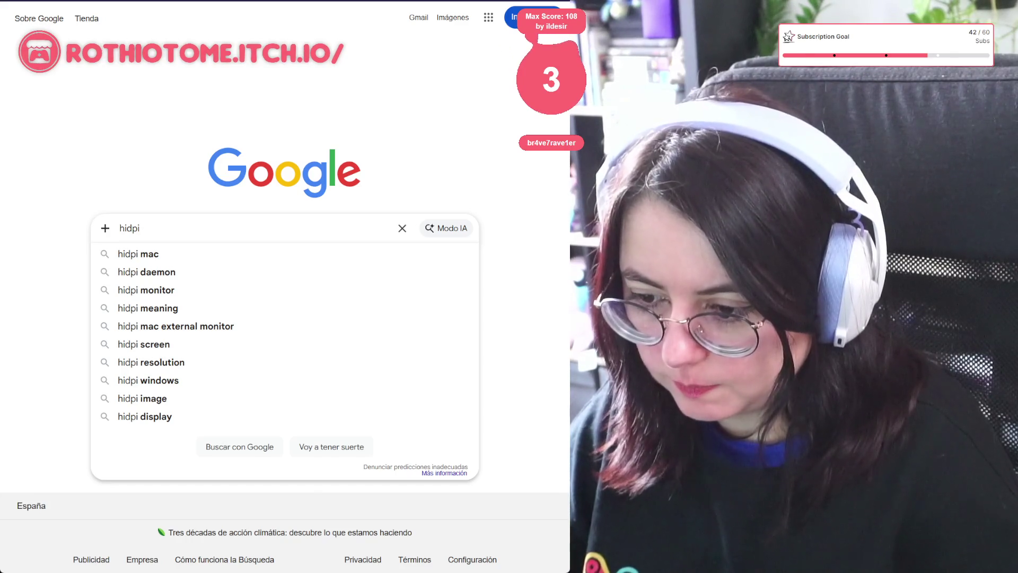
{"action": "type", "text": "godot"}
{"action": "key", "text": "Return"}
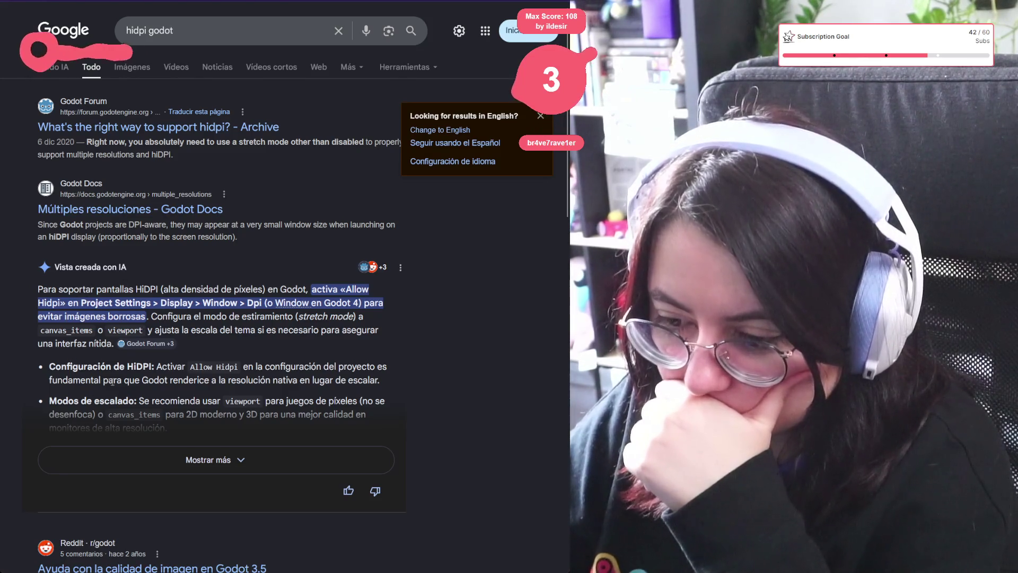
Step: Scroll the 'hidpi godot' results and open GitHub issue #116563 about Allow hiDPI being ignored
{"action": "scroll", "coordinate": [70, 359], "scroll_direction": "down", "scroll_amount": 5}
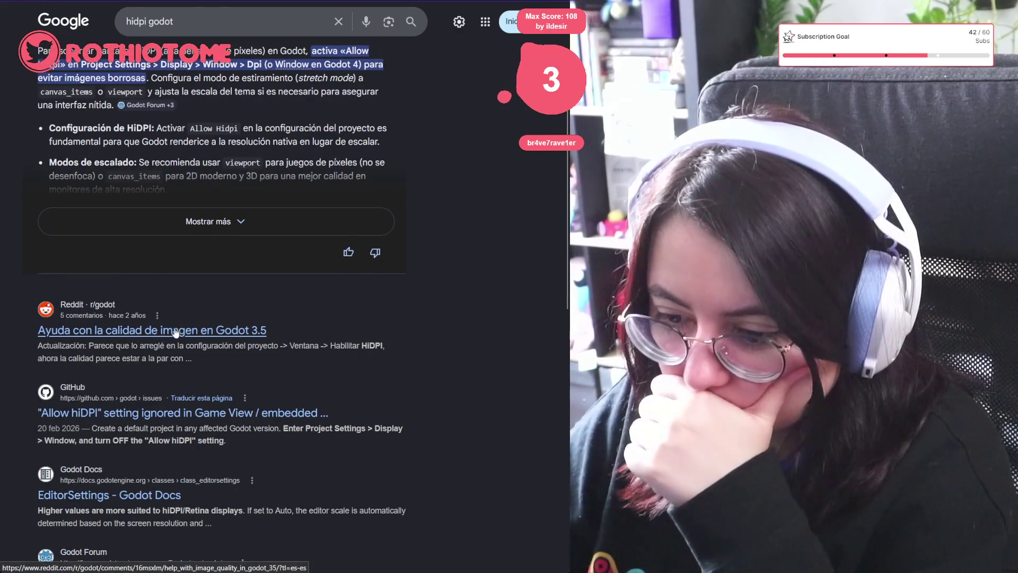
{"action": "left_click", "coordinate": [135, 417]}
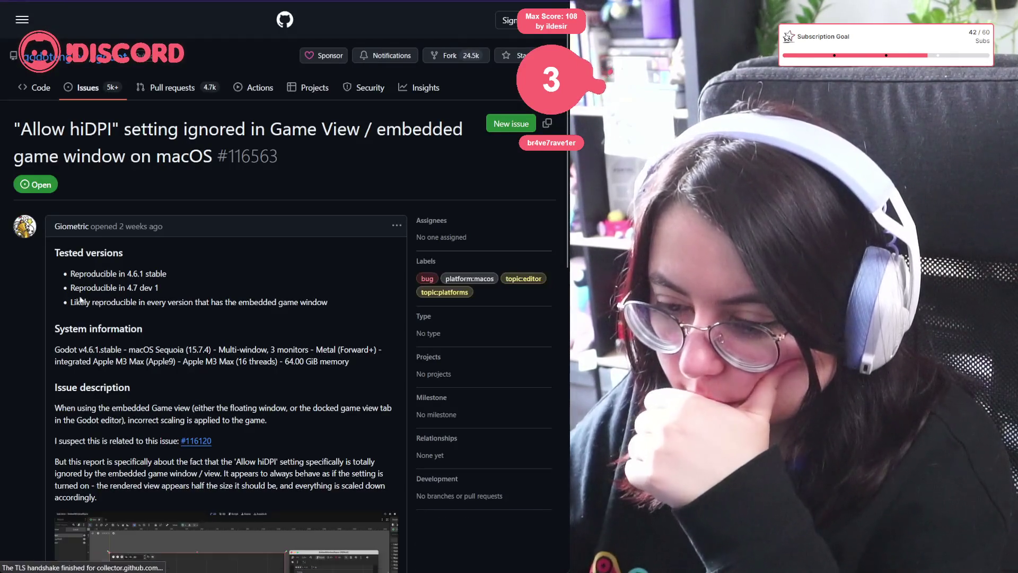
Step: Read through GitHub issue #116563, return to its top, and open the godotengine/godot issues list
{"action": "scroll", "coordinate": [95, 306], "scroll_direction": "down", "scroll_amount": 6}
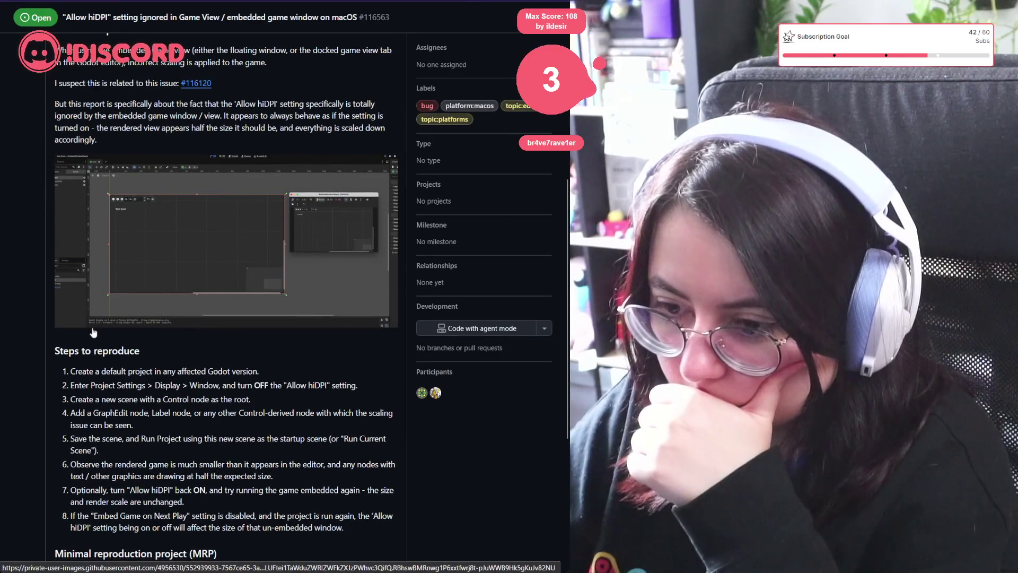
{"action": "scroll", "coordinate": [84, 367], "scroll_direction": "down", "scroll_amount": 1}
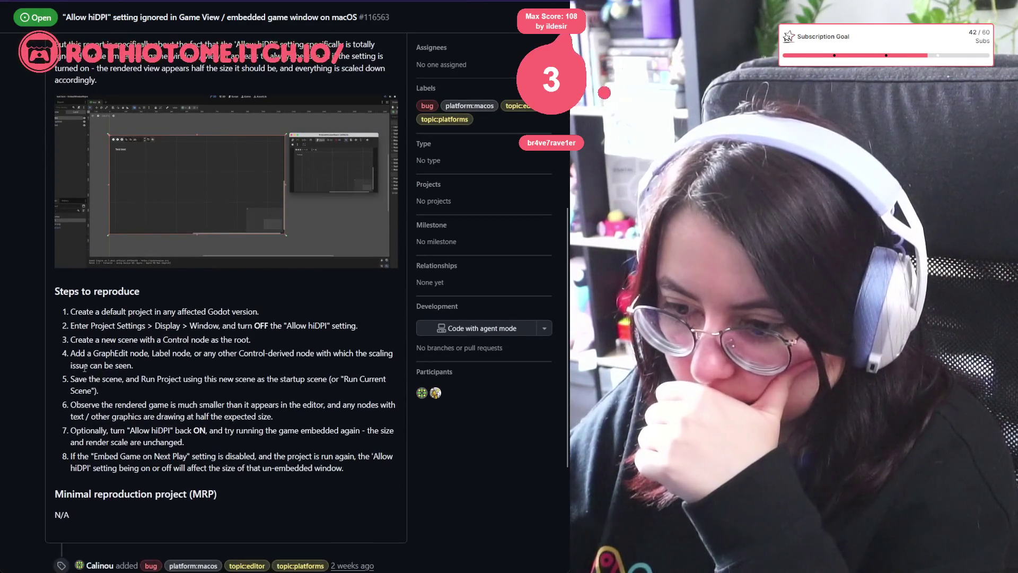
{"action": "scroll", "coordinate": [85, 367], "scroll_direction": "down", "scroll_amount": 4}
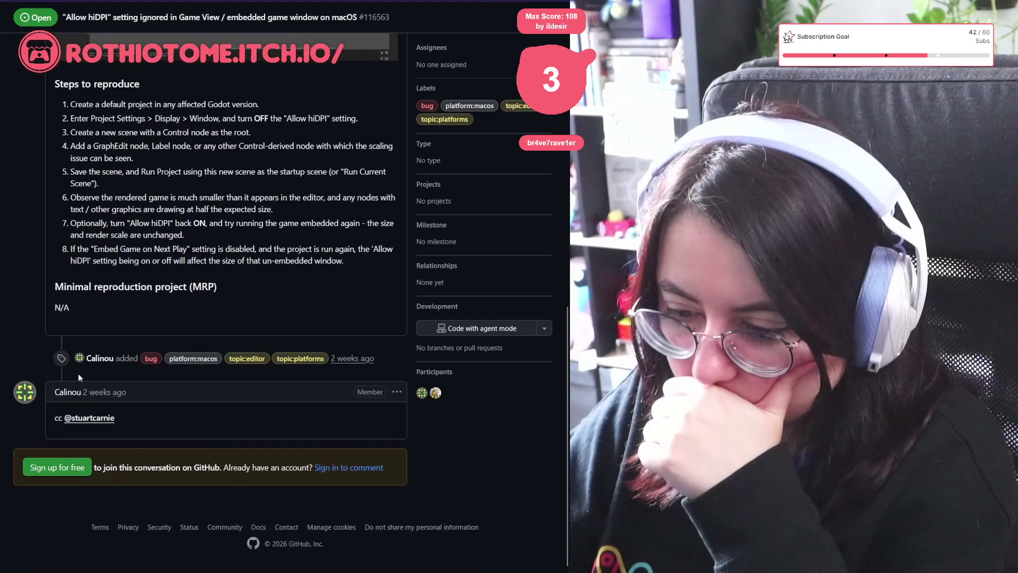
{"action": "left_click", "coordinate": [30, 17]}
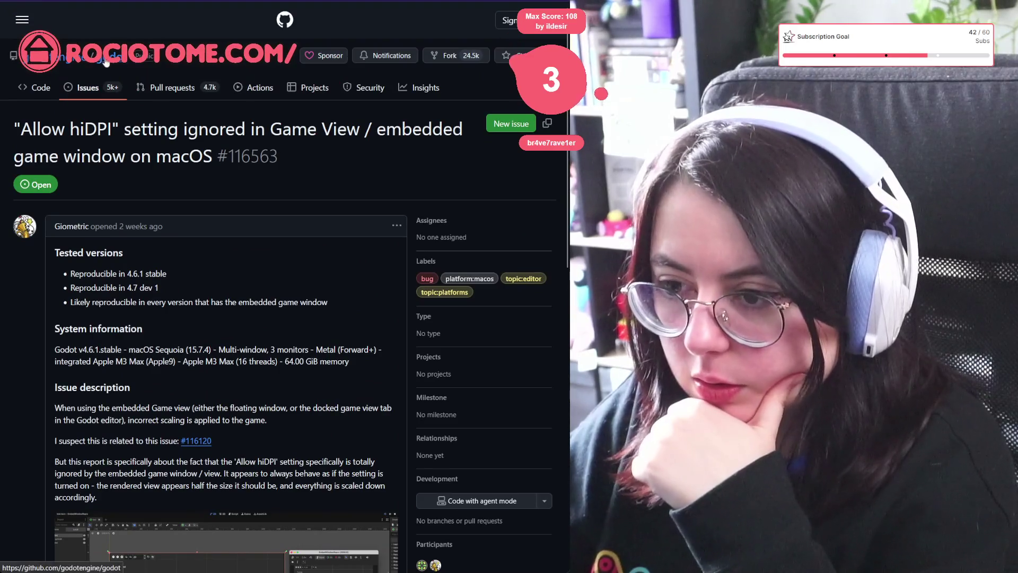
{"action": "left_click", "coordinate": [97, 92]}
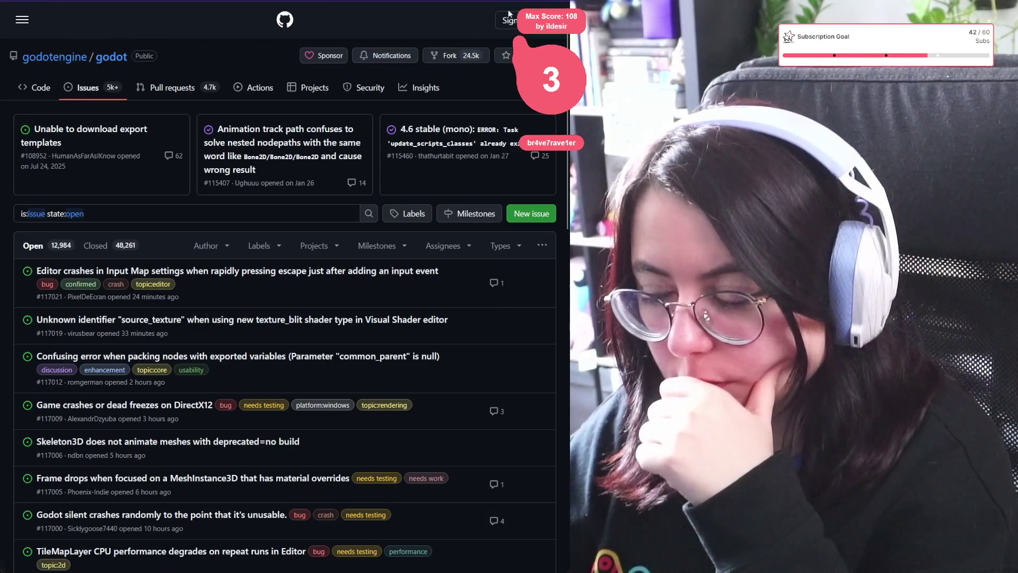
Step: Narrow the godotengine/godot open issues list with a 'hidpi' search filter
{"action": "left_click", "coordinate": [166, 215]}
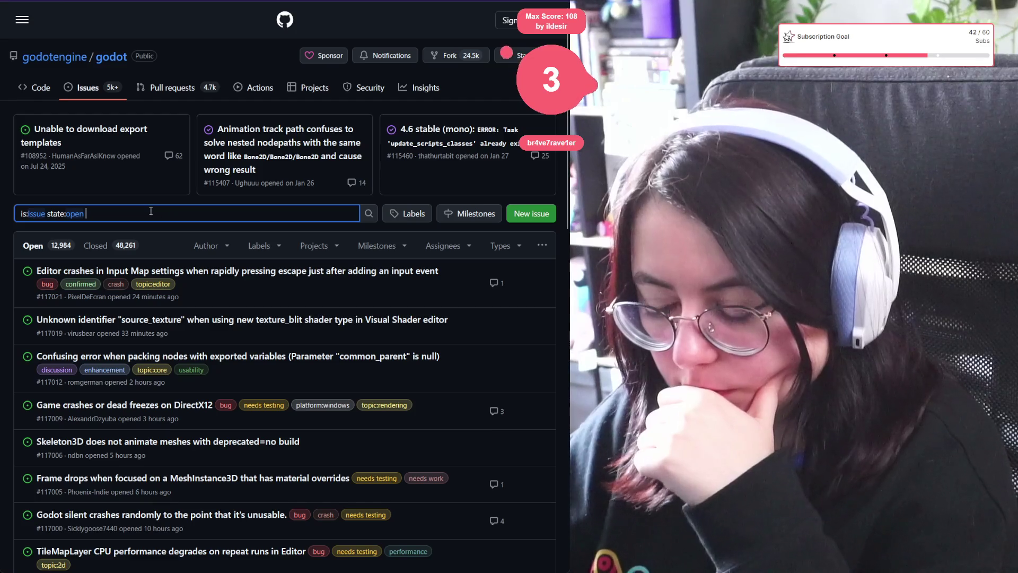
{"action": "type", "text": "hidpi"}
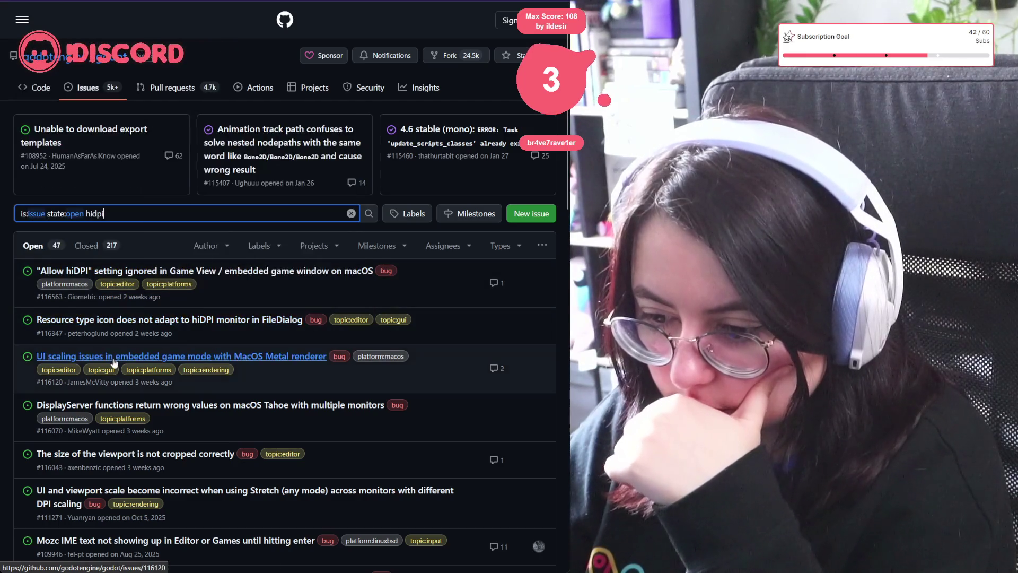
{"action": "mouse_move", "coordinate": [114, 362]}
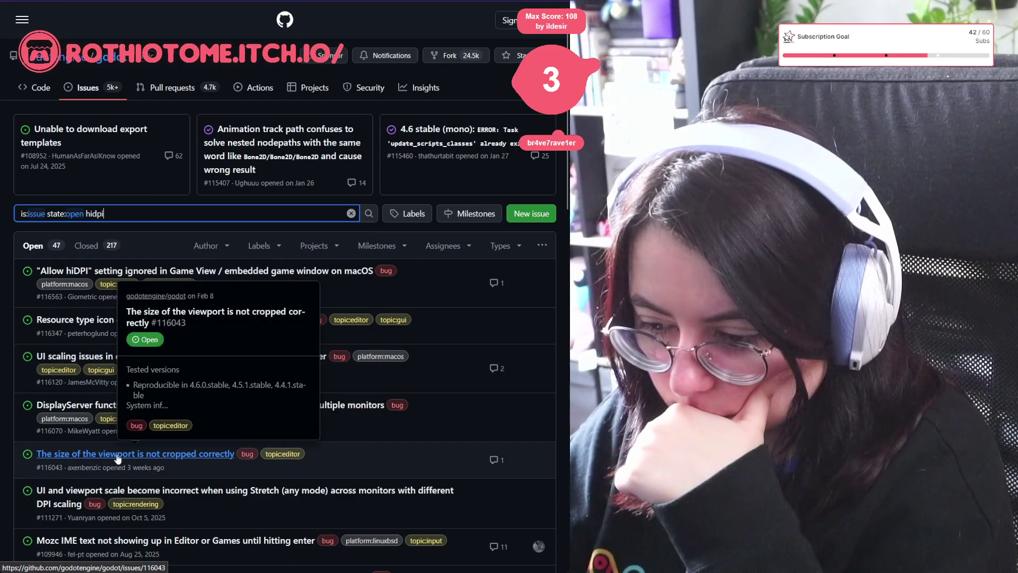
{"action": "left_click", "coordinate": [119, 460]}
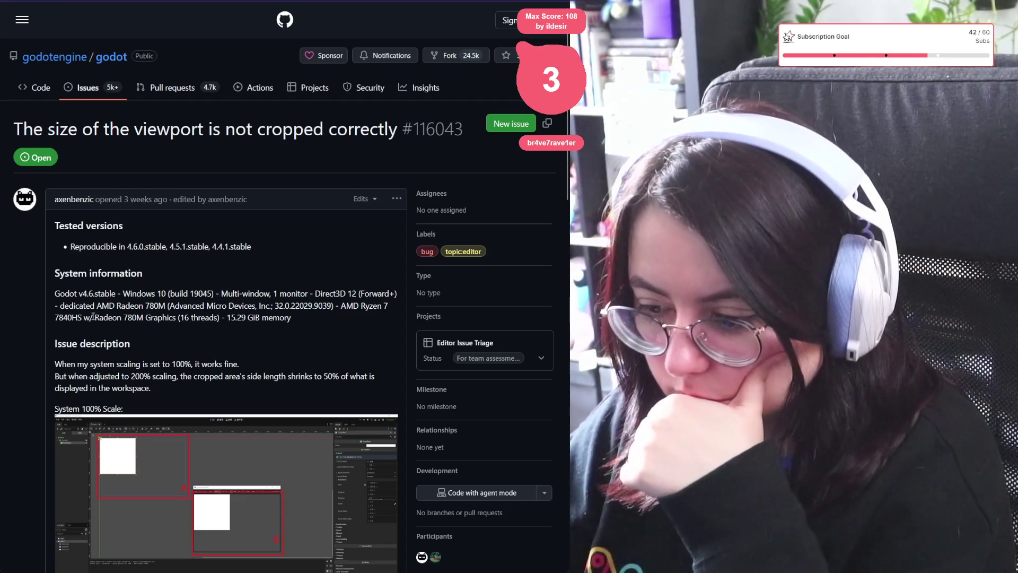
{"action": "scroll", "coordinate": [92, 317], "scroll_direction": "down", "scroll_amount": 5}
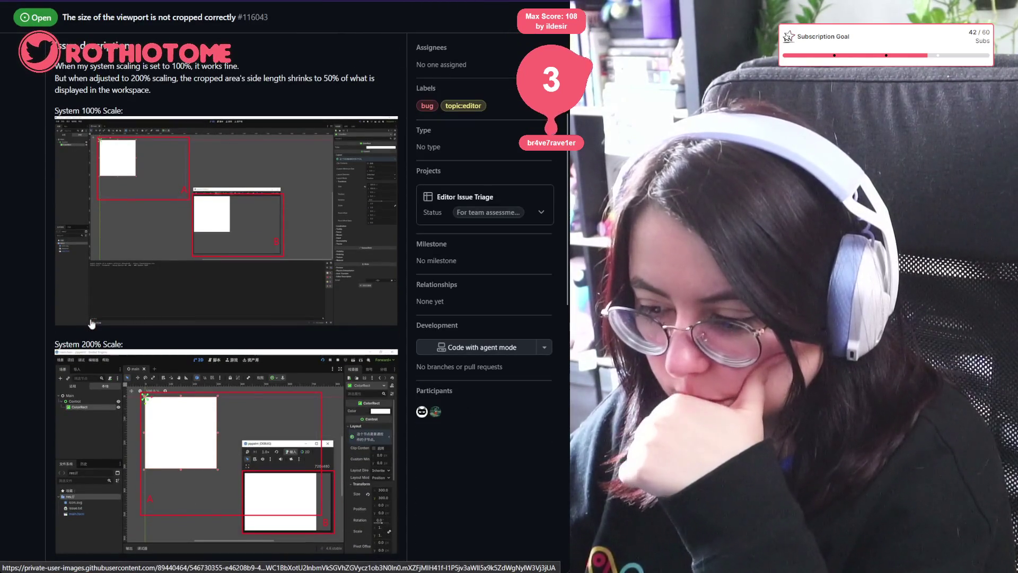
{"action": "scroll", "coordinate": [92, 323], "scroll_direction": "down", "scroll_amount": 4}
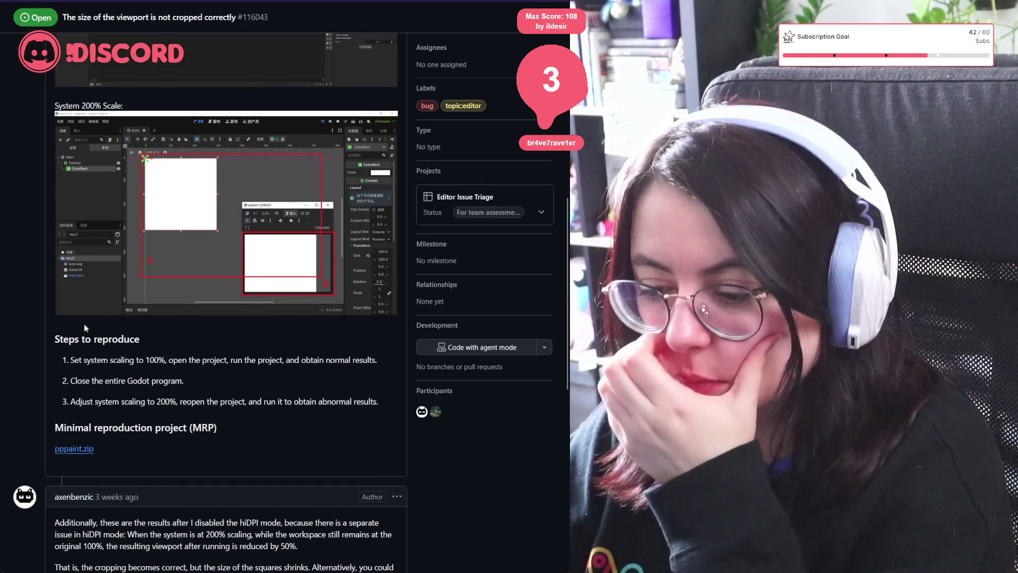
{"action": "scroll", "coordinate": [84, 323], "scroll_direction": "down", "scroll_amount": 2}
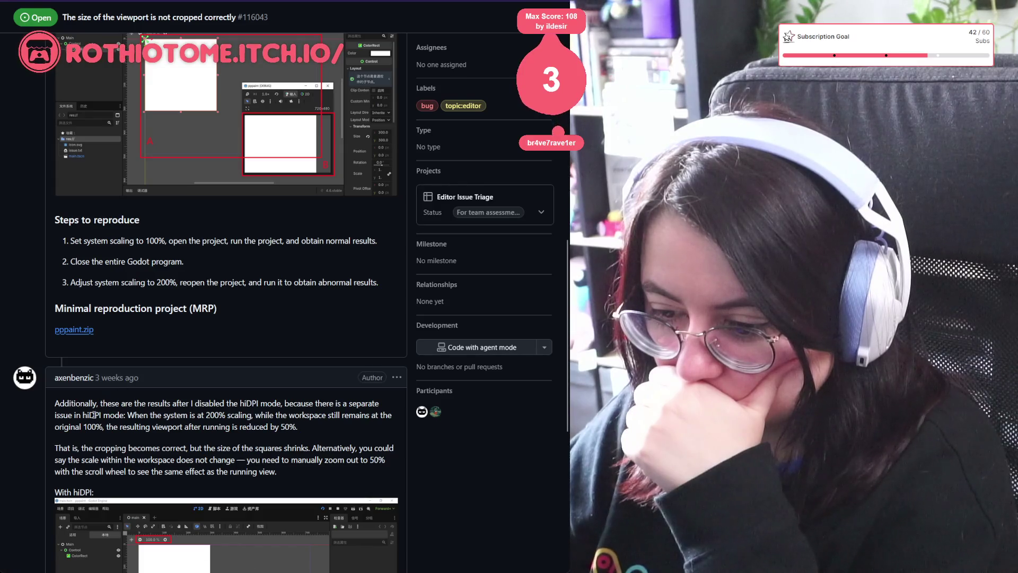
{"action": "mouse_move", "coordinate": [296, 426]}
{"action": "left_mouse_down"}
{"action": "mouse_move", "coordinate": [49, 411]}
{"action": "mouse_move", "coordinate": [51, 396]}
{"action": "left_mouse_up"}
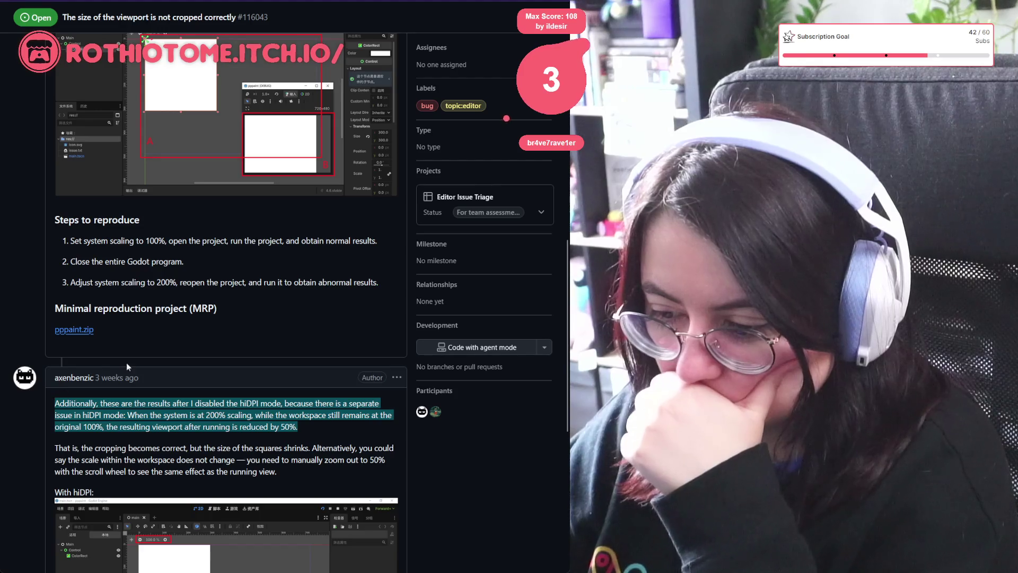
{"action": "scroll", "coordinate": [126, 362], "scroll_direction": "down", "scroll_amount": 5}
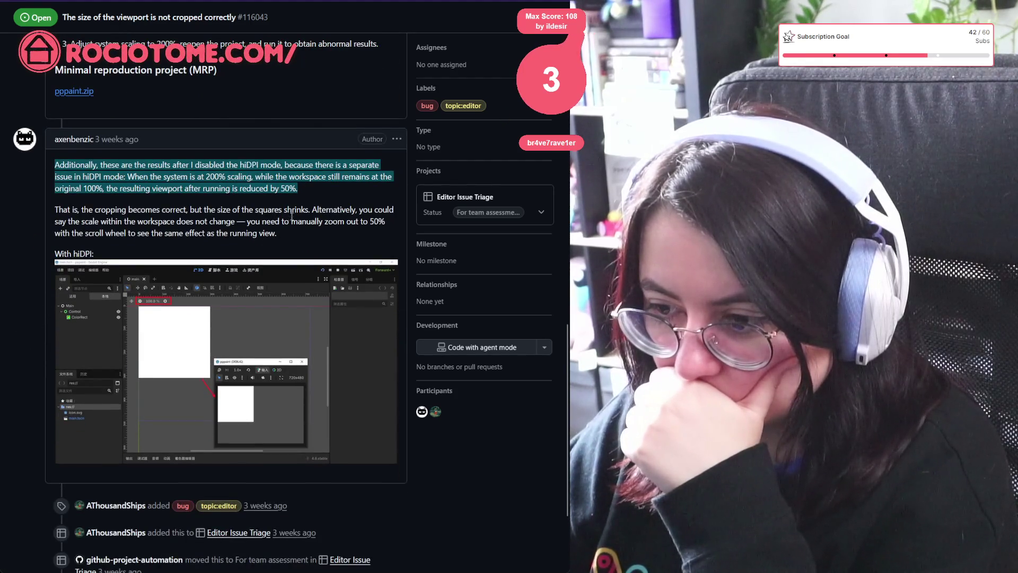
{"action": "scroll", "coordinate": [291, 218], "scroll_direction": "down", "scroll_amount": 3}
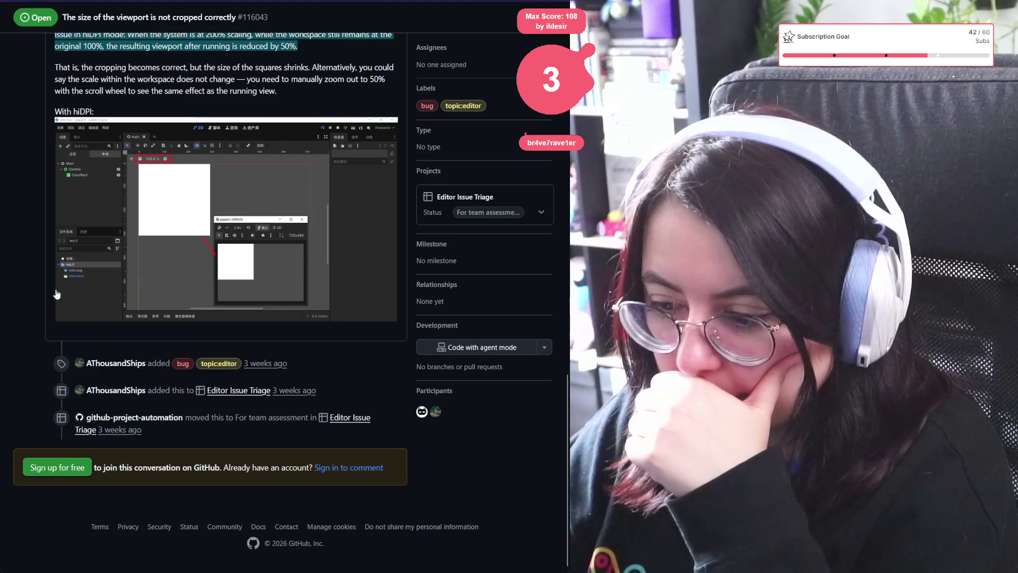
{"action": "scroll", "coordinate": [149, 197], "scroll_direction": "up", "scroll_amount": 20}
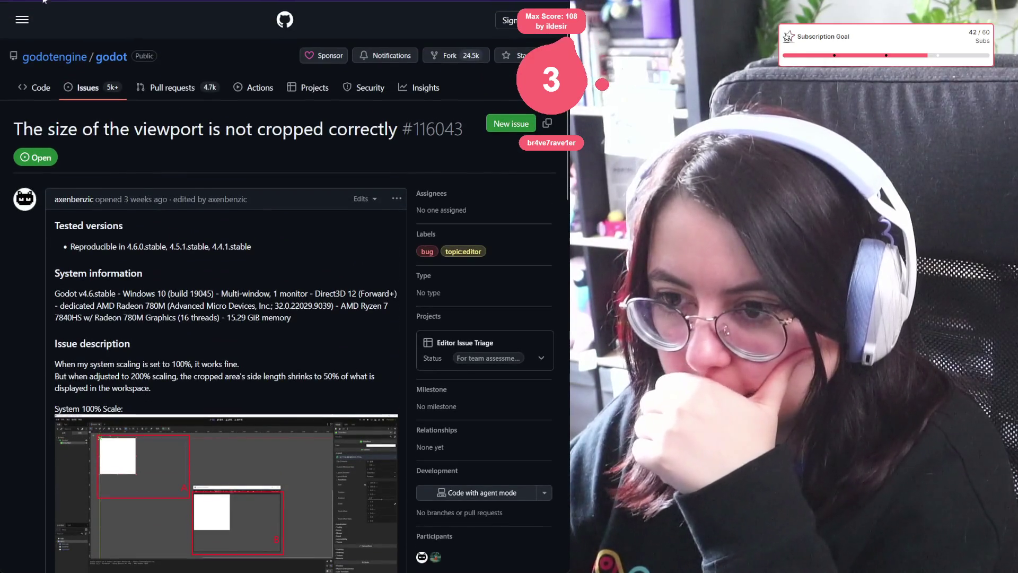
{"action": "key", "text": "alt+Left"}
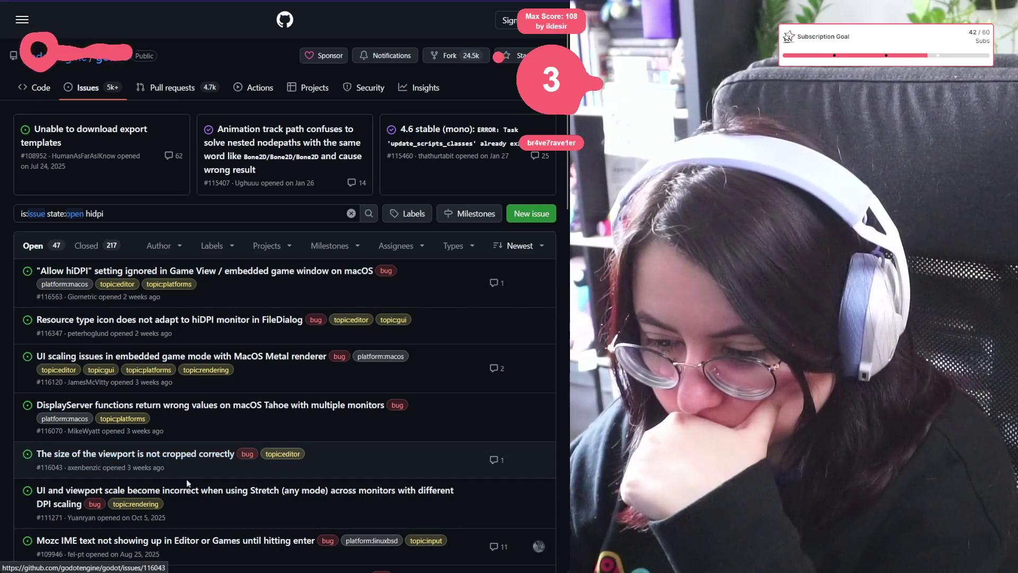
{"action": "mouse_move", "coordinate": [183, 500]}
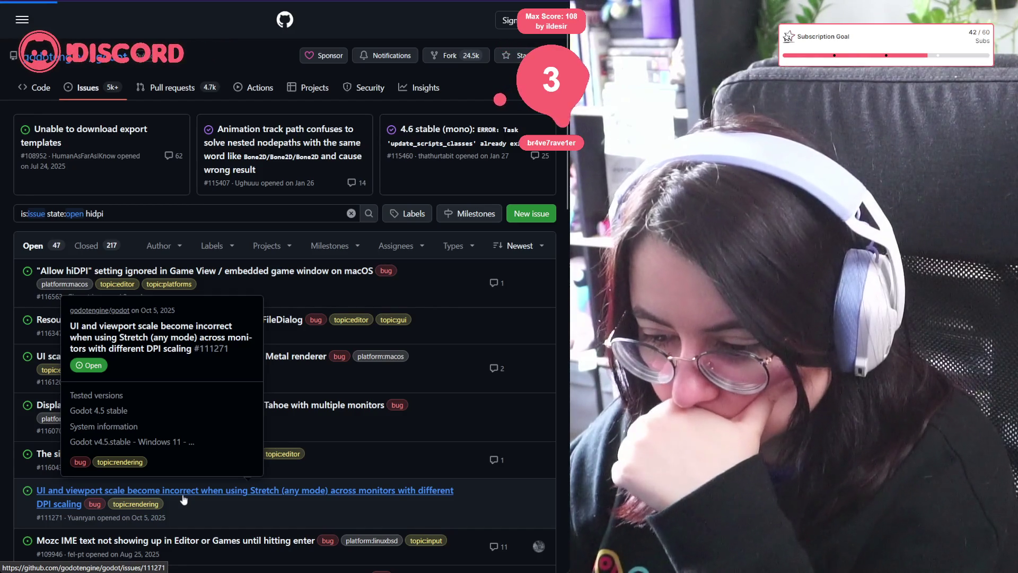
{"action": "left_click", "coordinate": [184, 499]}
{"action": "scroll", "coordinate": [48, 373], "scroll_direction": "down", "scroll_amount": 5}
{"action": "scroll", "coordinate": [48, 374], "scroll_direction": "down", "scroll_amount": 1}
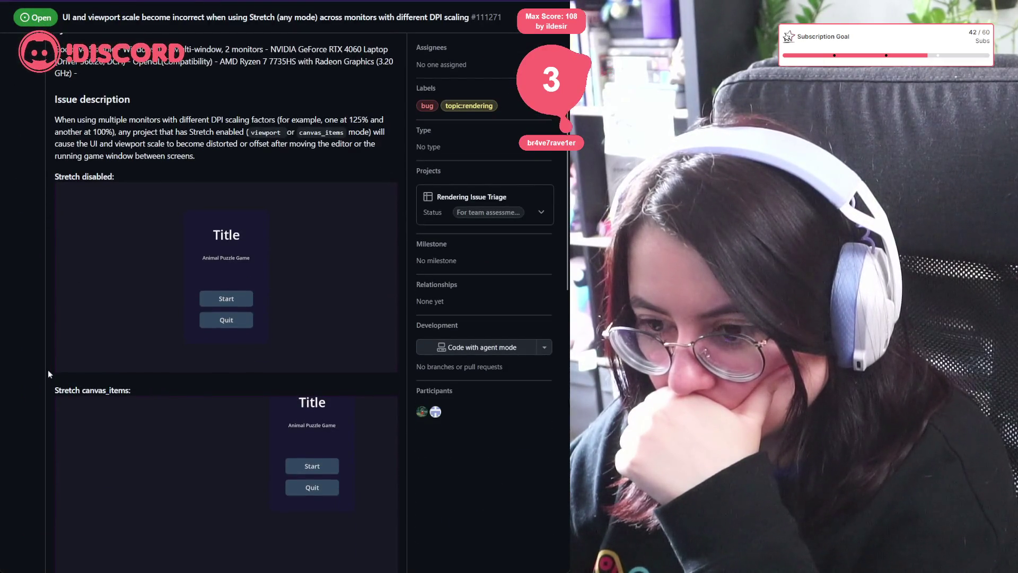
{"action": "scroll", "coordinate": [48, 374], "scroll_direction": "down", "scroll_amount": 5}
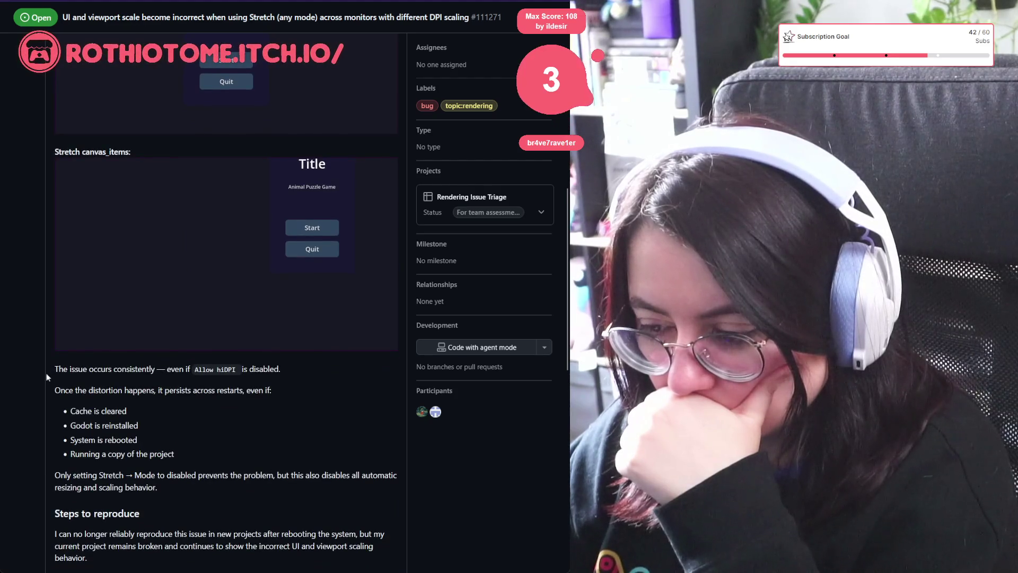
{"action": "scroll", "coordinate": [48, 377], "scroll_direction": "down", "scroll_amount": 12}
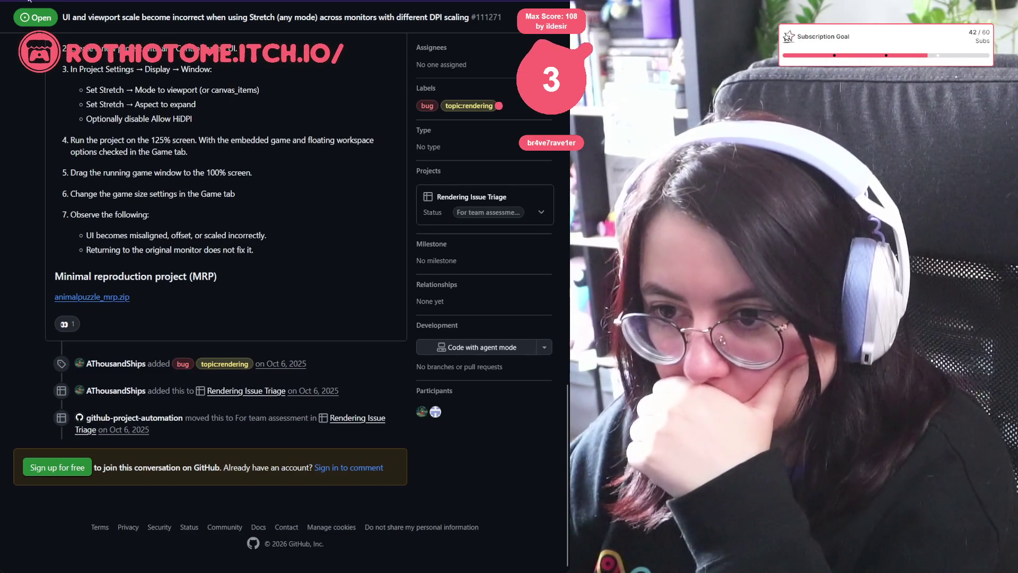
{"action": "key", "text": "alt+Left"}
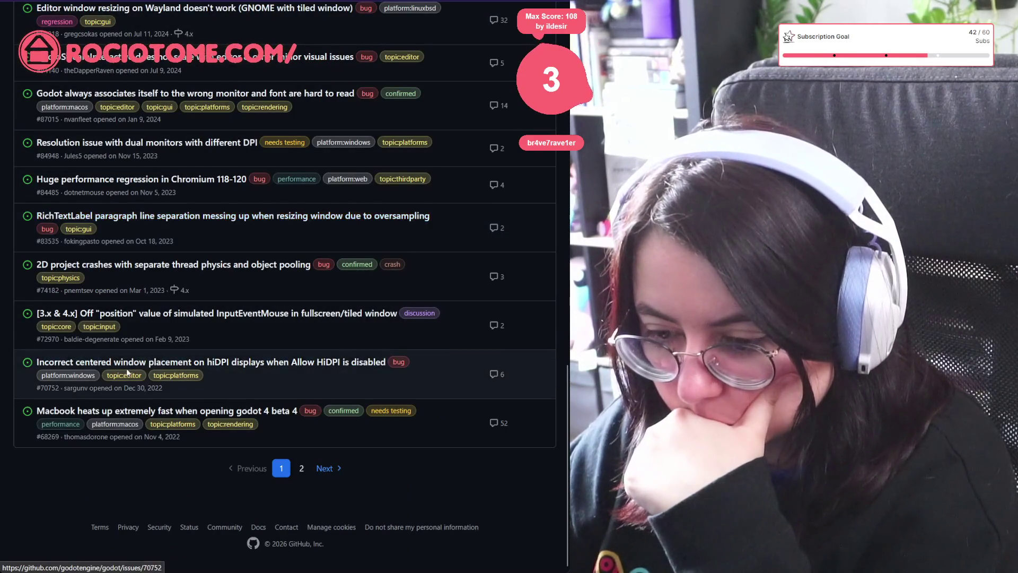
{"action": "mouse_move", "coordinate": [129, 368]}
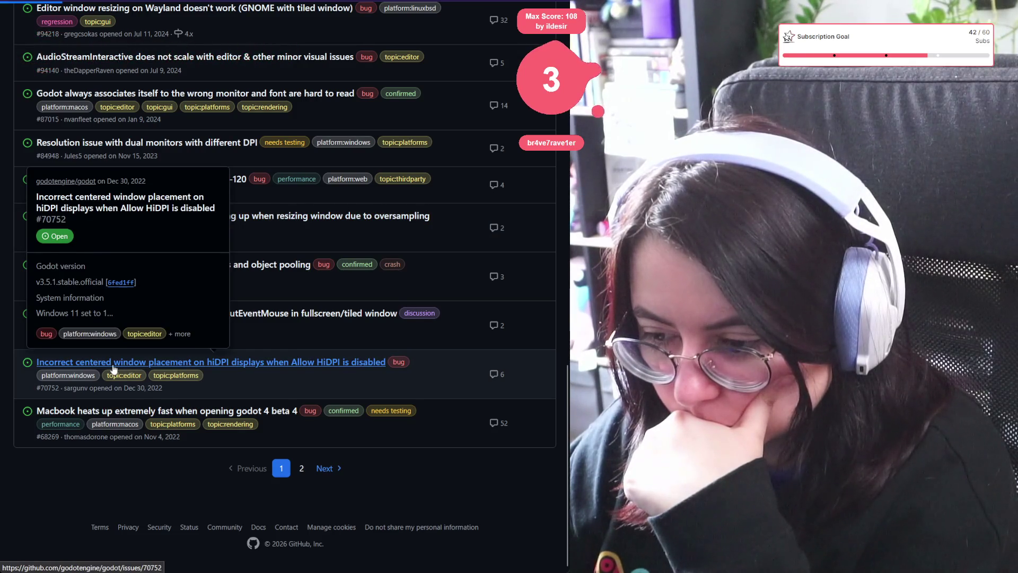
{"action": "left_click", "coordinate": [113, 362]}
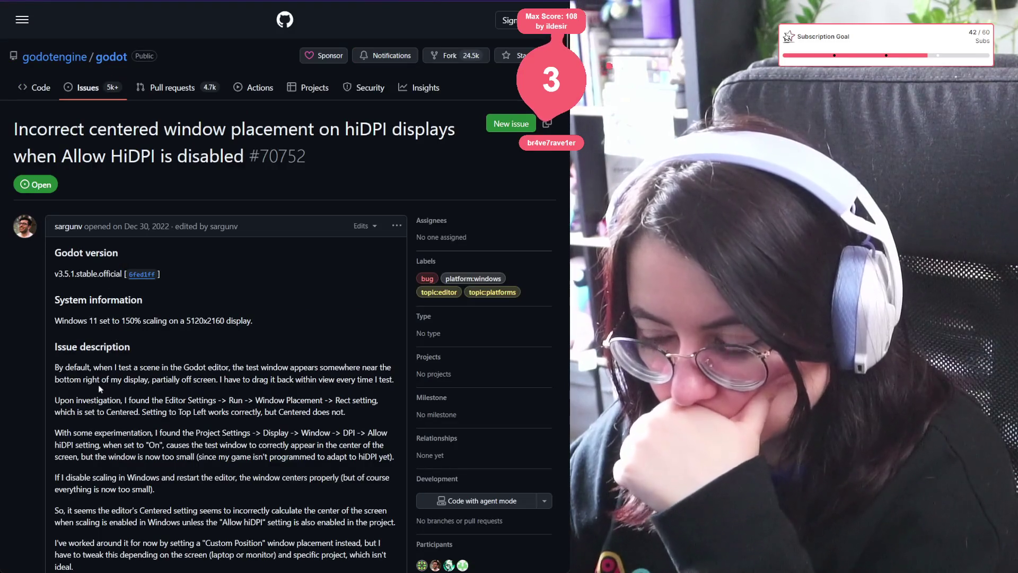
{"action": "scroll", "coordinate": [97, 386], "scroll_direction": "down", "scroll_amount": 8}
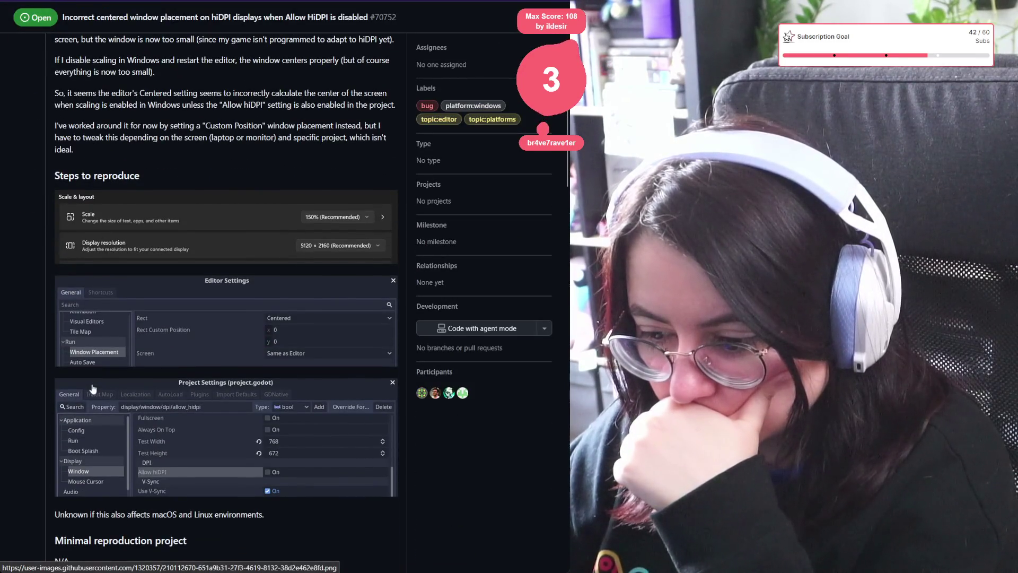
{"action": "scroll", "coordinate": [92, 389], "scroll_direction": "down", "scroll_amount": 6}
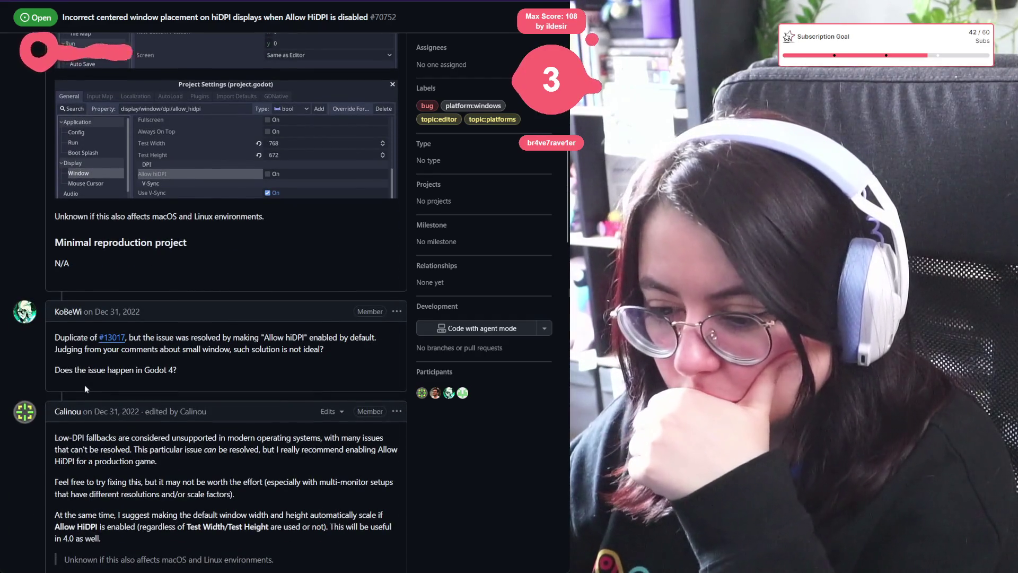
{"action": "scroll", "coordinate": [131, 378], "scroll_direction": "down", "scroll_amount": 9}
{"action": "scroll", "coordinate": [131, 378], "scroll_direction": "down", "scroll_amount": 8}
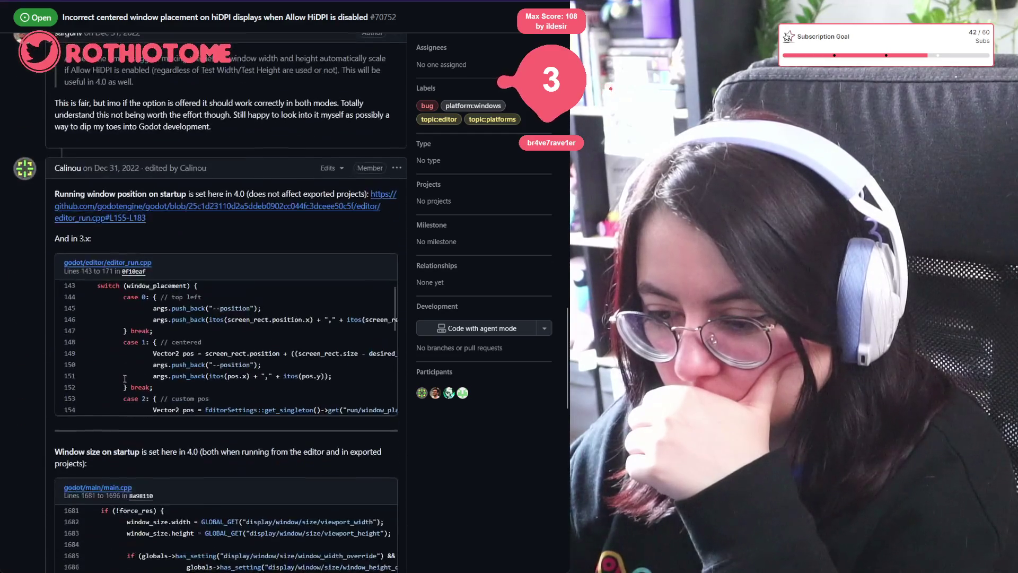
{"action": "scroll", "coordinate": [105, 361], "scroll_direction": "down", "scroll_amount": 15}
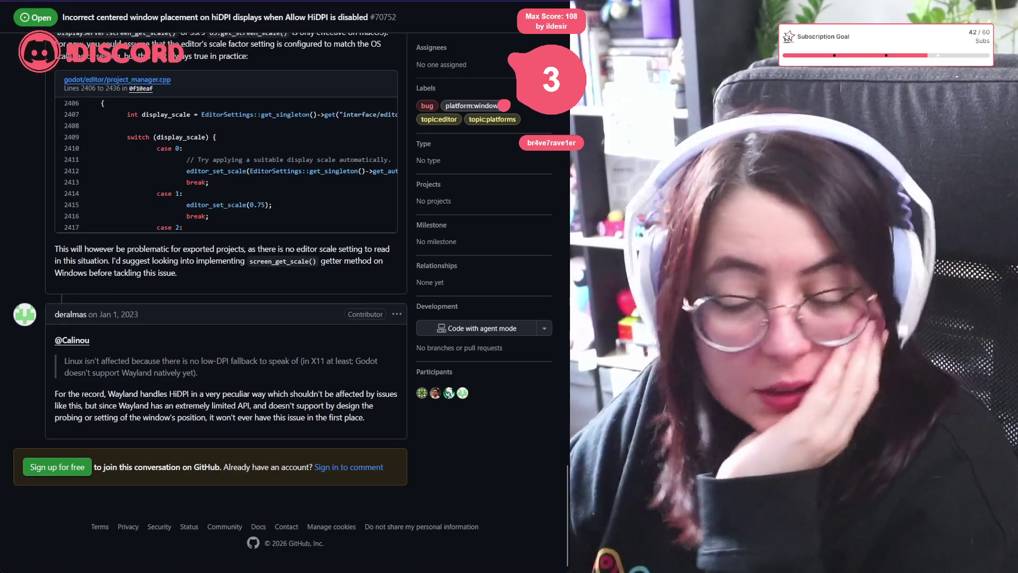
{"action": "key", "text": "alt+Left"}
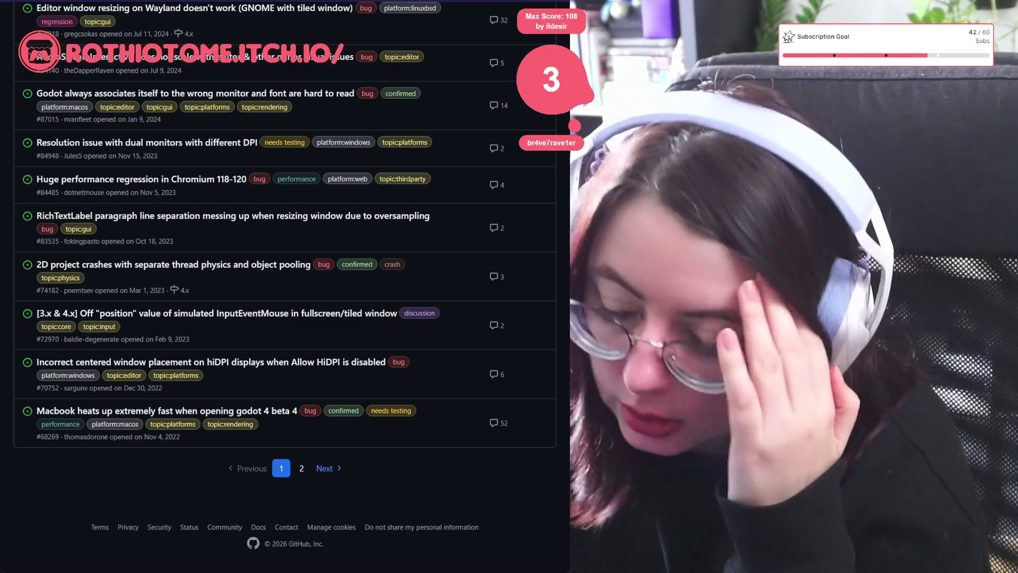
Step: Search Startpage for 'hidpi godot windowed' and open the forum thread 'What's the right way to support hidpi?'
{"action": "type", "text": "hdpi"}
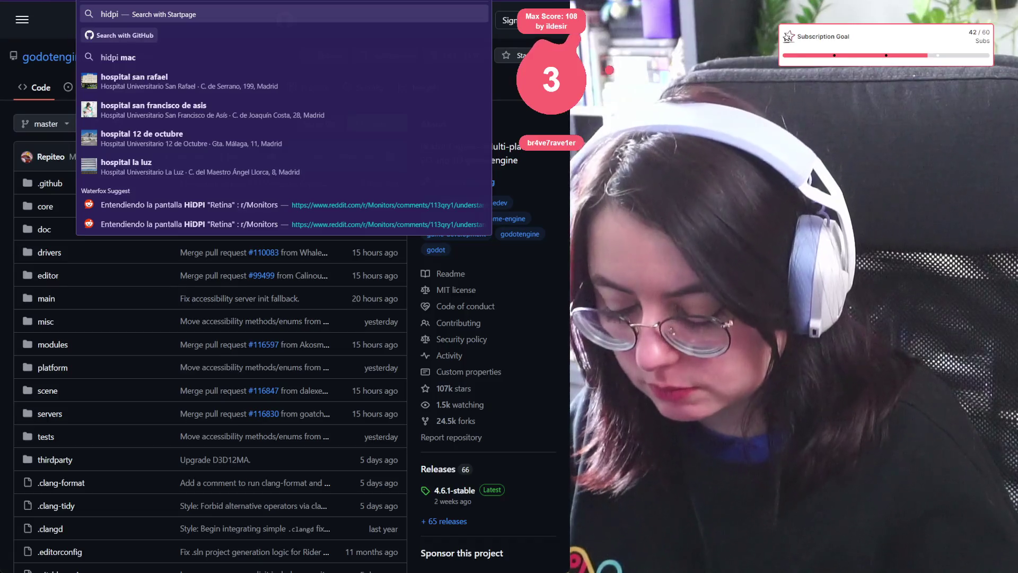
{"action": "key", "text": "Return"}
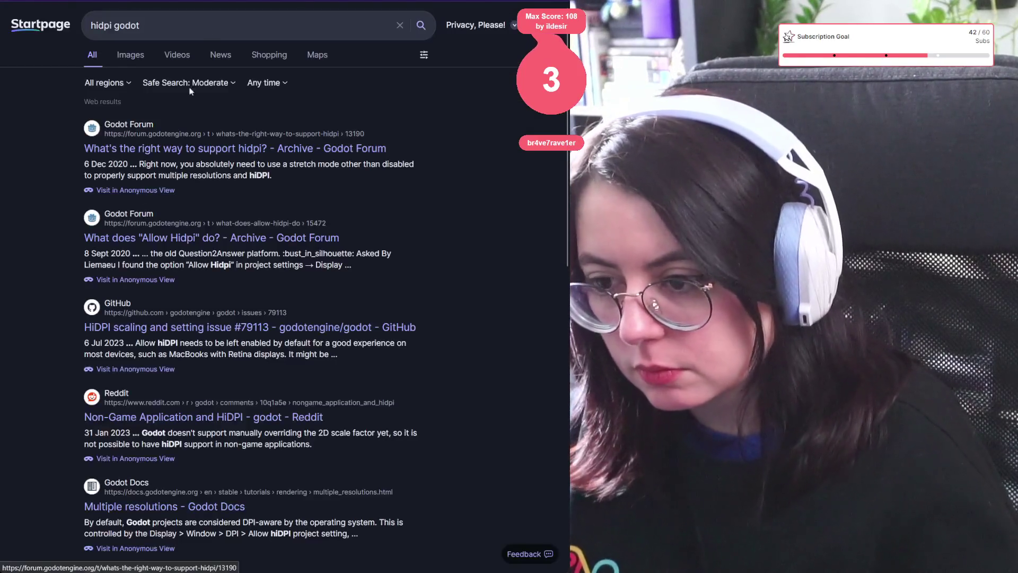
{"action": "type", "text": " windowed"}
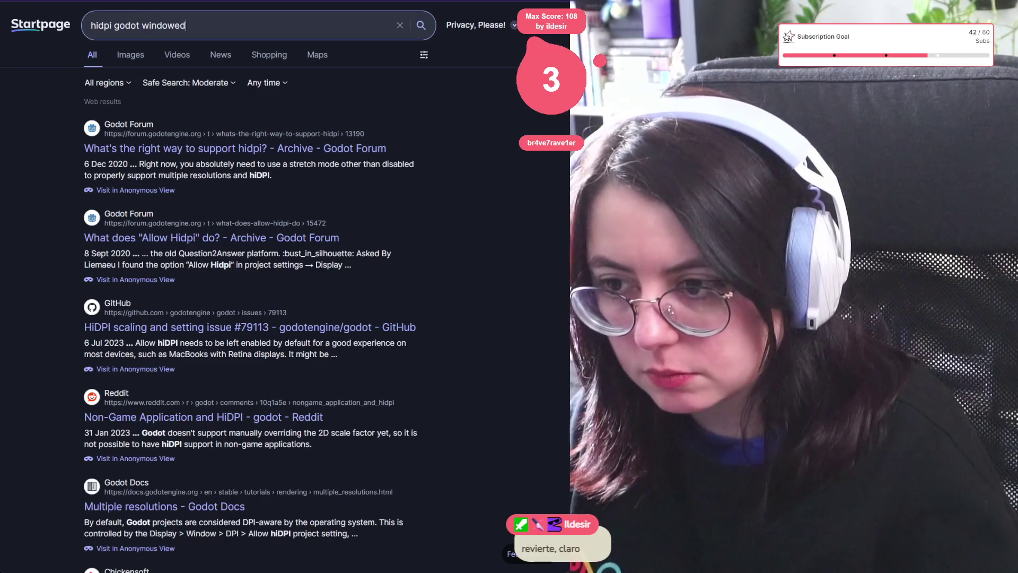
{"action": "key", "text": "Return"}
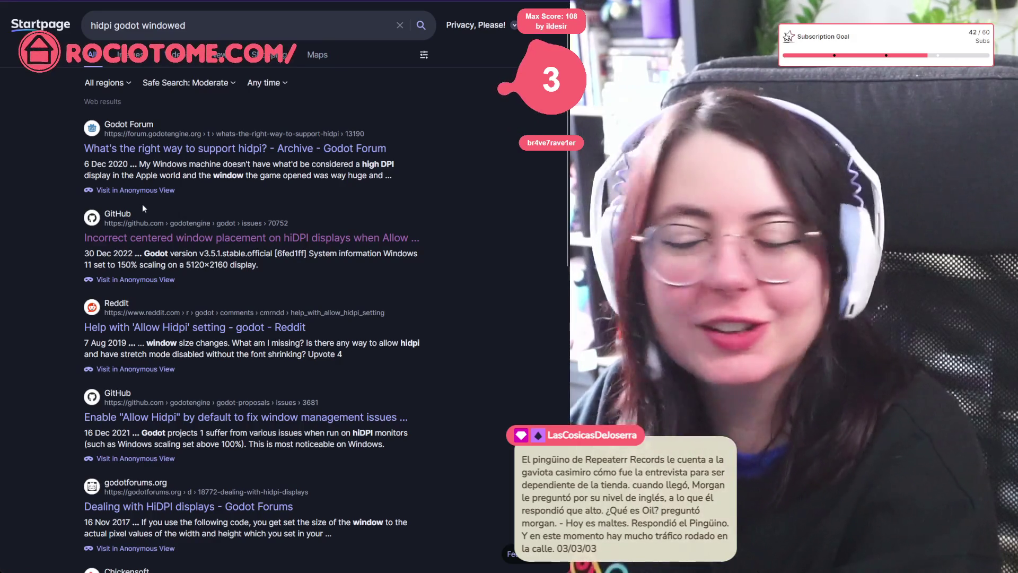
{"action": "left_click", "coordinate": [201, 150]}
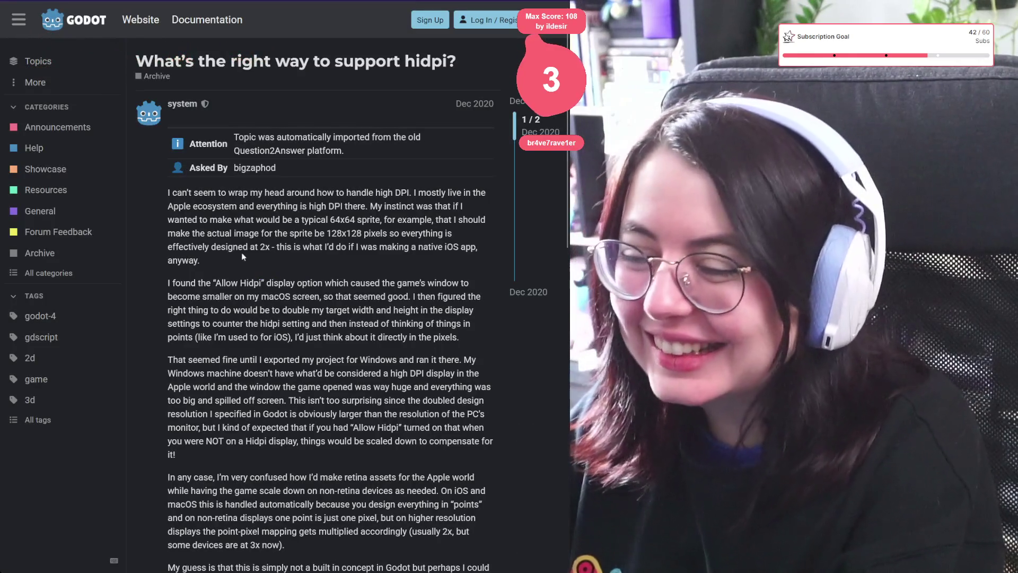
{"action": "scroll", "coordinate": [233, 265], "scroll_direction": "down", "scroll_amount": 10}
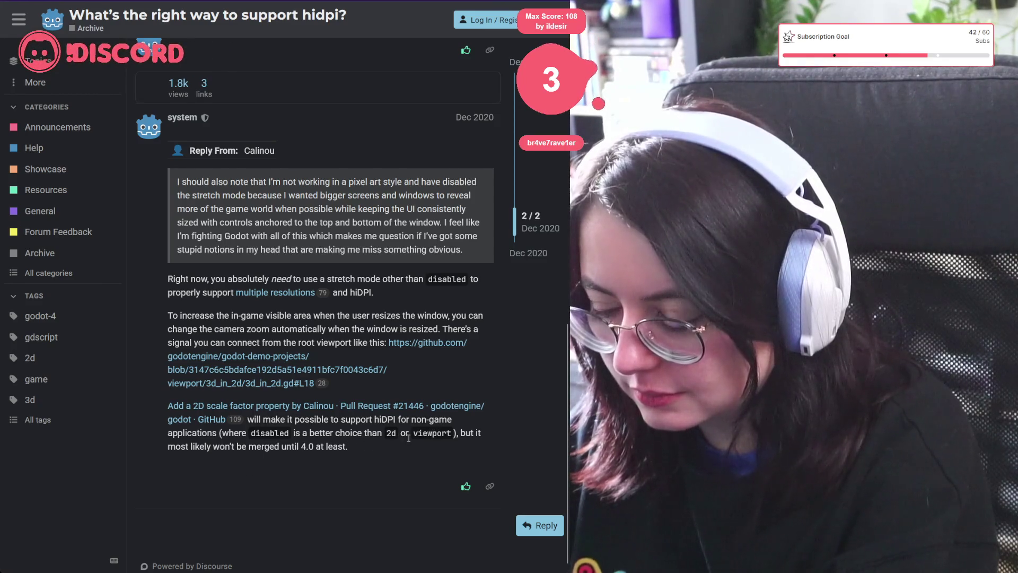
{"action": "scroll", "coordinate": [409, 438], "scroll_direction": "down", "scroll_amount": 1}
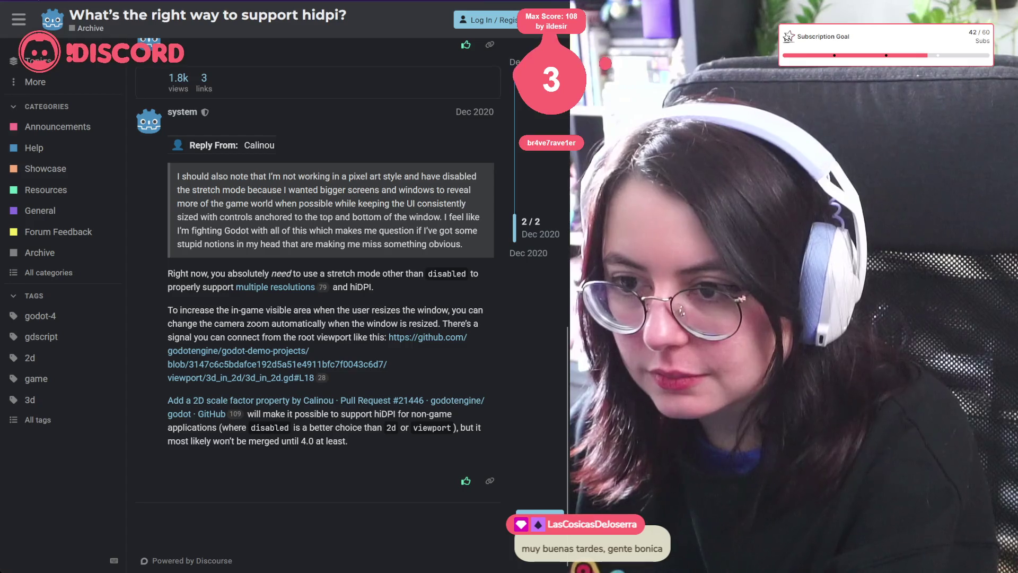
{"action": "key", "text": "alt+Left"}
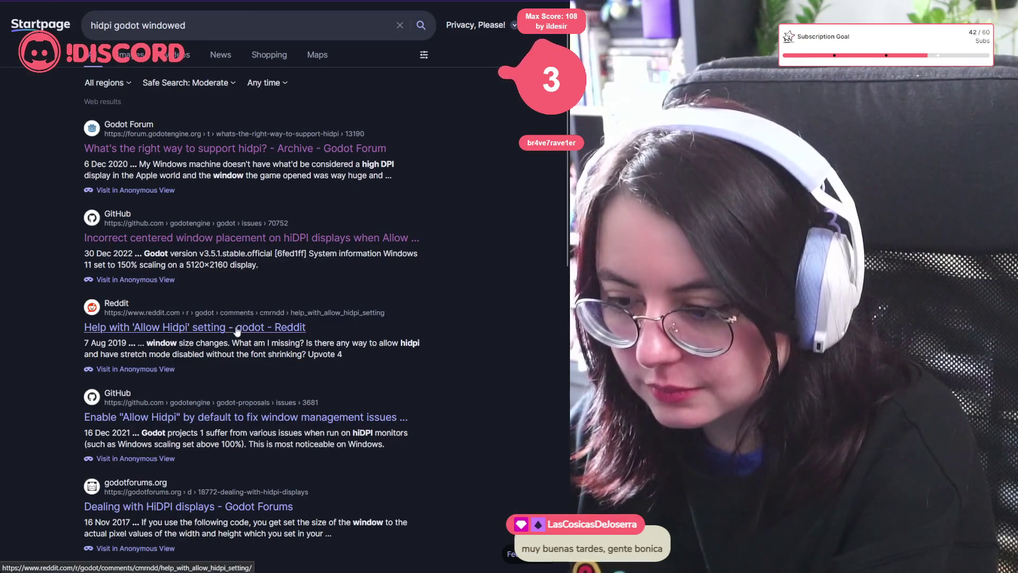
Step: Open and skim the r/godot thread 'Help with Allow Hidpi setting'
{"action": "left_click", "coordinate": [239, 326]}
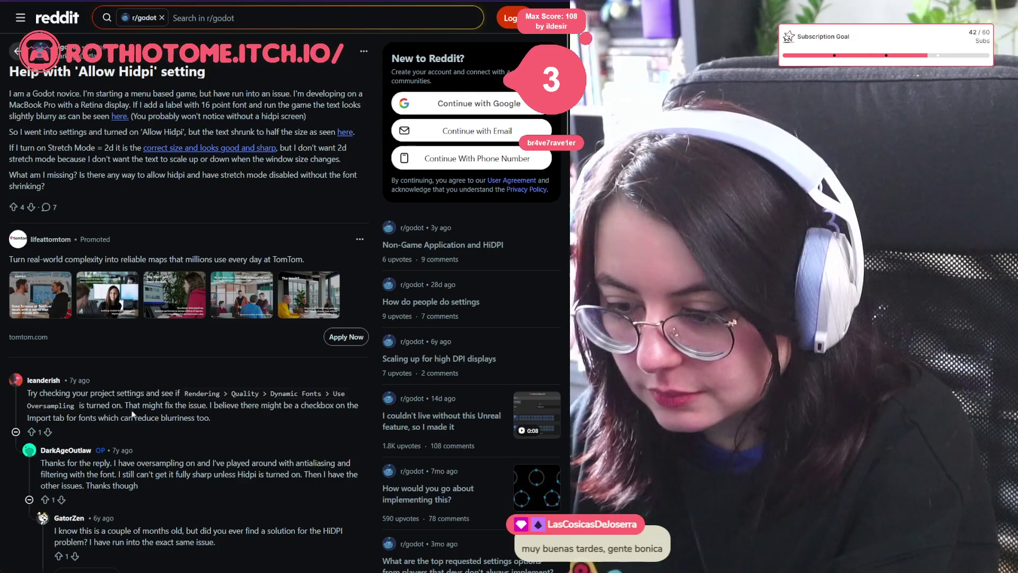
{"action": "scroll", "coordinate": [195, 418], "scroll_direction": "down", "scroll_amount": 8}
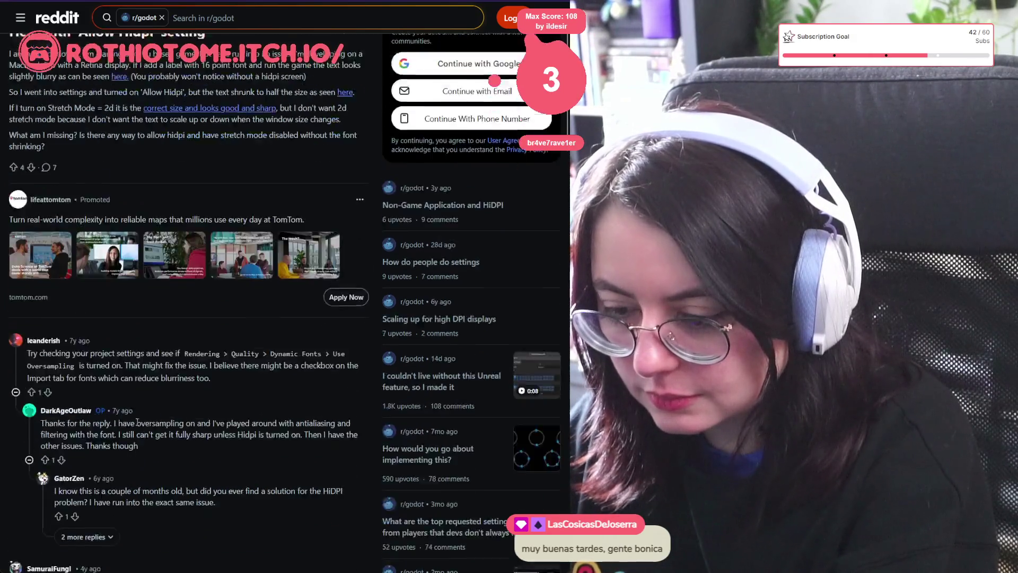
{"action": "scroll", "coordinate": [173, 367], "scroll_direction": "down", "scroll_amount": 6}
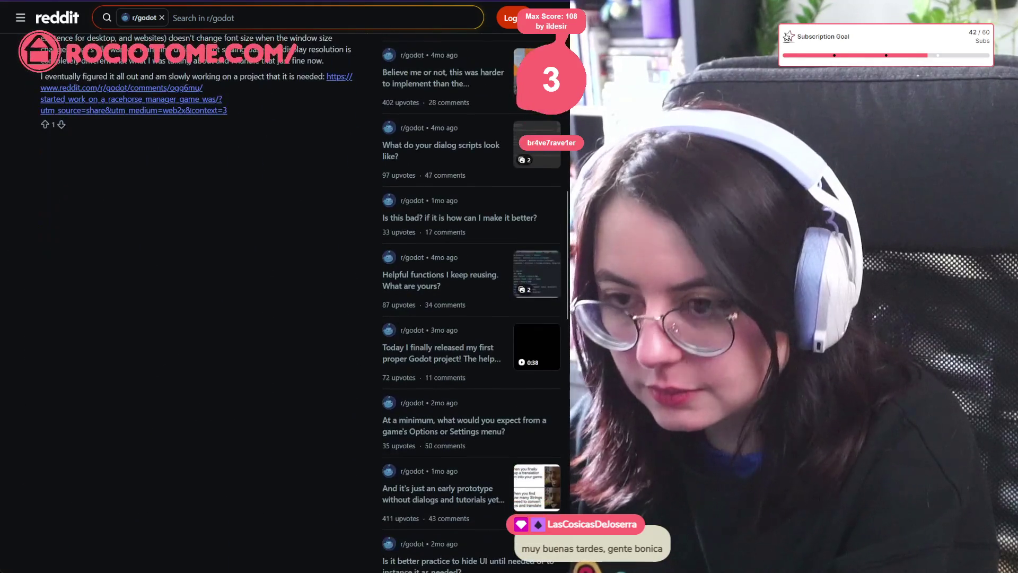
Step: Go back to the search results and open Chickensoft's 'Display Scaling in Godot 4' article
{"action": "key", "text": "alt+Left"}
{"action": "scroll", "coordinate": [158, 306], "scroll_direction": "down", "scroll_amount": 2}
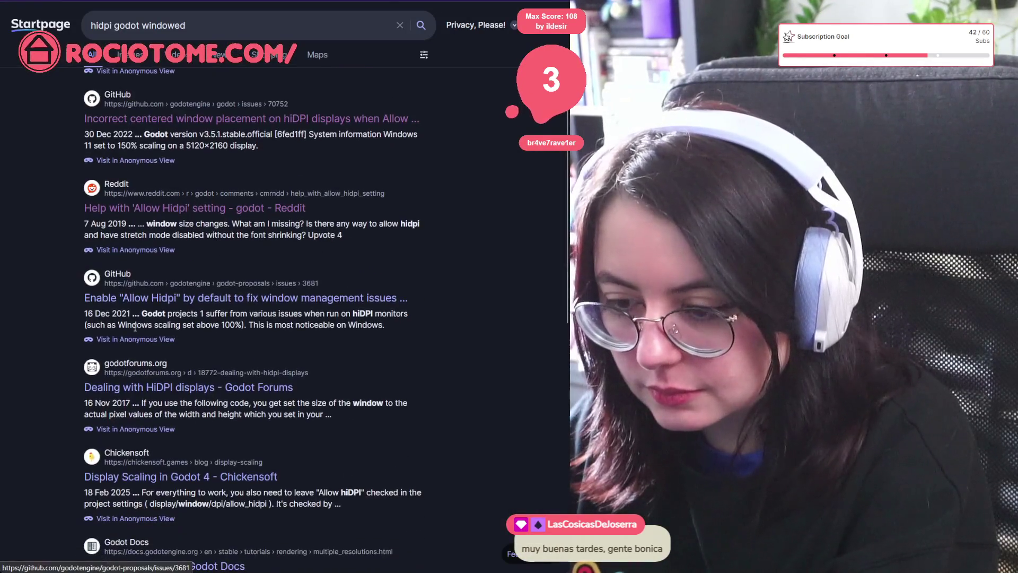
{"action": "scroll", "coordinate": [158, 428], "scroll_direction": "down", "scroll_amount": 1}
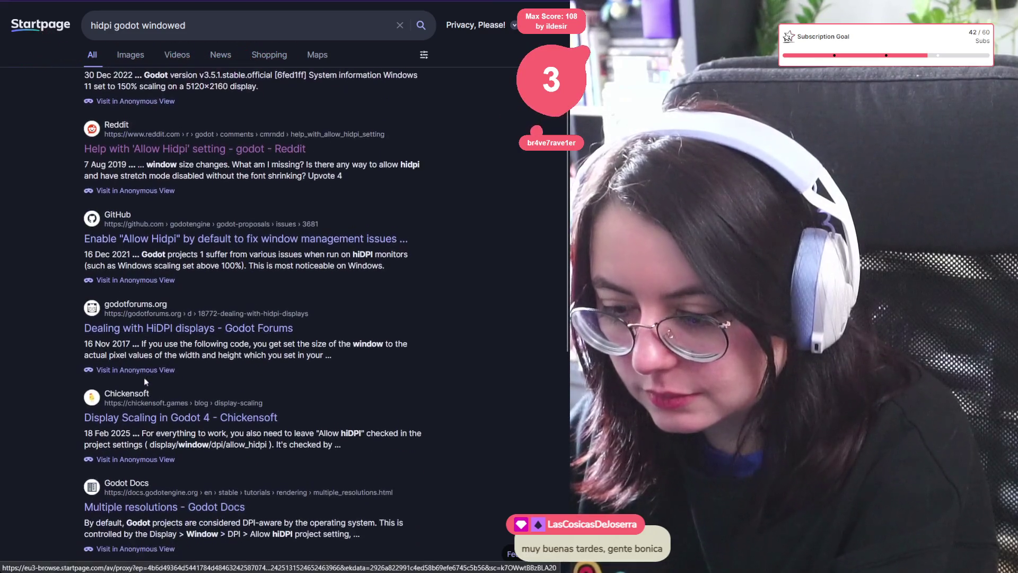
{"action": "left_click", "coordinate": [170, 418]}
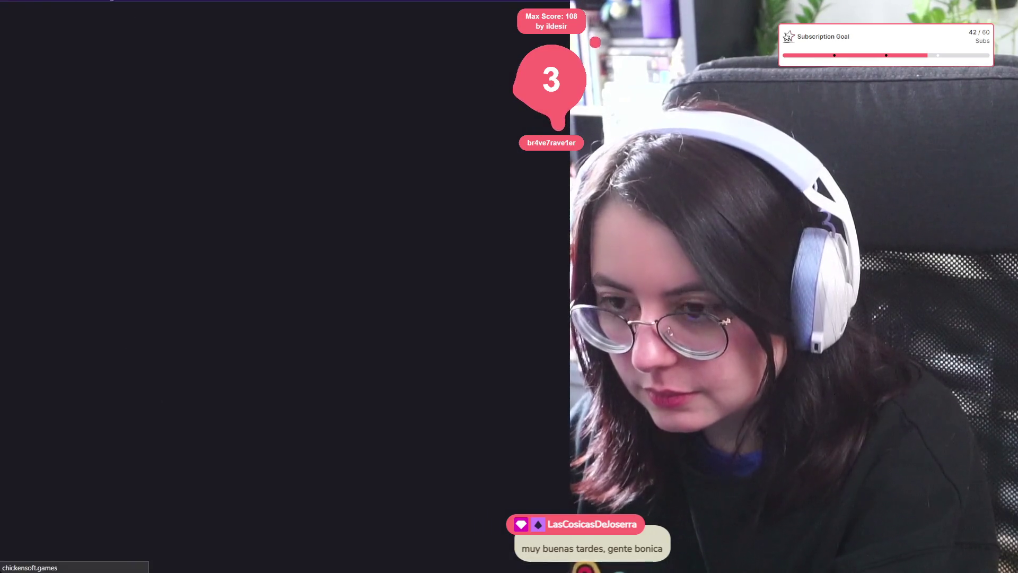
{"action": "scroll", "coordinate": [136, 130], "scroll_direction": "down", "scroll_amount": 6}
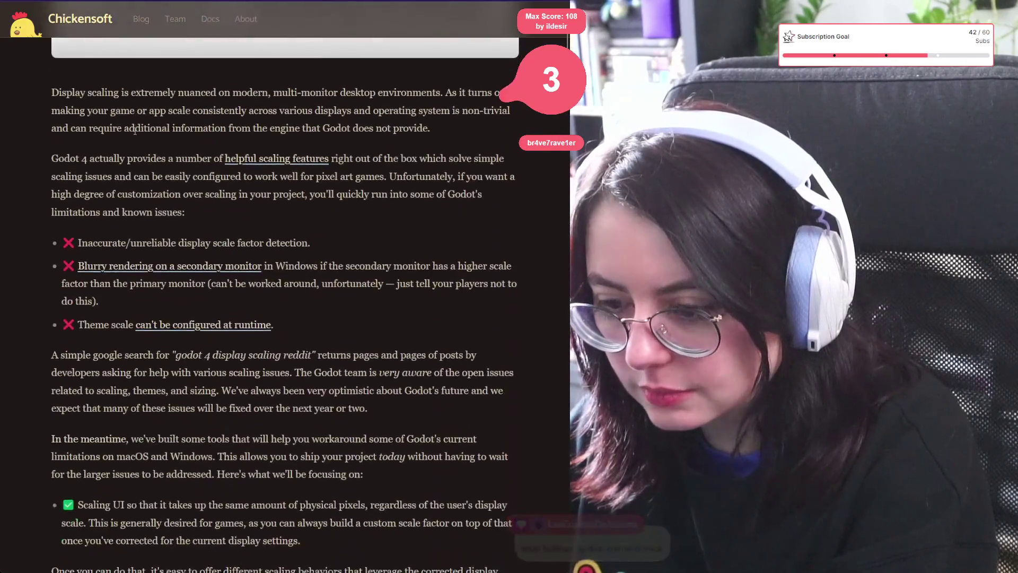
Step: Scroll through the Chickensoft article, then find 'hidpi' on the page to reach the Allow hiDPI advice
{"action": "scroll", "coordinate": [135, 130], "scroll_direction": "down", "scroll_amount": 6}
{"action": "scroll", "coordinate": [121, 136], "scroll_direction": "down", "scroll_amount": 7}
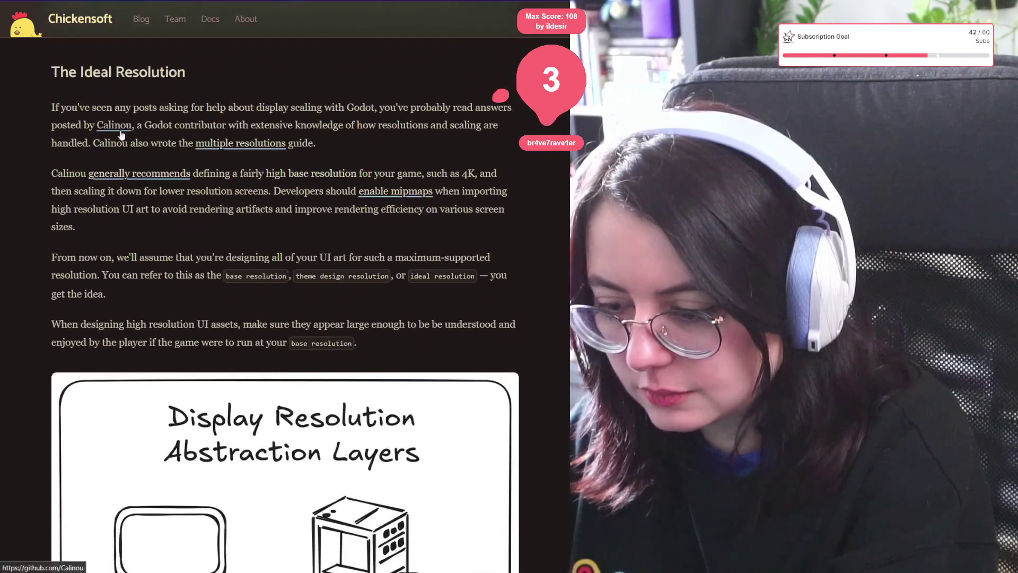
{"action": "scroll", "coordinate": [122, 136], "scroll_direction": "down", "scroll_amount": 6}
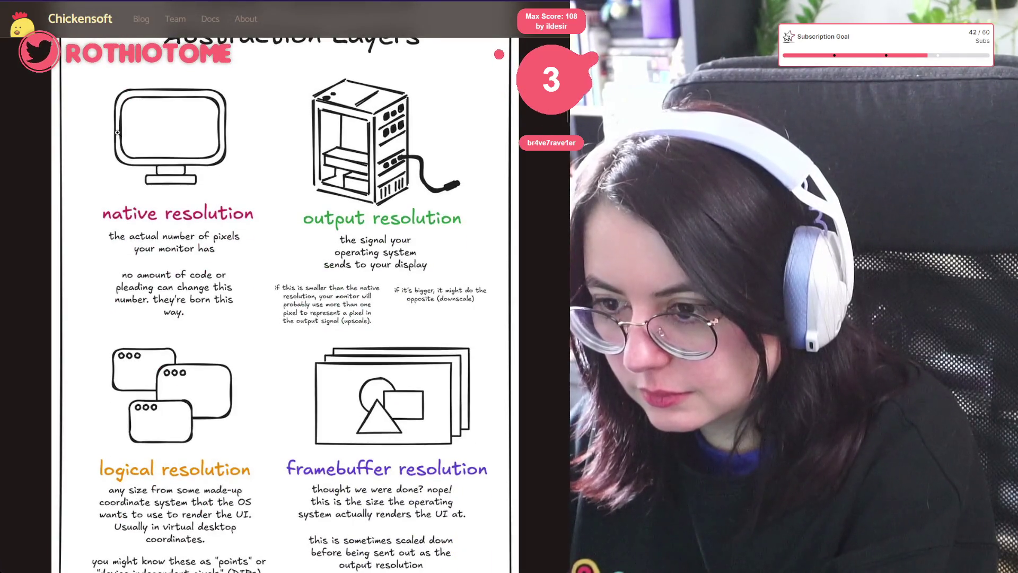
{"action": "scroll", "coordinate": [248, 245], "scroll_direction": "down", "scroll_amount": 6}
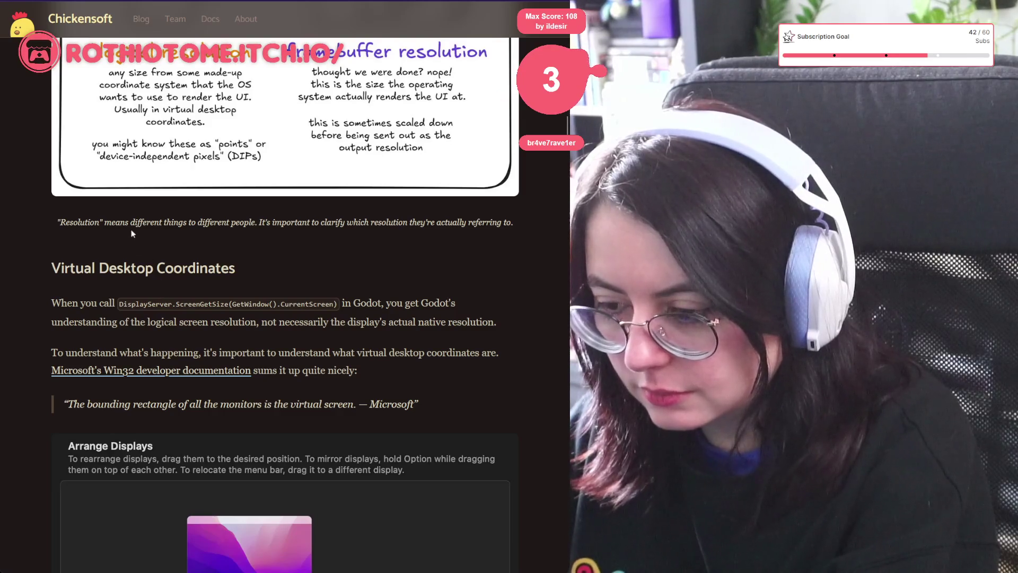
{"action": "scroll", "coordinate": [136, 239], "scroll_direction": "down", "scroll_amount": 8}
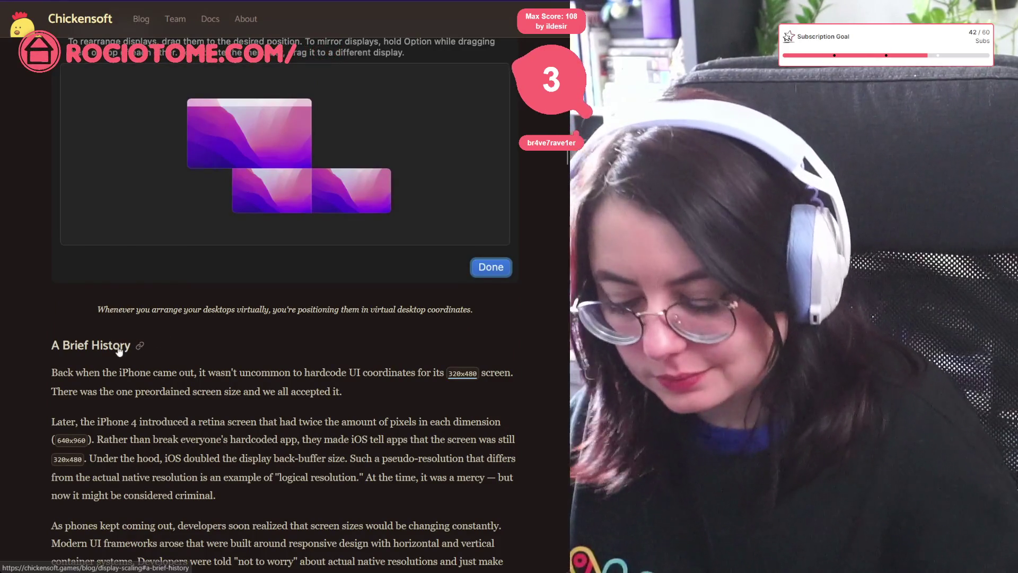
{"action": "key", "text": "ctrl+f"}
{"action": "type", "text": "hidpi"}
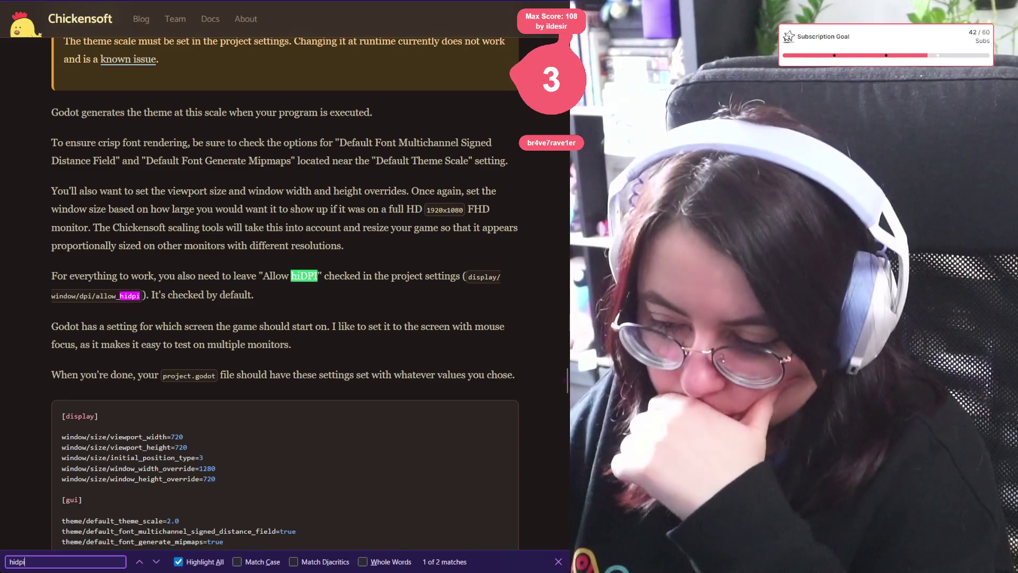
{"action": "scroll", "coordinate": [308, 247], "scroll_direction": "down", "scroll_amount": 5}
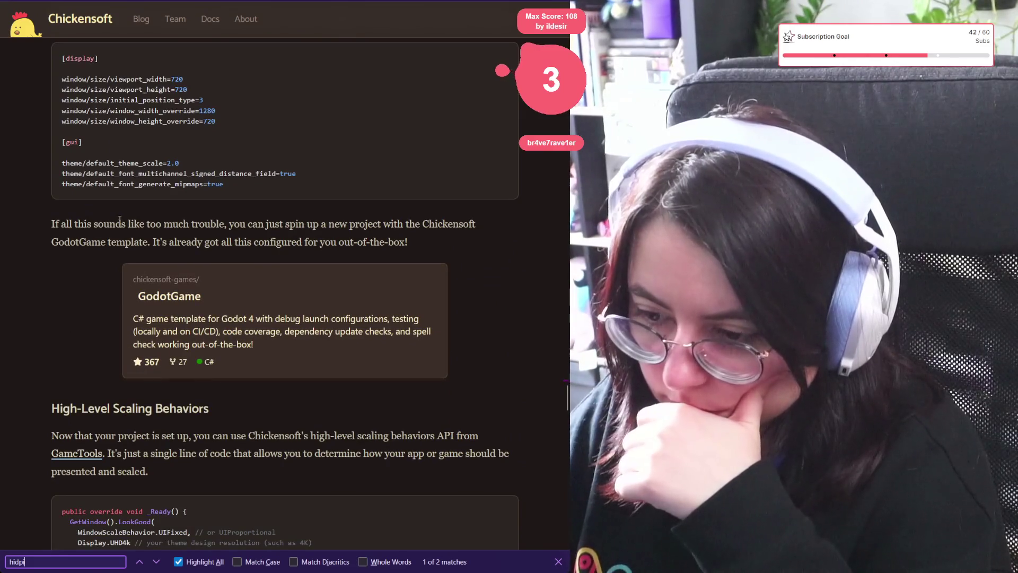
{"action": "scroll", "coordinate": [110, 243], "scroll_direction": "down", "scroll_amount": 3}
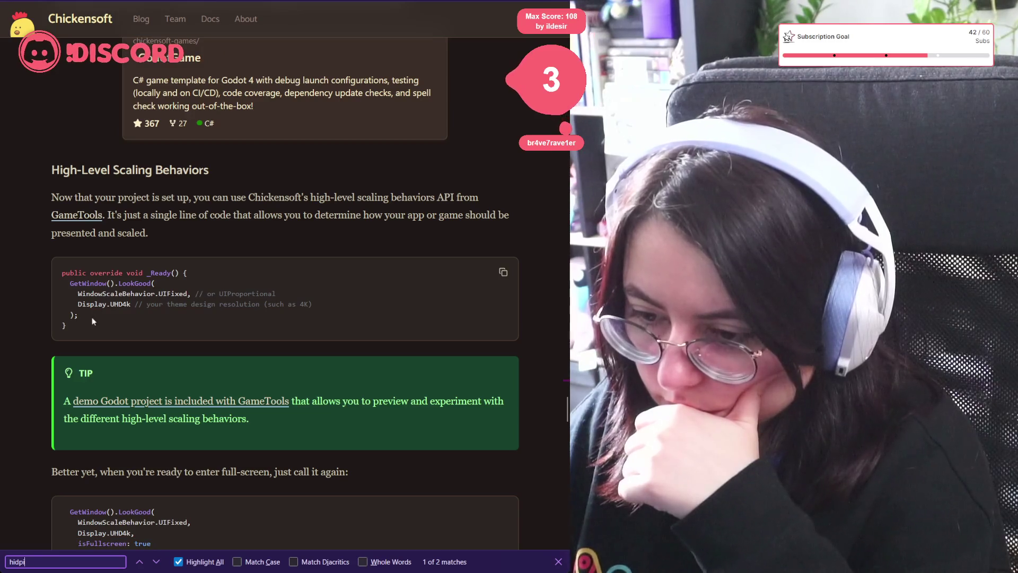
{"action": "scroll", "coordinate": [101, 377], "scroll_direction": "down", "scroll_amount": 10}
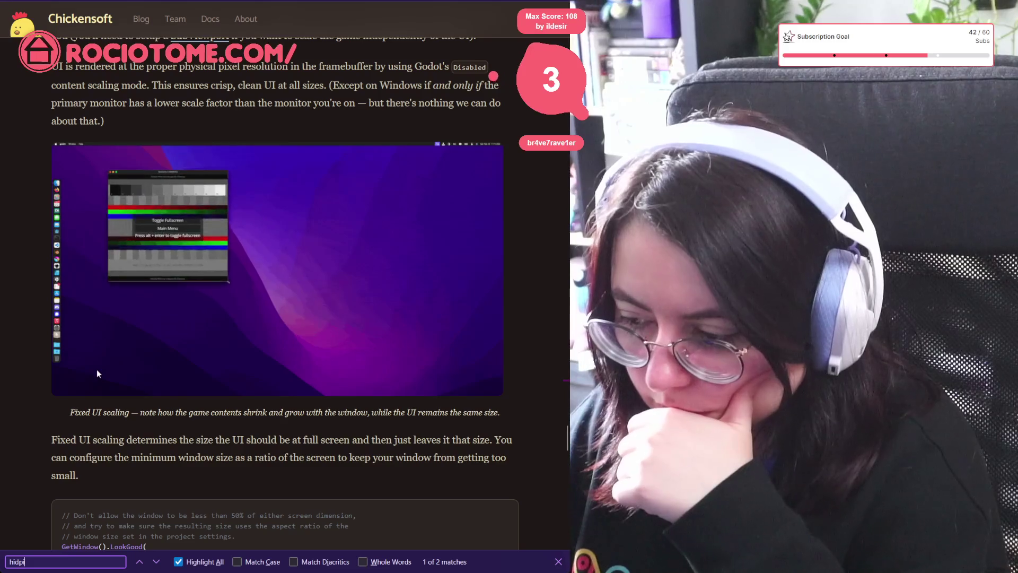
{"action": "scroll", "coordinate": [95, 374], "scroll_direction": "down", "scroll_amount": 5}
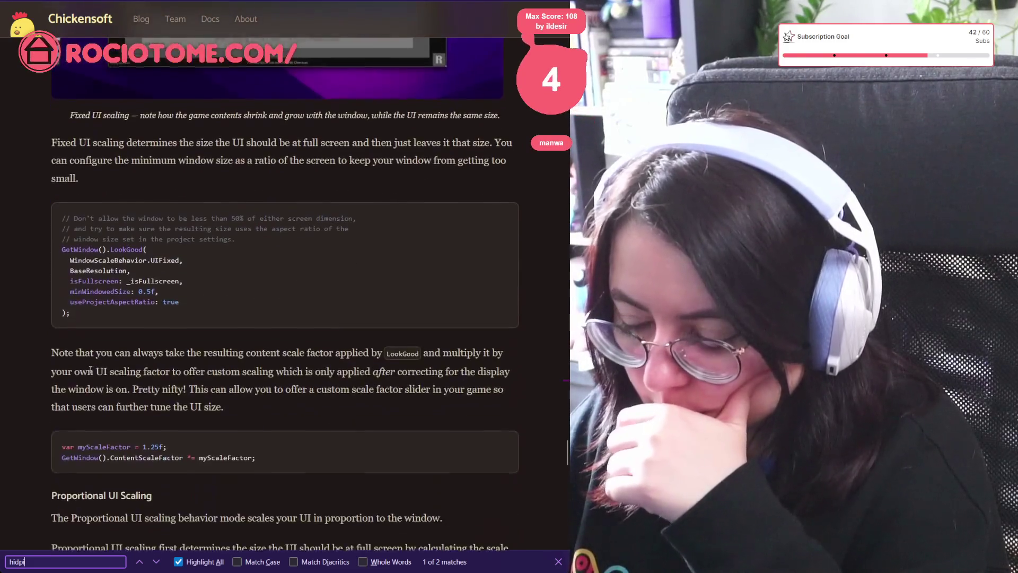
{"action": "scroll", "coordinate": [96, 373], "scroll_direction": "down", "scroll_amount": 6}
{"action": "scroll", "coordinate": [65, 339], "scroll_direction": "down", "scroll_amount": 8}
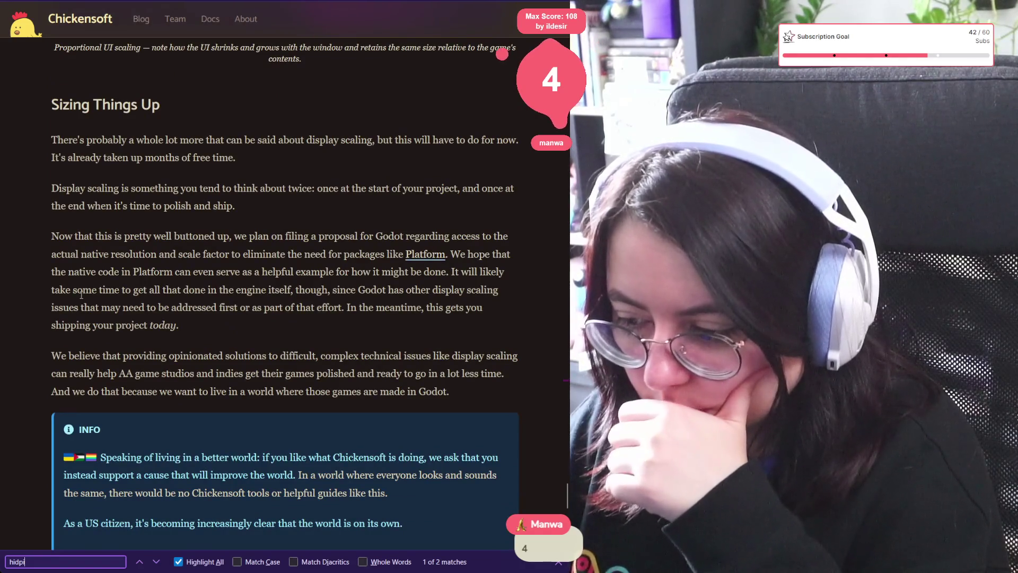
{"action": "scroll", "coordinate": [77, 290], "scroll_direction": "down", "scroll_amount": 9}
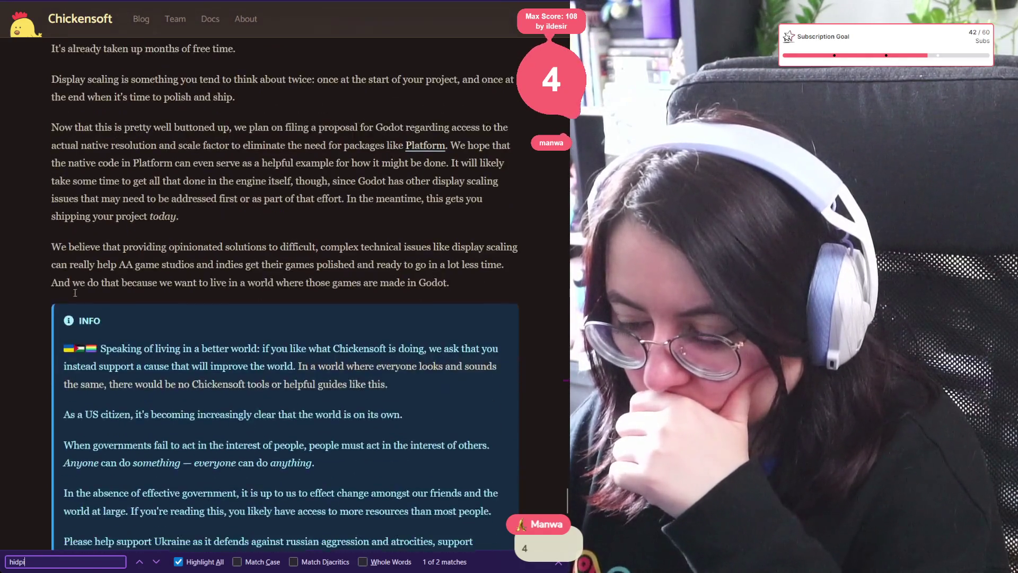
{"action": "scroll", "coordinate": [124, 424], "scroll_direction": "up", "scroll_amount": 20}
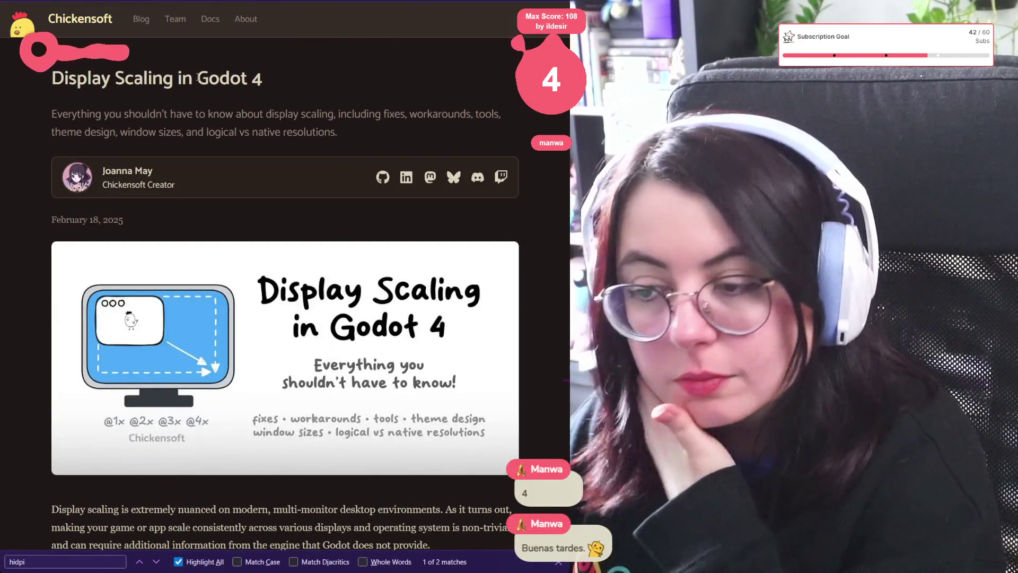
{"action": "left_click", "coordinate": [81, 25]}
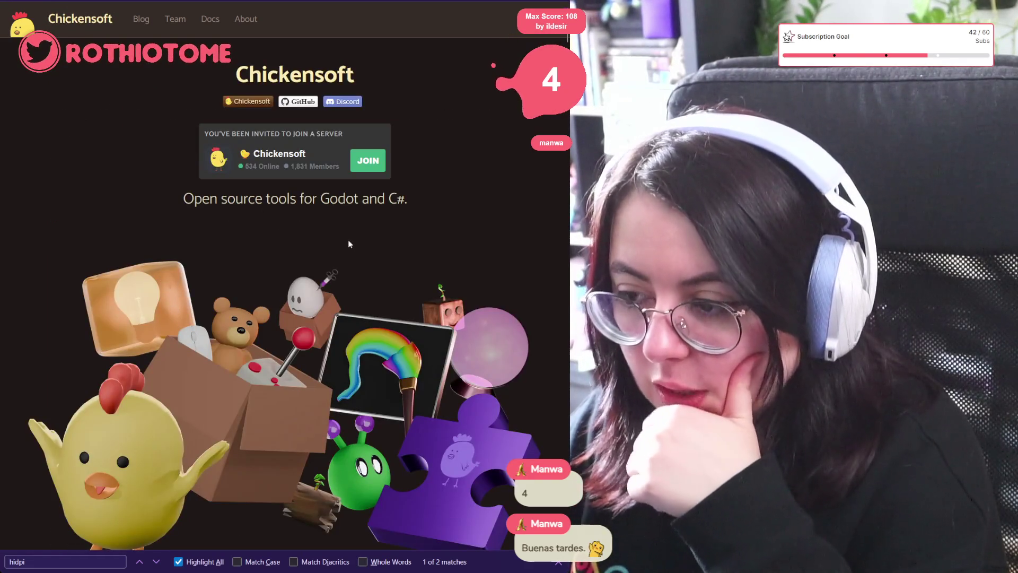
Step: Scroll down the Chickensoft homepage through its open-source Godot project cards
{"action": "scroll", "coordinate": [347, 245], "scroll_direction": "down", "scroll_amount": 7}
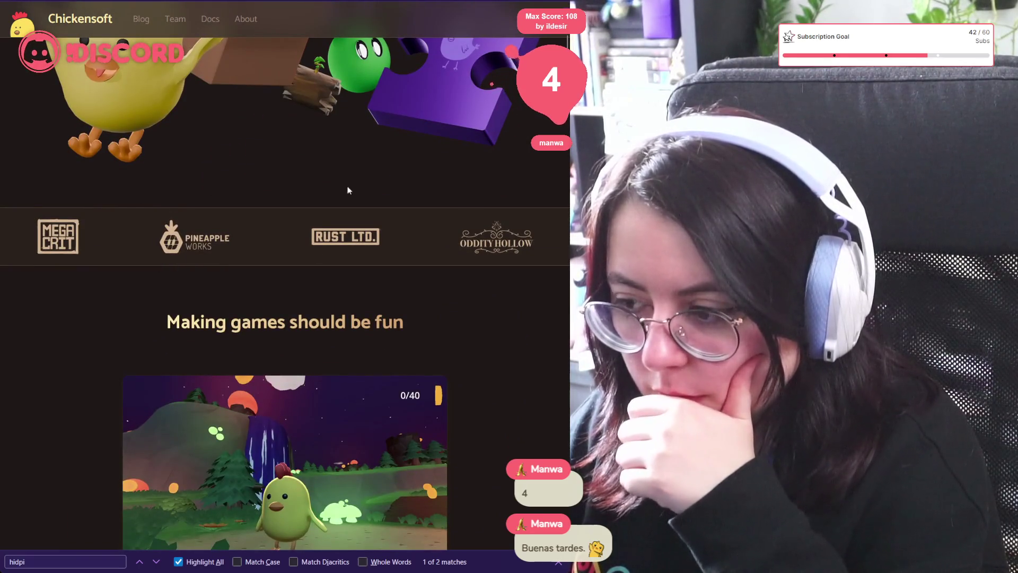
{"action": "scroll", "coordinate": [350, 190], "scroll_direction": "down", "scroll_amount": 6}
{"action": "scroll", "coordinate": [247, 203], "scroll_direction": "down", "scroll_amount": 13}
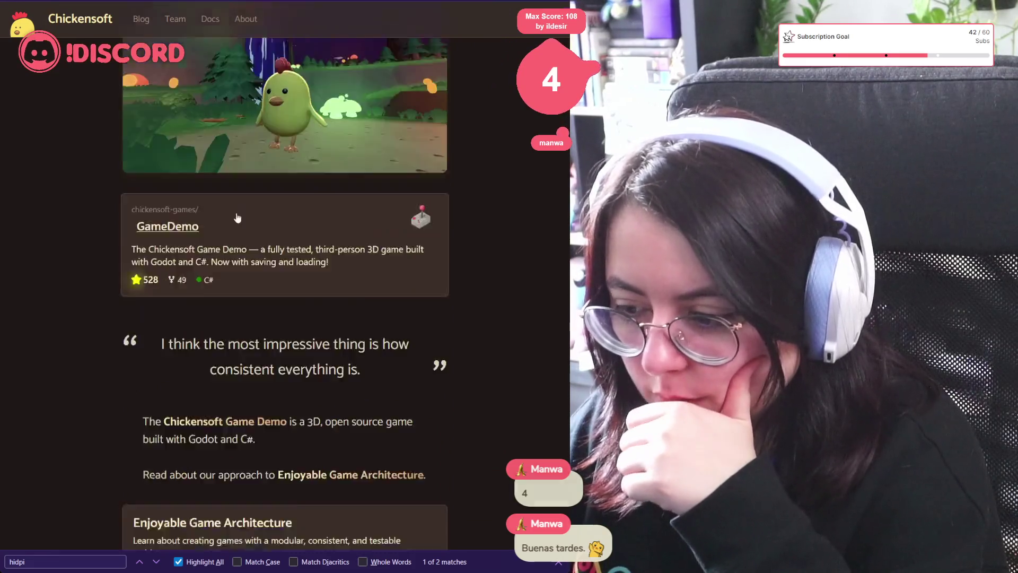
{"action": "scroll", "coordinate": [237, 215], "scroll_direction": "up", "scroll_amount": 6}
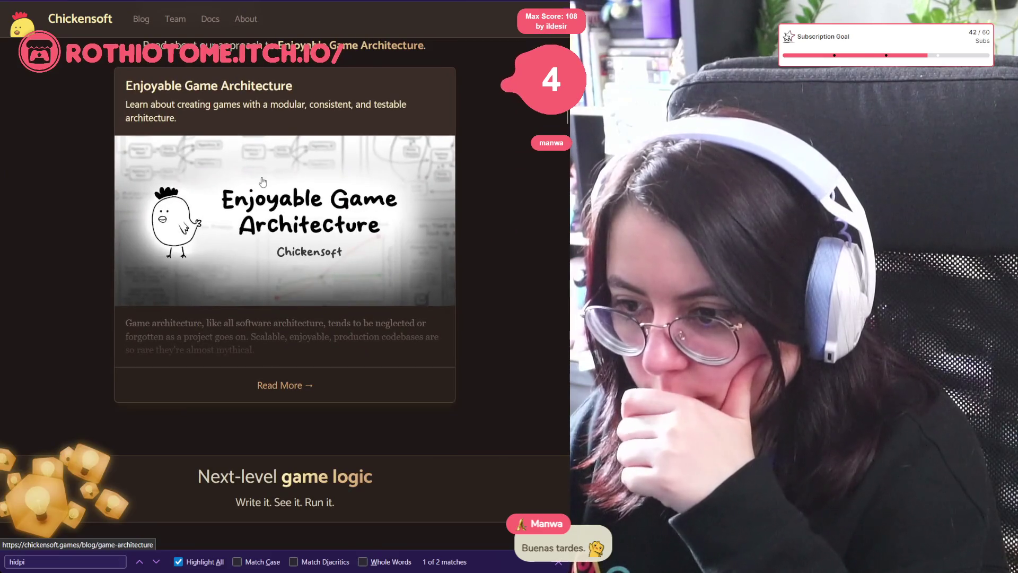
{"action": "scroll", "coordinate": [262, 183], "scroll_direction": "down", "scroll_amount": 7}
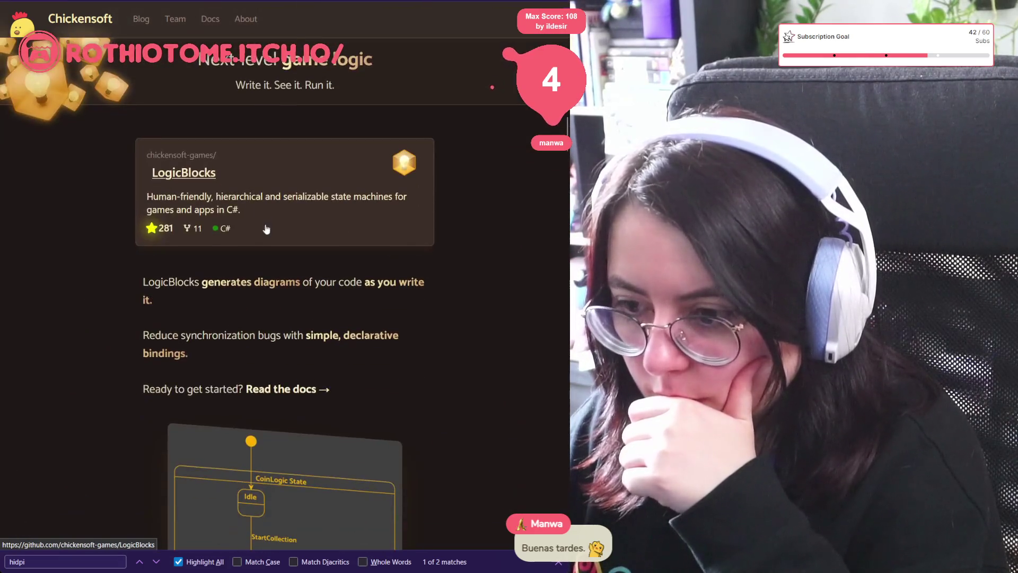
{"action": "scroll", "coordinate": [258, 212], "scroll_direction": "down", "scroll_amount": 4}
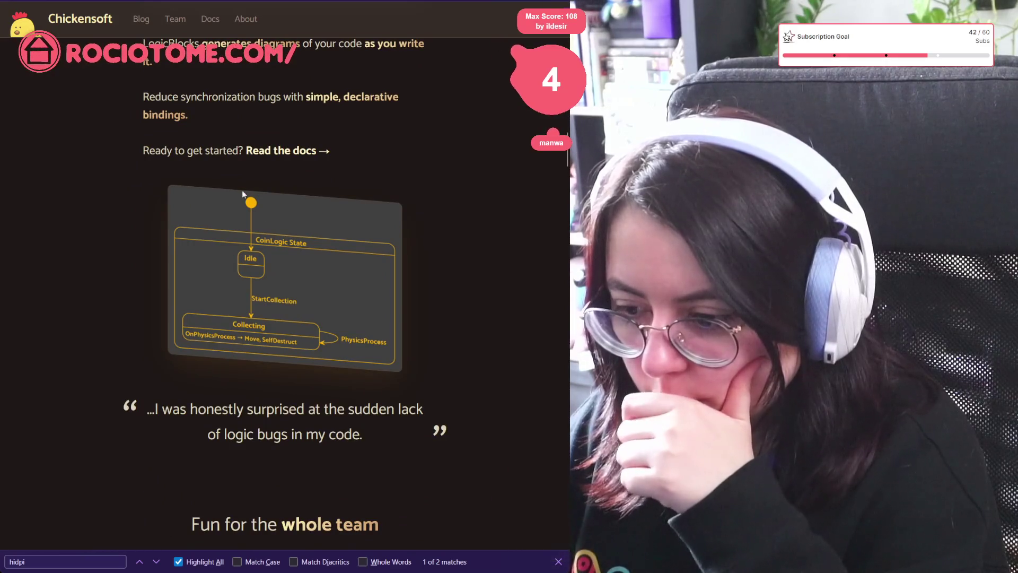
{"action": "scroll", "coordinate": [232, 309], "scroll_direction": "down", "scroll_amount": 6}
{"action": "scroll", "coordinate": [212, 192], "scroll_direction": "down", "scroll_amount": 7}
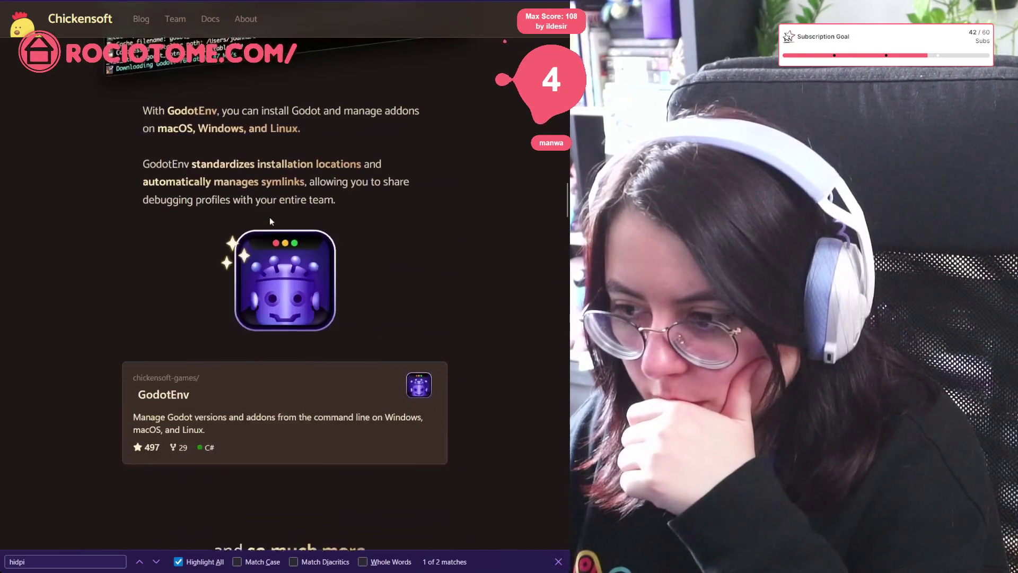
{"action": "scroll", "coordinate": [259, 218], "scroll_direction": "down", "scroll_amount": 6}
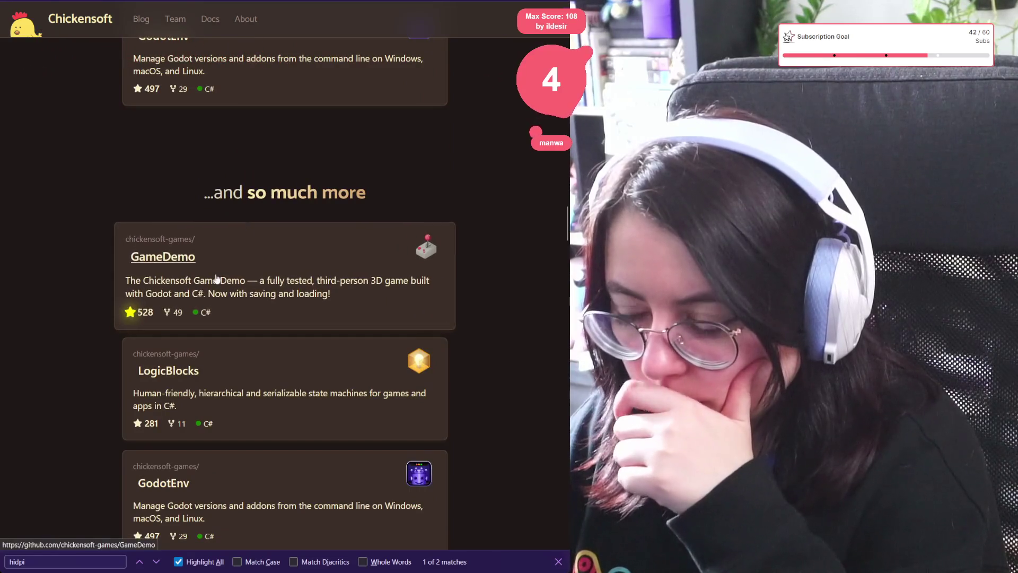
{"action": "scroll", "coordinate": [169, 249], "scroll_direction": "down", "scroll_amount": 4}
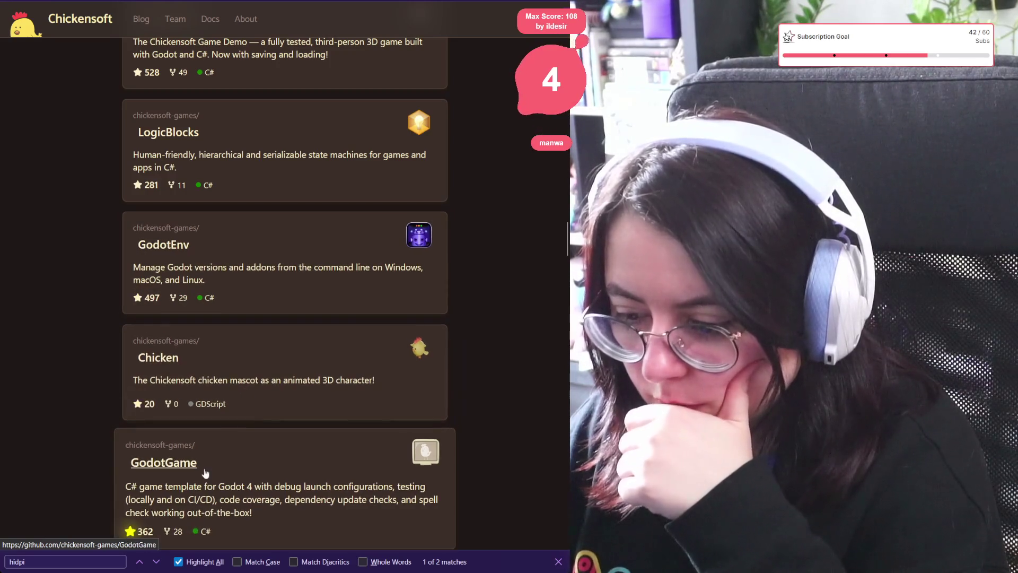
{"action": "scroll", "coordinate": [207, 468], "scroll_direction": "down", "scroll_amount": 5}
{"action": "scroll", "coordinate": [182, 380], "scroll_direction": "down", "scroll_amount": 3}
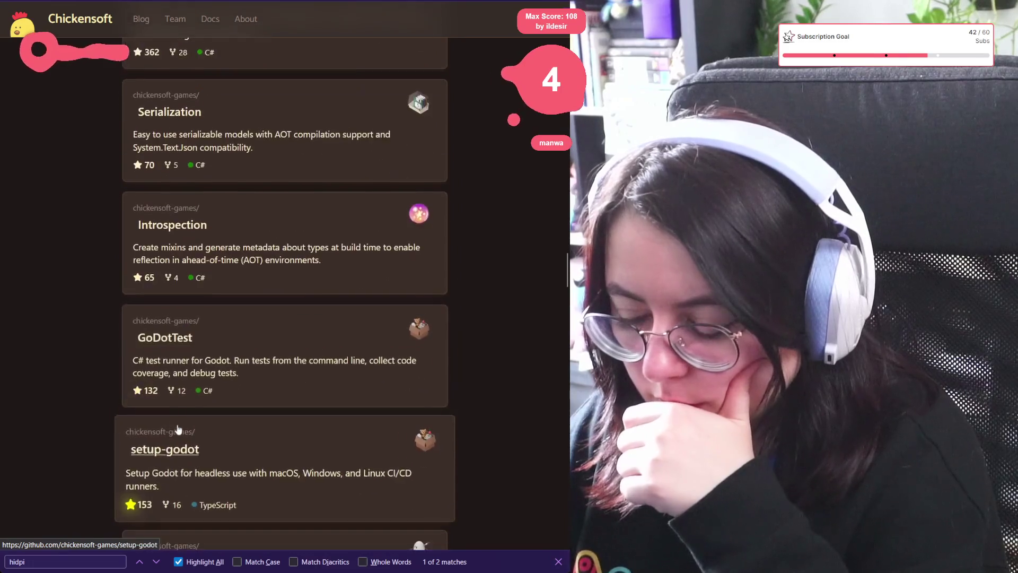
{"action": "scroll", "coordinate": [181, 380], "scroll_direction": "down", "scroll_amount": 10}
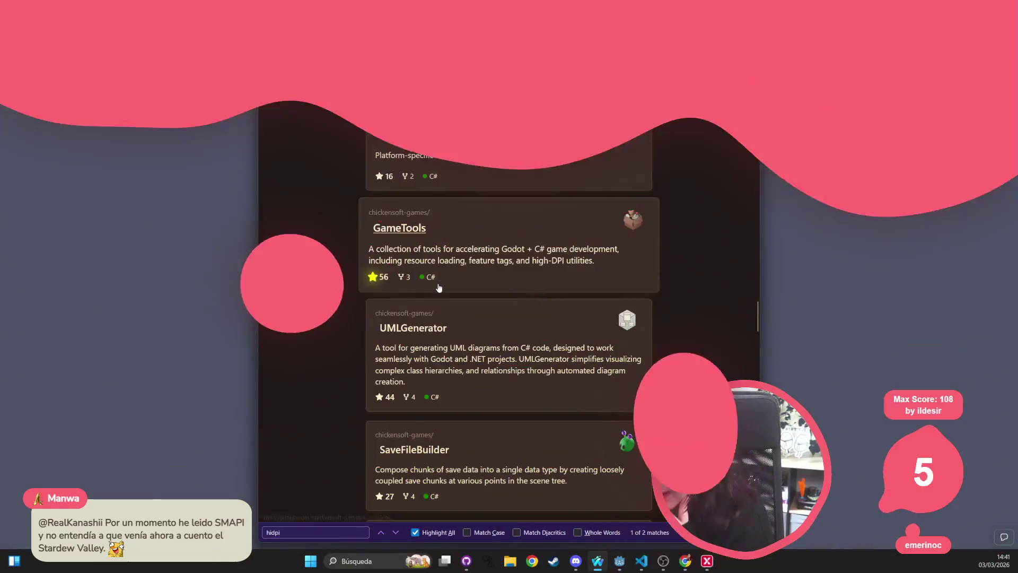
Step: Search the page for 'reso', then close the Chickensoft tab to return to Startpage
{"action": "scroll", "coordinate": [382, 318], "scroll_direction": "down", "scroll_amount": 5}
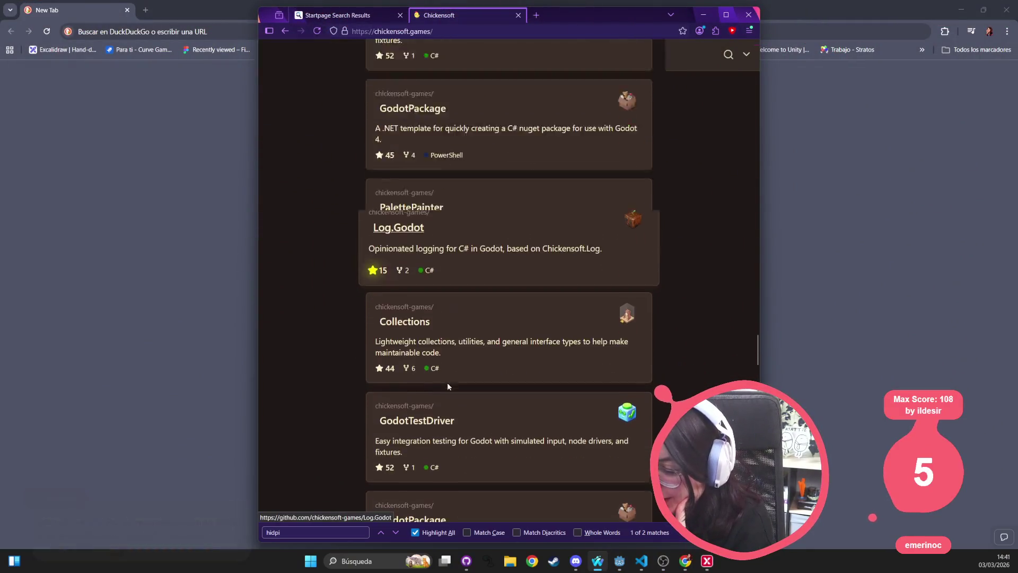
{"action": "key", "text": "ctrl+f"}
{"action": "type", "text": "re"}
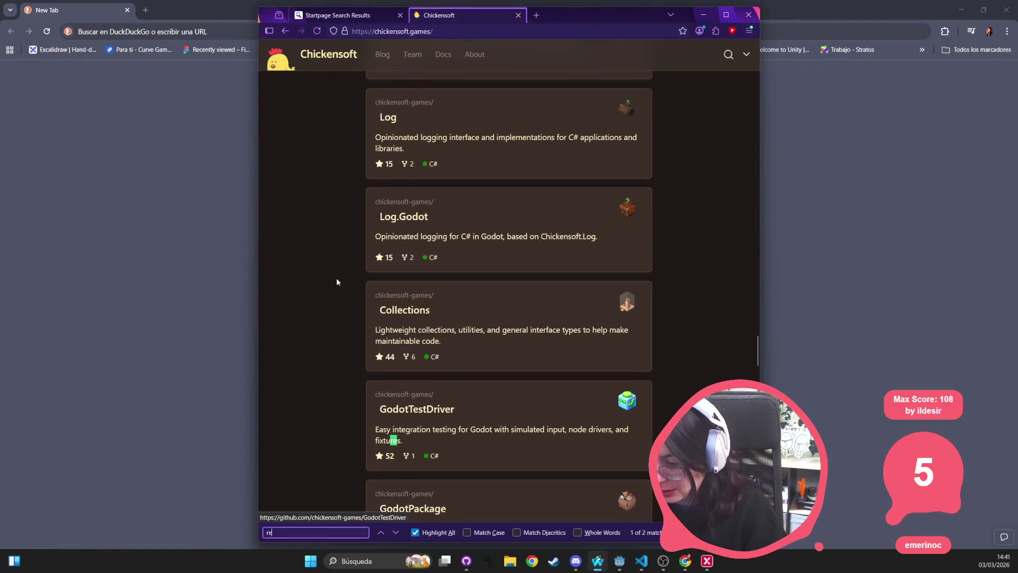
{"action": "type", "text": "solu"}
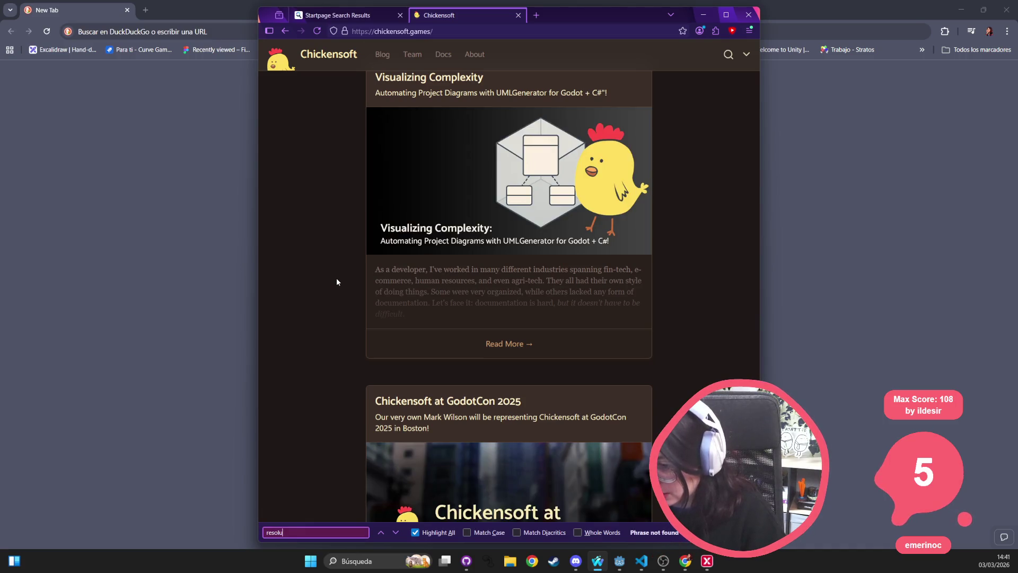
{"action": "key", "text": "BackSpace"}
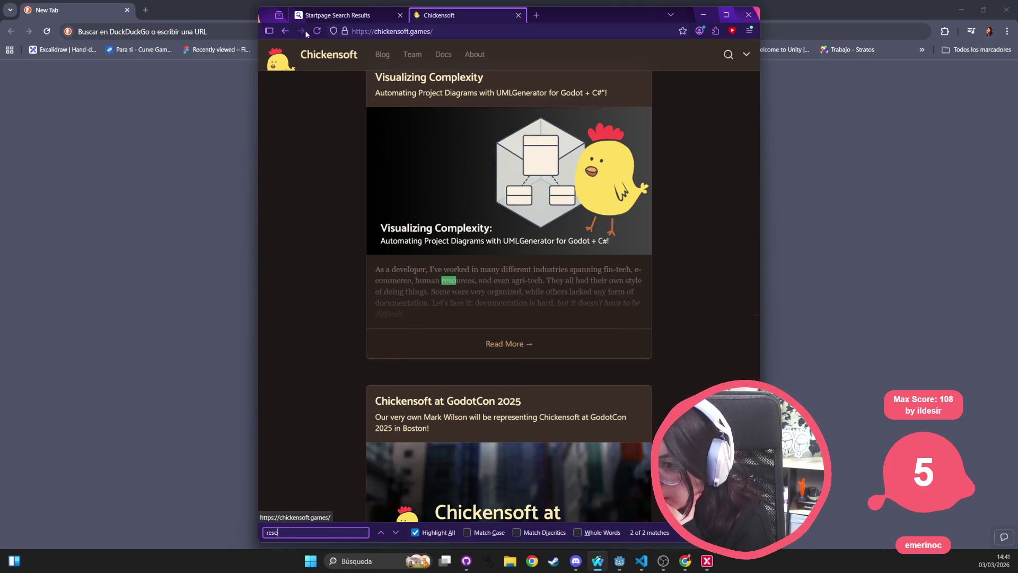
{"action": "left_click", "coordinate": [518, 15]}
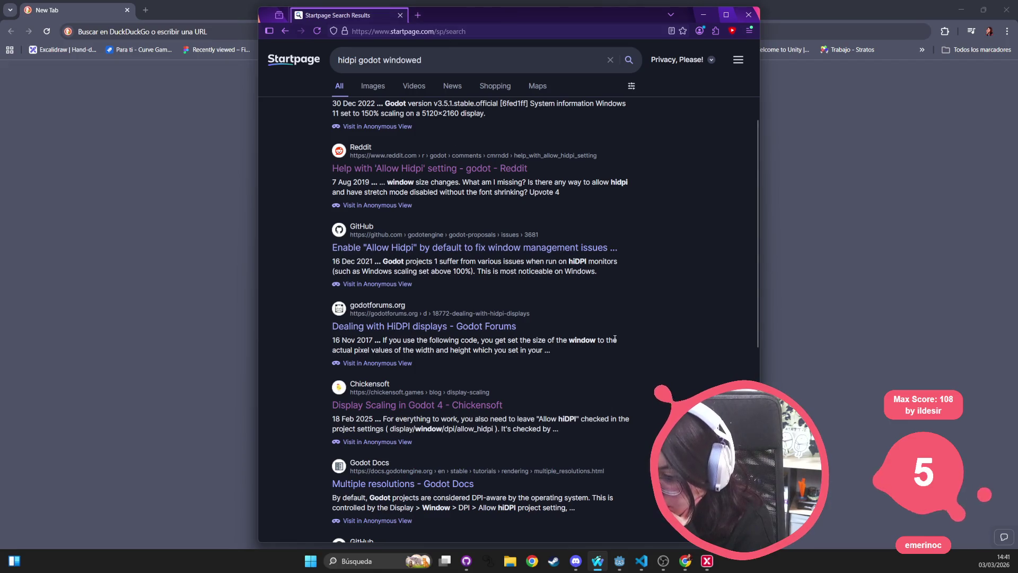
Step: Open the 'Display Scaling in Godot 4' result and start reading the article
{"action": "left_click", "coordinate": [480, 406]}
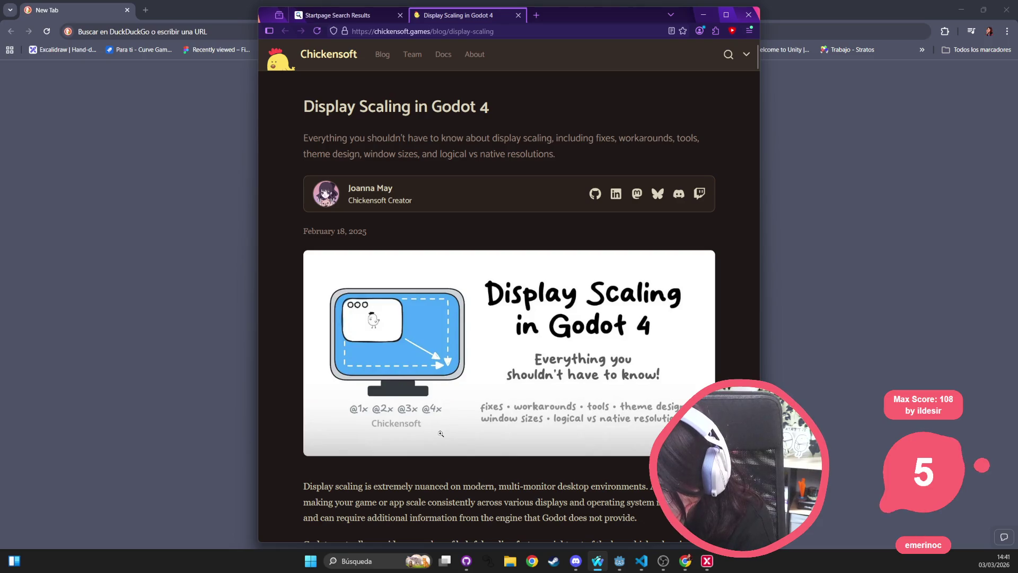
{"action": "scroll", "coordinate": [419, 355], "scroll_direction": "down", "scroll_amount": 3}
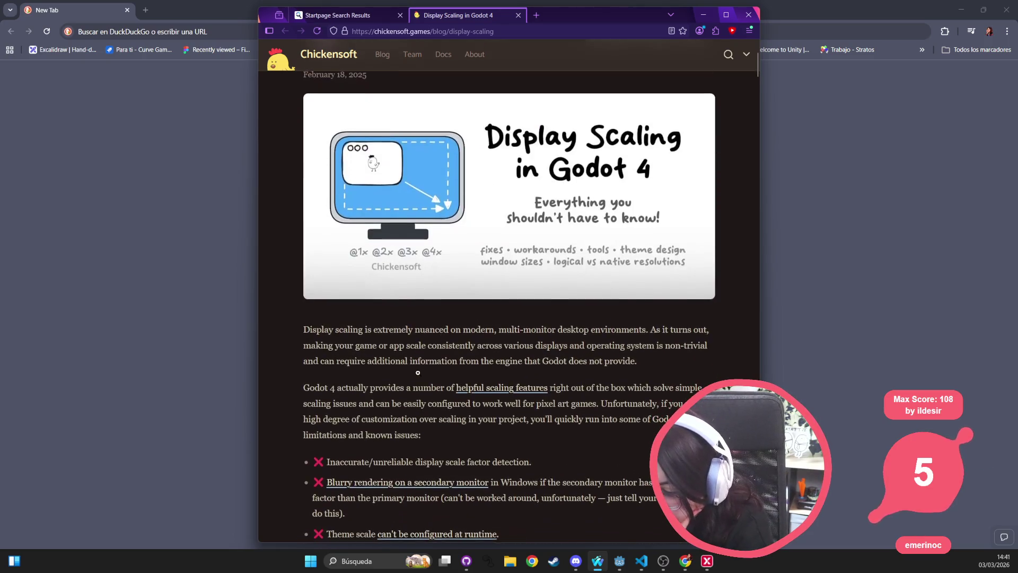
{"action": "scroll", "coordinate": [405, 370], "scroll_direction": "down", "scroll_amount": 4}
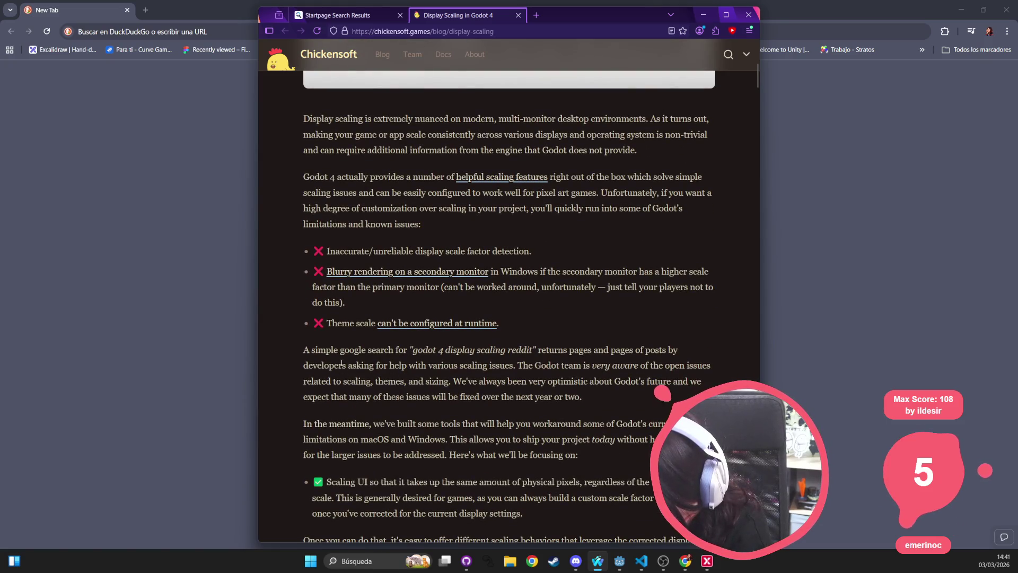
{"action": "scroll", "coordinate": [341, 363], "scroll_direction": "down", "scroll_amount": 3}
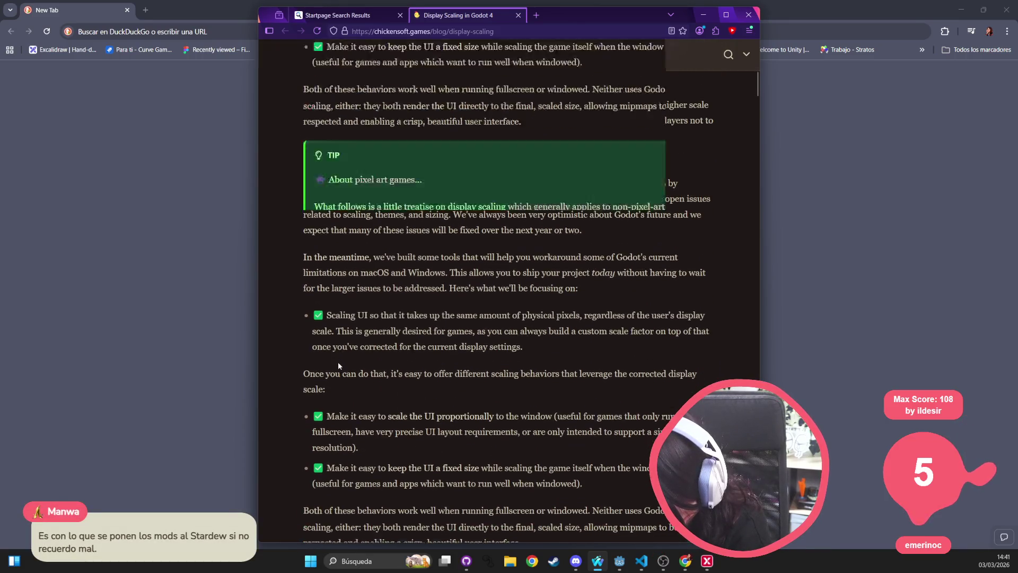
{"action": "scroll", "coordinate": [340, 365], "scroll_direction": "down", "scroll_amount": 3}
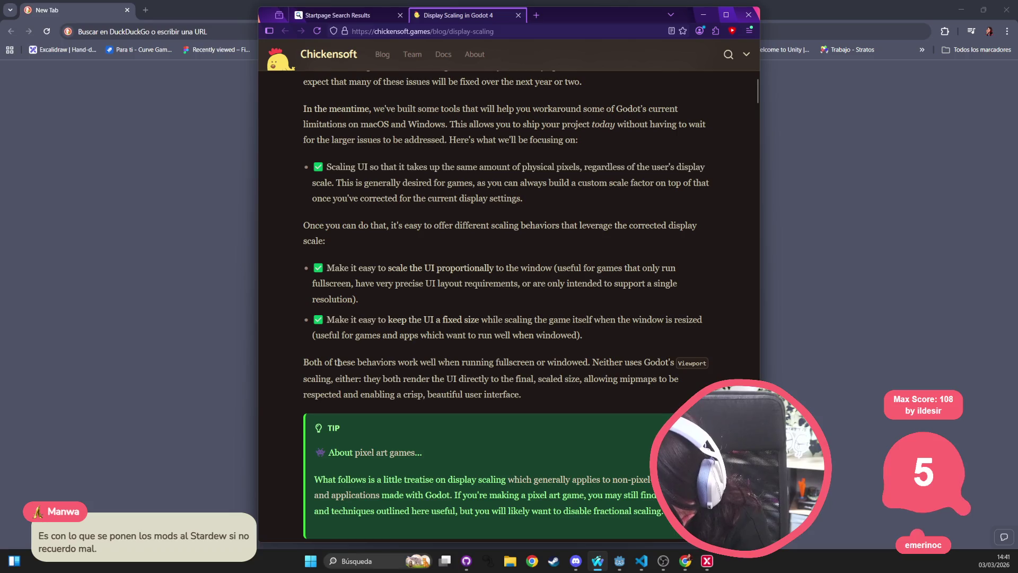
{"action": "scroll", "coordinate": [339, 363], "scroll_direction": "down", "scroll_amount": 4}
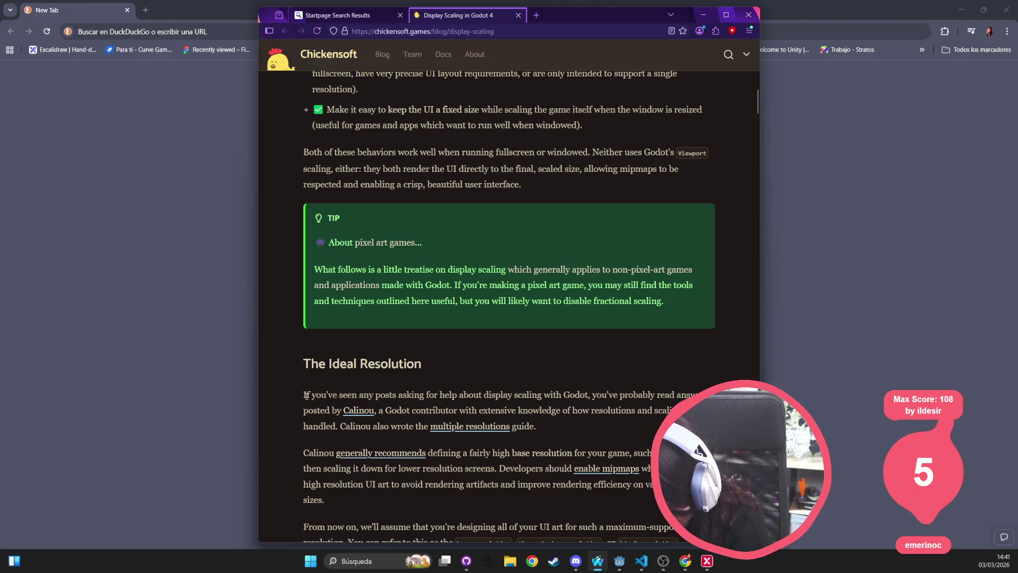
Step: Read further down the article to its 'A Brief History' section
{"action": "scroll", "coordinate": [338, 328], "scroll_direction": "down", "scroll_amount": 4}
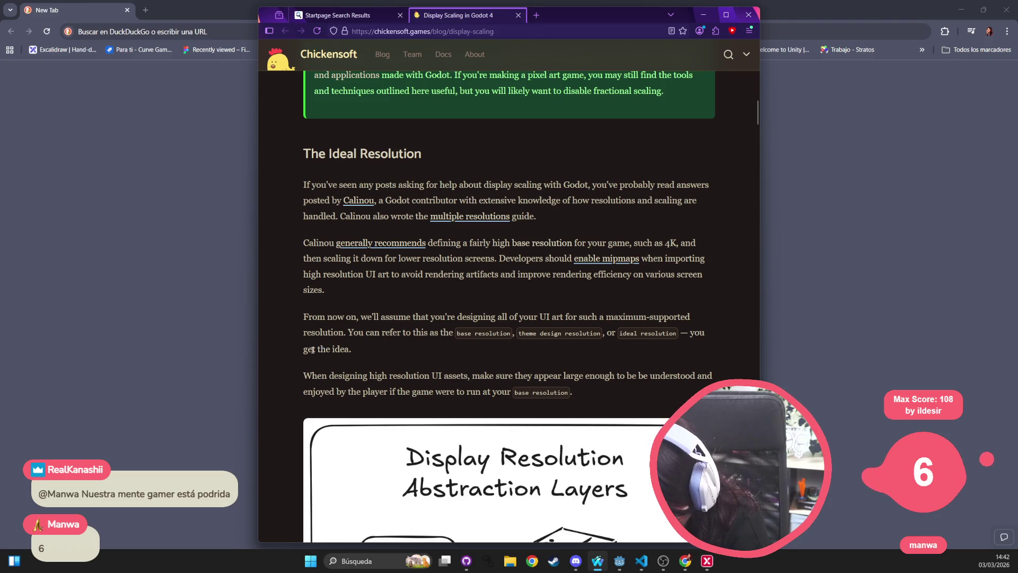
{"action": "scroll", "coordinate": [367, 379], "scroll_direction": "down", "scroll_amount": 4}
{"action": "scroll", "coordinate": [366, 380], "scroll_direction": "down", "scroll_amount": 5}
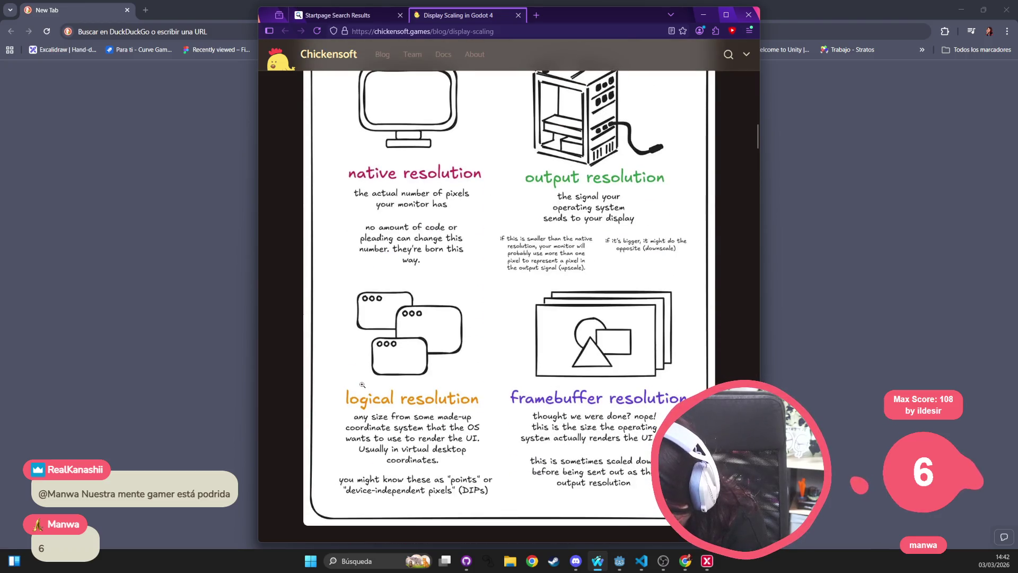
{"action": "scroll", "coordinate": [361, 386], "scroll_direction": "down", "scroll_amount": 5}
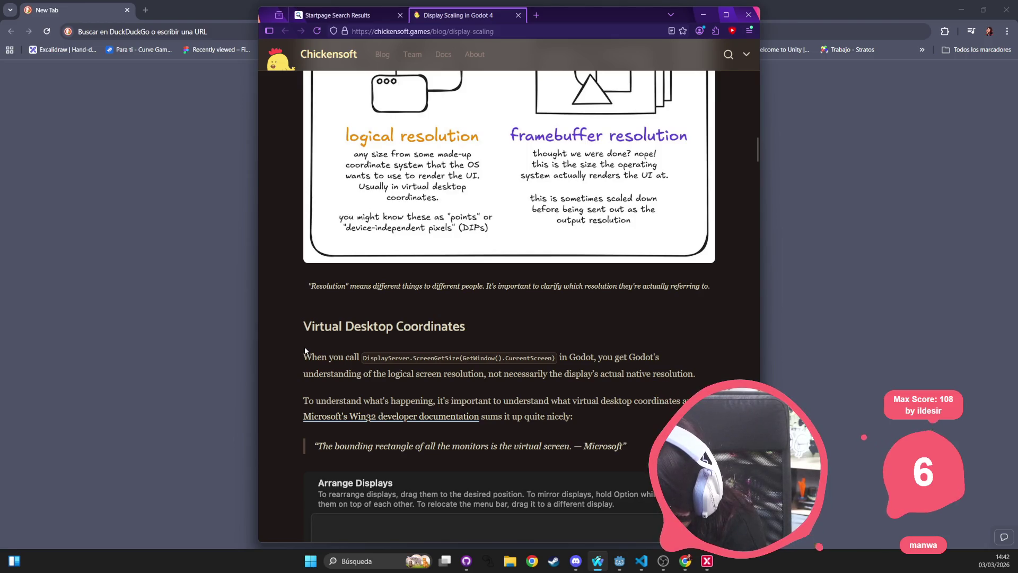
{"action": "scroll", "coordinate": [305, 350], "scroll_direction": "down", "scroll_amount": 2}
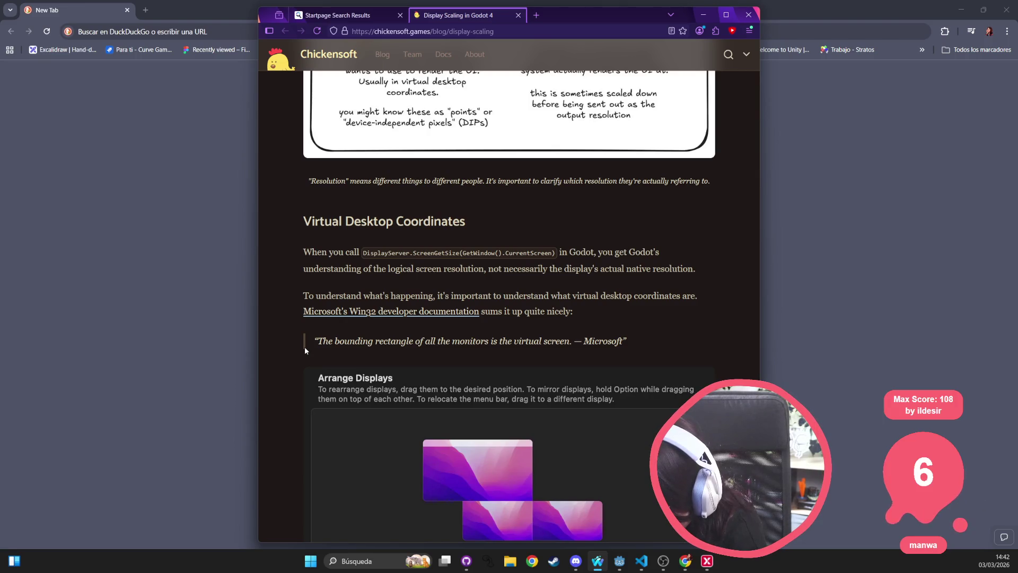
{"action": "scroll", "coordinate": [305, 350], "scroll_direction": "down", "scroll_amount": 2}
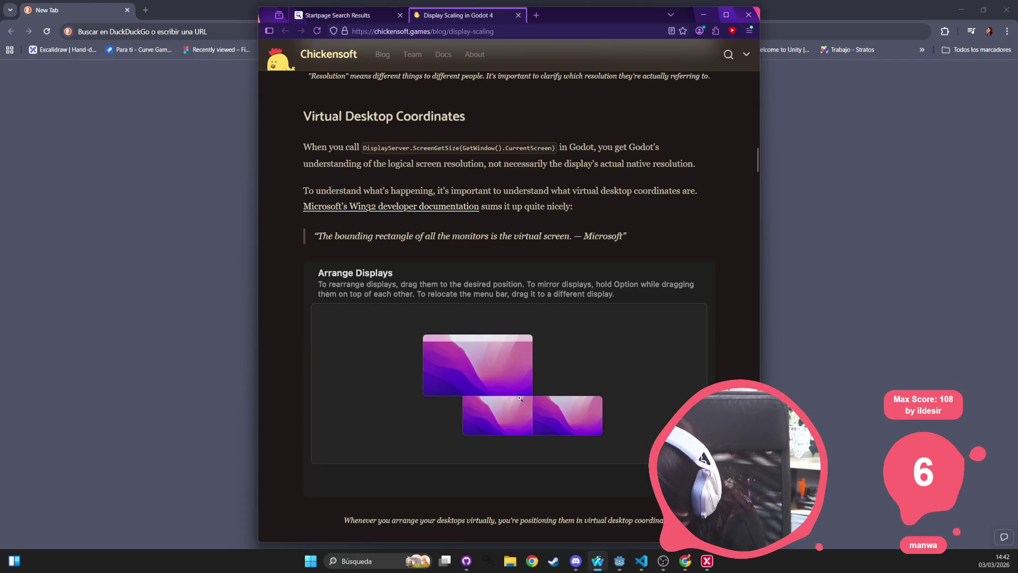
{"action": "scroll", "coordinate": [610, 425], "scroll_direction": "down", "scroll_amount": 2}
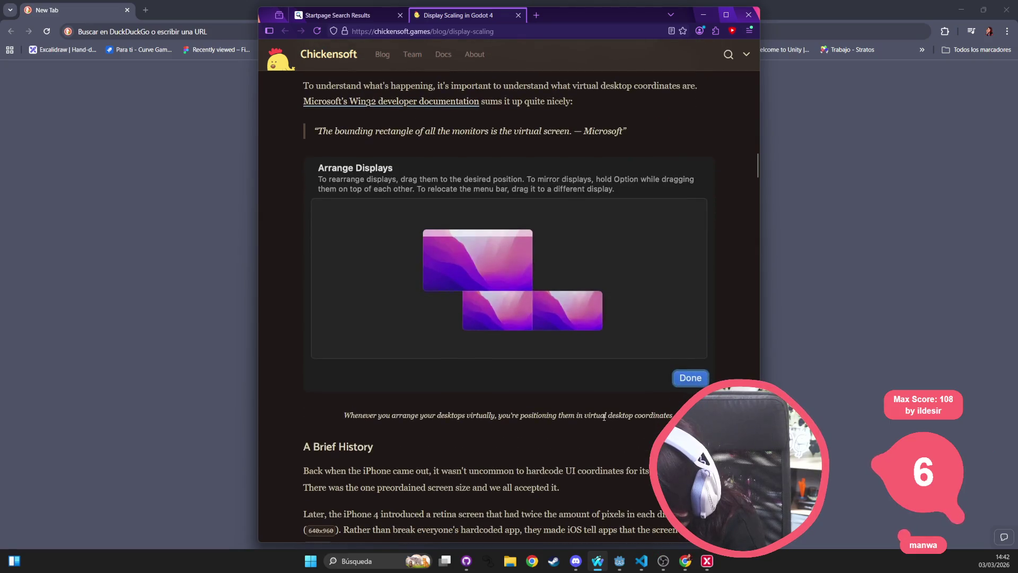
{"action": "scroll", "coordinate": [602, 416], "scroll_direction": "down", "scroll_amount": 3}
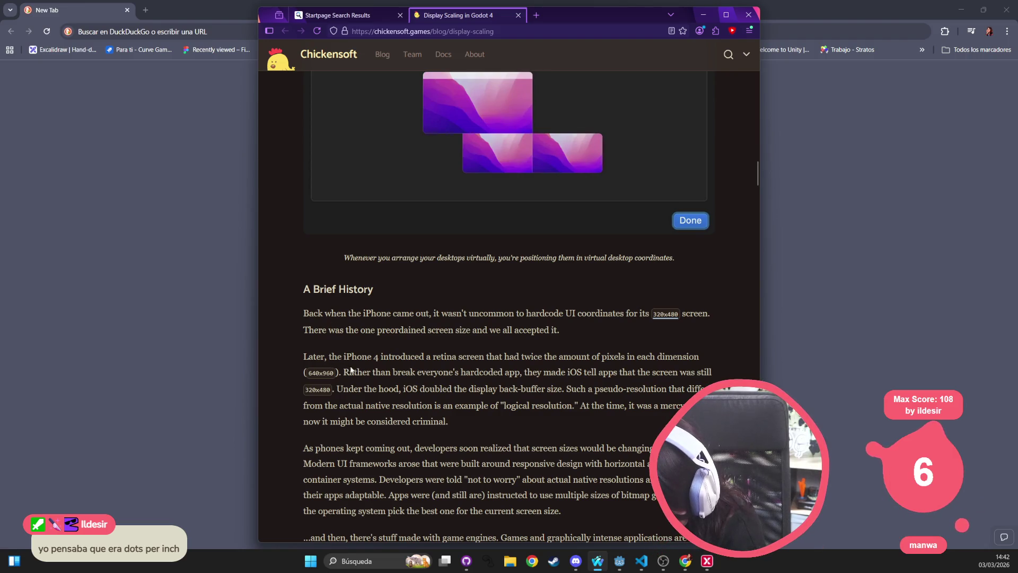
{"action": "scroll", "coordinate": [353, 375], "scroll_direction": "down", "scroll_amount": 2}
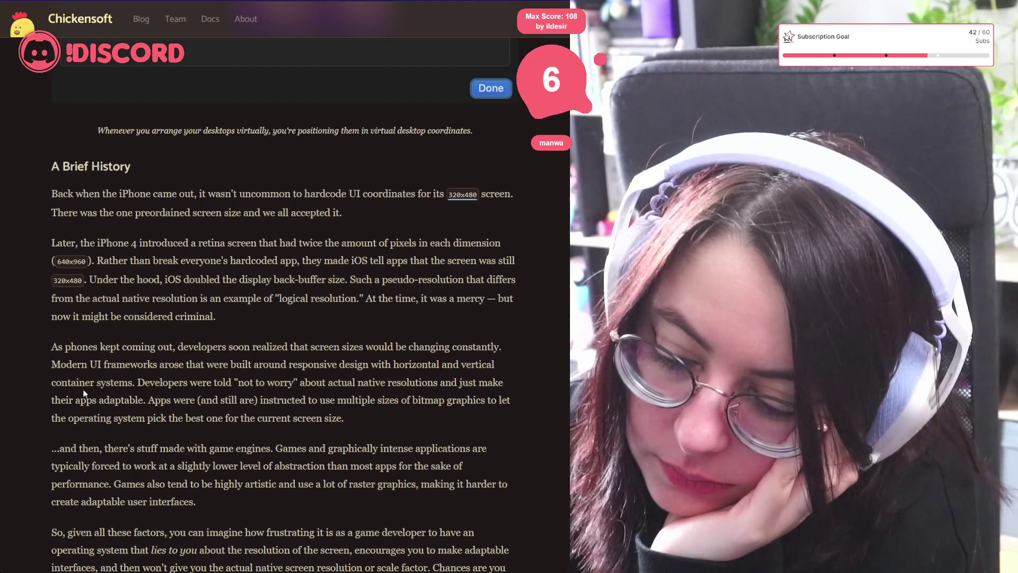
Step: Read through the Scale Factors and macOS Scaling sections
{"action": "scroll", "coordinate": [85, 390], "scroll_direction": "down", "scroll_amount": 2}
{"action": "scroll", "coordinate": [98, 342], "scroll_direction": "down", "scroll_amount": 3}
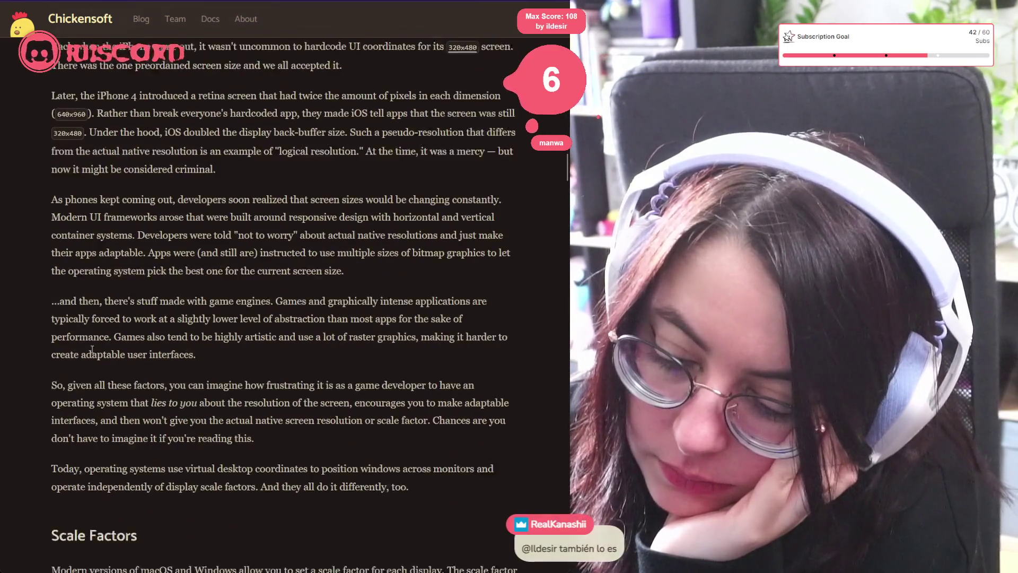
{"action": "scroll", "coordinate": [90, 351], "scroll_direction": "down", "scroll_amount": 6}
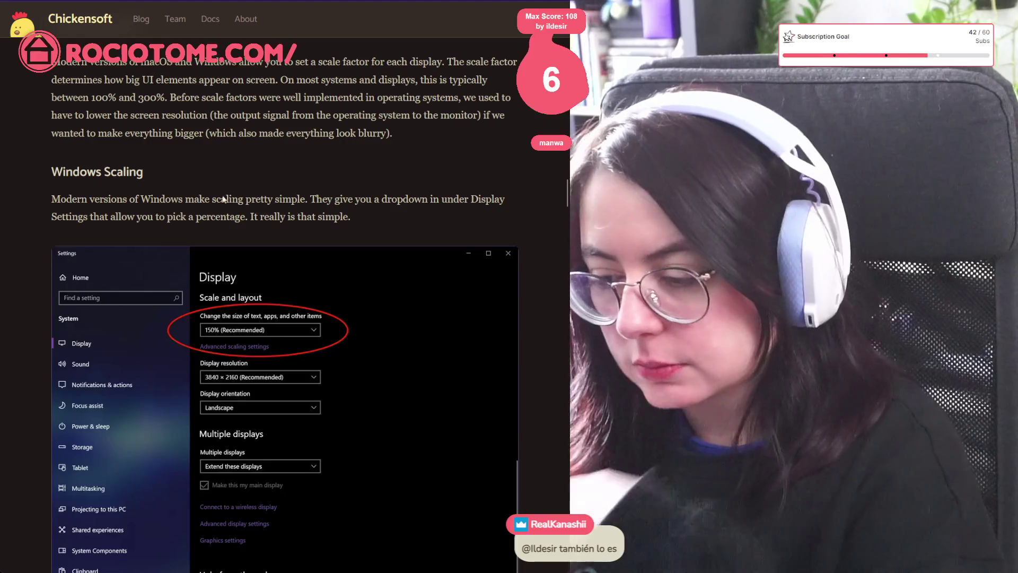
{"action": "scroll", "coordinate": [224, 186], "scroll_direction": "down", "scroll_amount": 5}
{"action": "scroll", "coordinate": [212, 475], "scroll_direction": "down", "scroll_amount": 4}
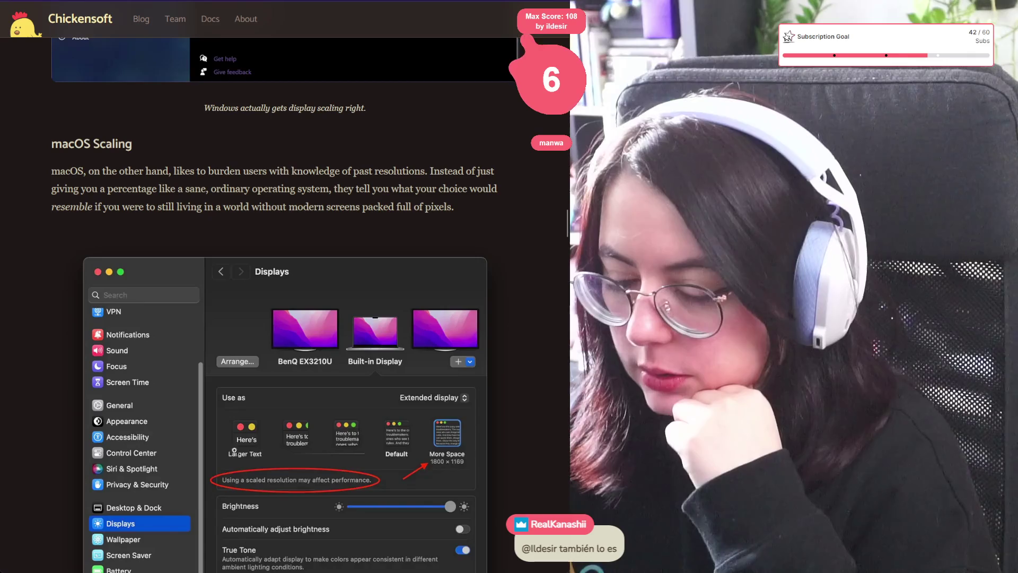
{"action": "scroll", "coordinate": [395, 461], "scroll_direction": "down", "scroll_amount": 5}
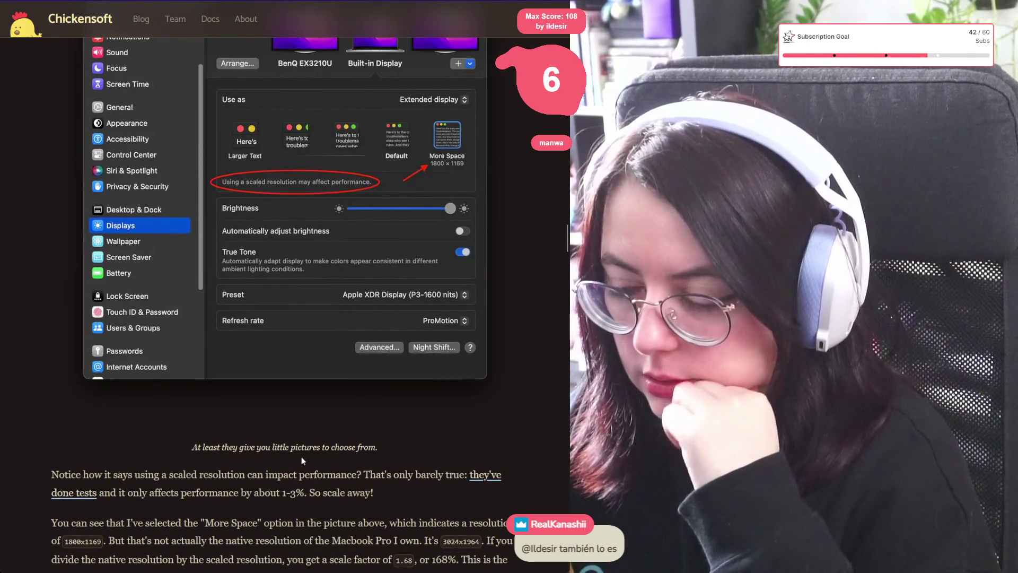
{"action": "scroll", "coordinate": [297, 456], "scroll_direction": "down", "scroll_amount": 2}
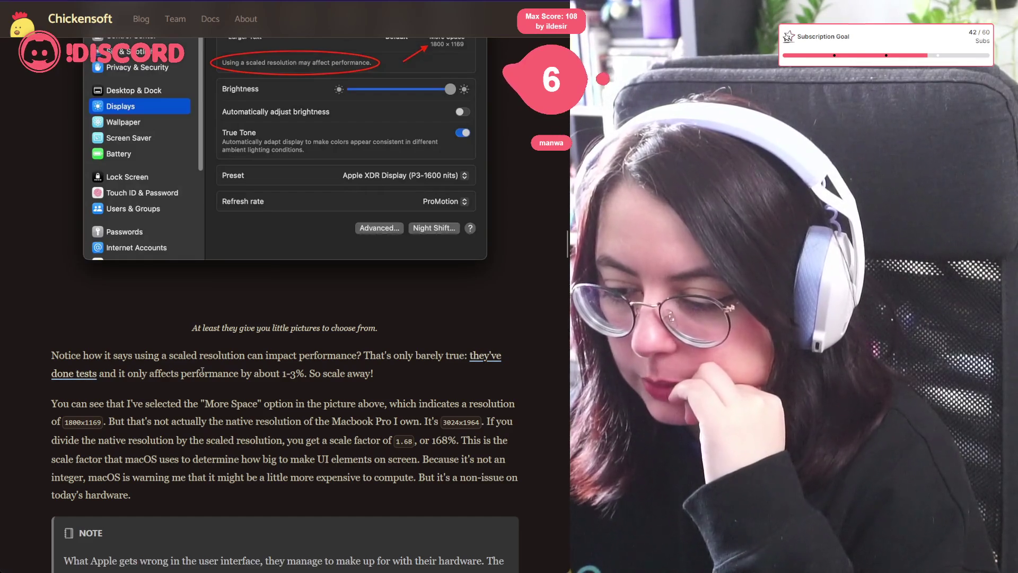
Step: Highlight the sentences on the actual native resolution and the 1.68 scale factor
{"action": "mouse_move", "coordinate": [373, 374]}
{"action": "left_mouse_down"}
{"action": "mouse_move", "coordinate": [249, 356]}
{"action": "mouse_move", "coordinate": [40, 361]}
{"action": "left_mouse_up"}
{"action": "left_click", "coordinate": [266, 393]}
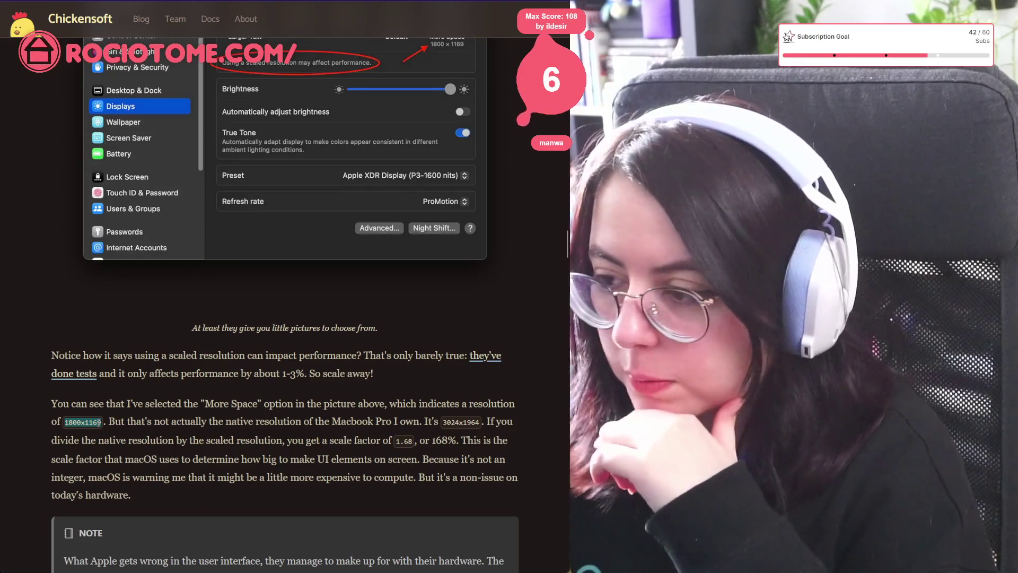
{"action": "scroll", "coordinate": [100, 417], "scroll_direction": "up", "scroll_amount": 5}
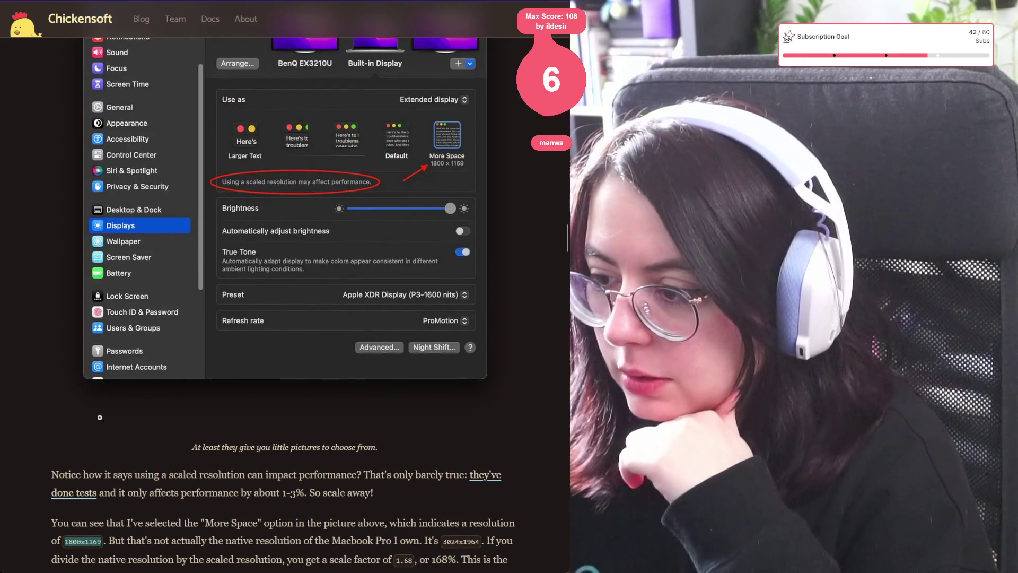
{"action": "scroll", "coordinate": [101, 421], "scroll_direction": "down", "scroll_amount": 5}
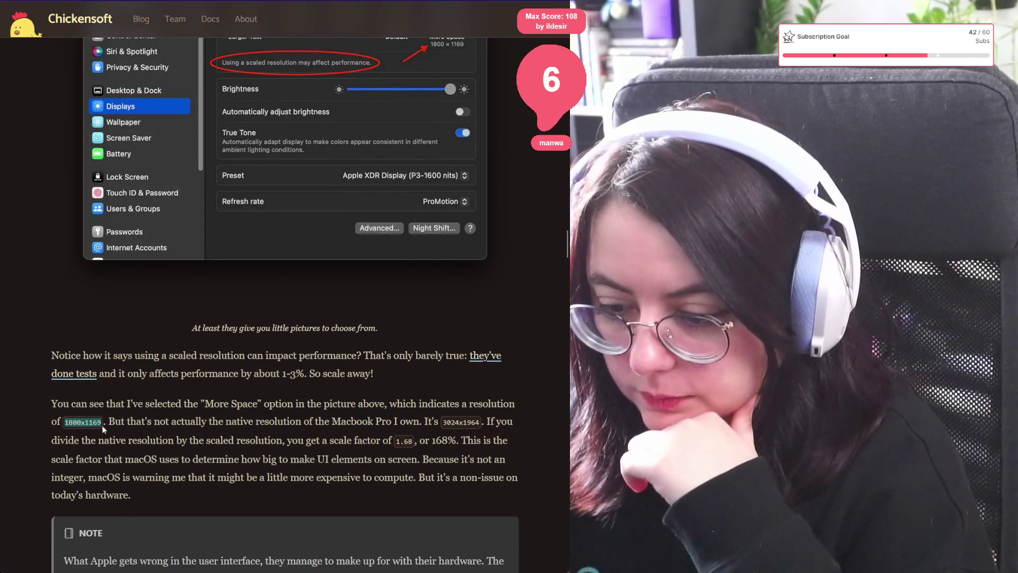
{"action": "left_click_drag", "start_coordinate": [106, 422], "coordinate": [456, 425]}
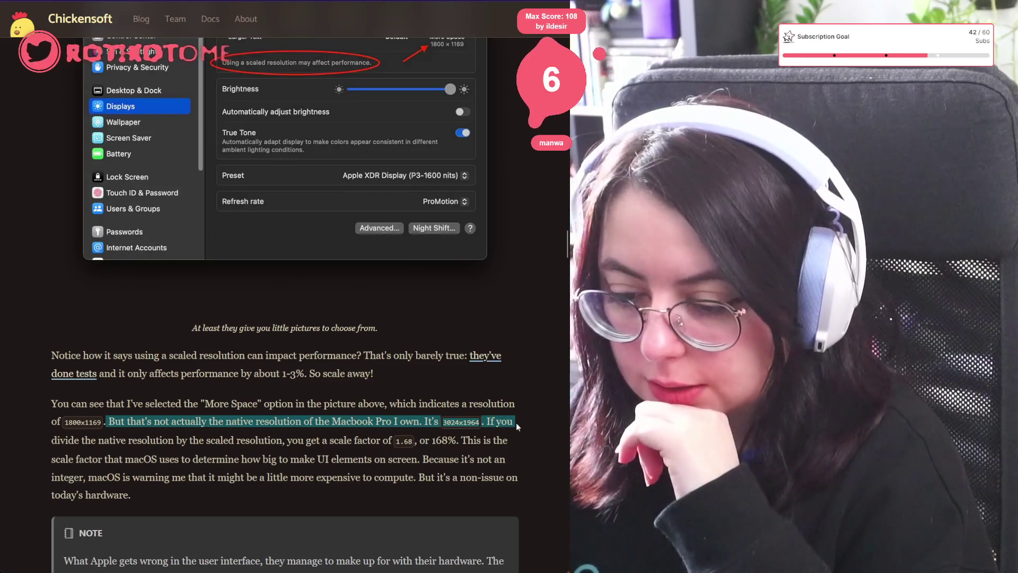
{"action": "mouse_move", "coordinate": [517, 423]}
{"action": "left_mouse_down"}
{"action": "mouse_move", "coordinate": [263, 459]}
{"action": "mouse_move", "coordinate": [150, 459]}
{"action": "mouse_move", "coordinate": [260, 436]}
{"action": "mouse_move", "coordinate": [416, 441]}
{"action": "left_mouse_up"}
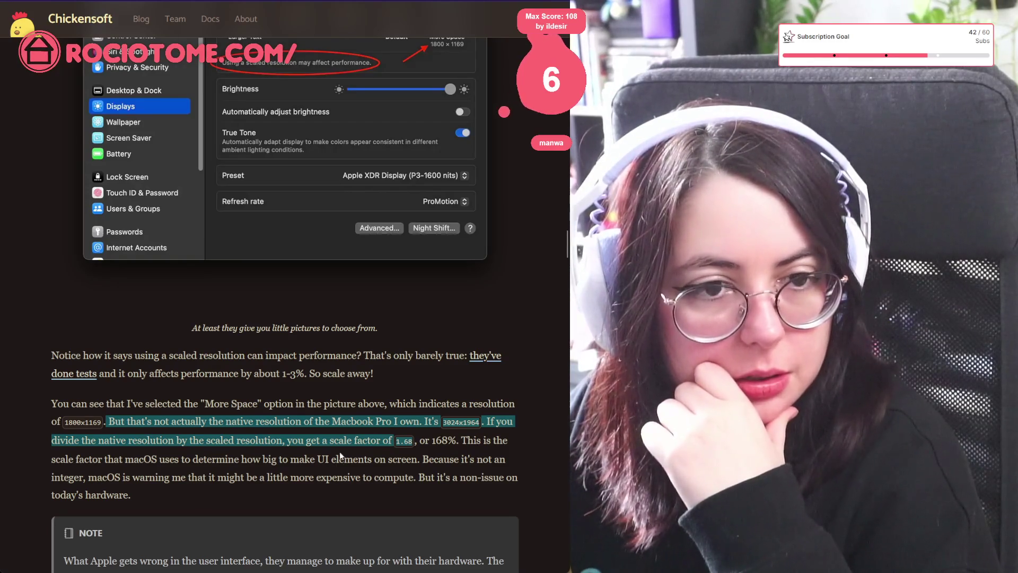
Step: Reread the scale-factor passage and highlight the sentence about today's hardware
{"action": "scroll", "coordinate": [340, 450], "scroll_direction": "up", "scroll_amount": 10}
{"action": "scroll", "coordinate": [339, 451], "scroll_direction": "up", "scroll_amount": 5}
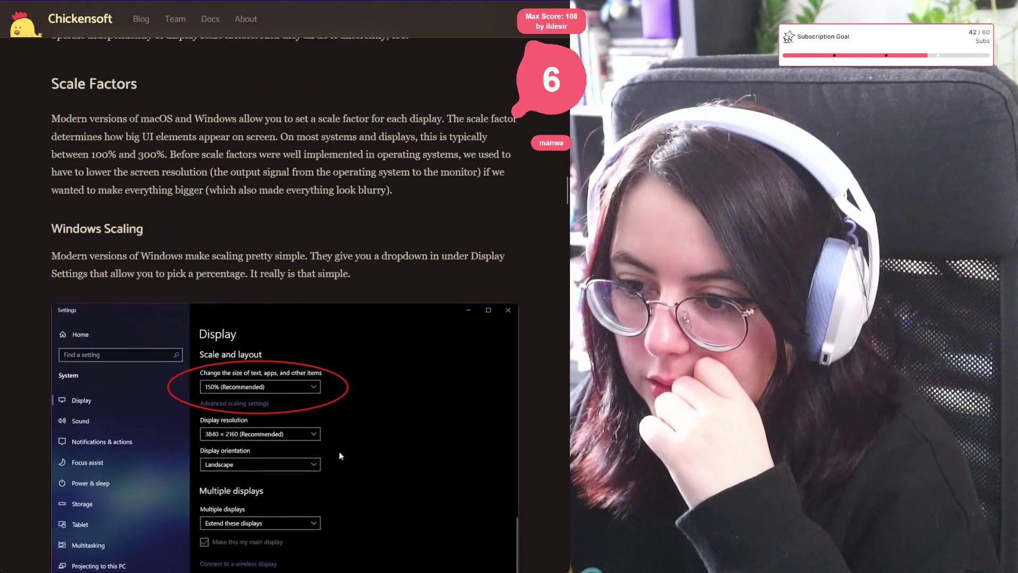
{"action": "scroll", "coordinate": [339, 451], "scroll_direction": "up", "scroll_amount": 10}
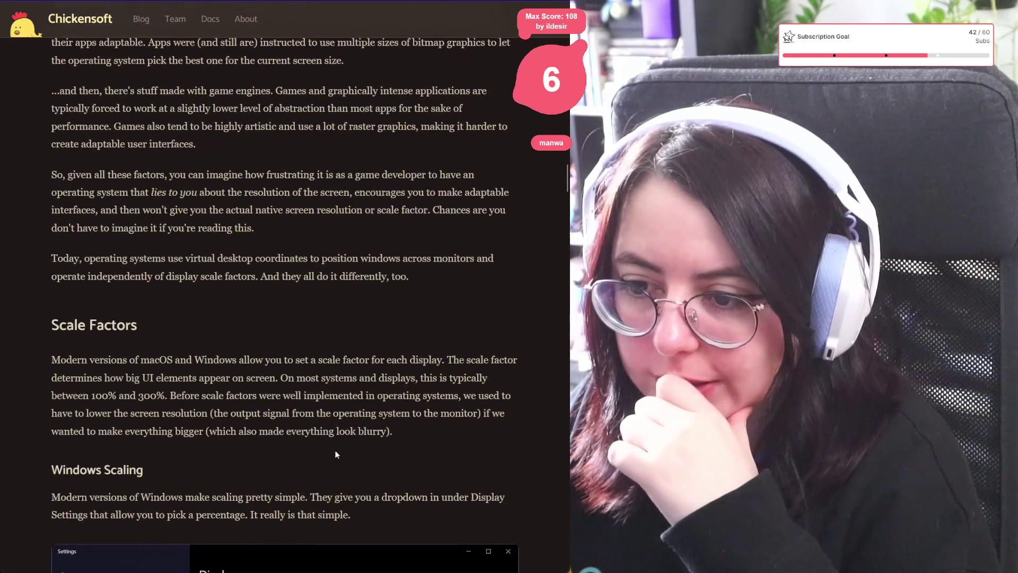
{"action": "scroll", "coordinate": [200, 414], "scroll_direction": "up", "scroll_amount": 7}
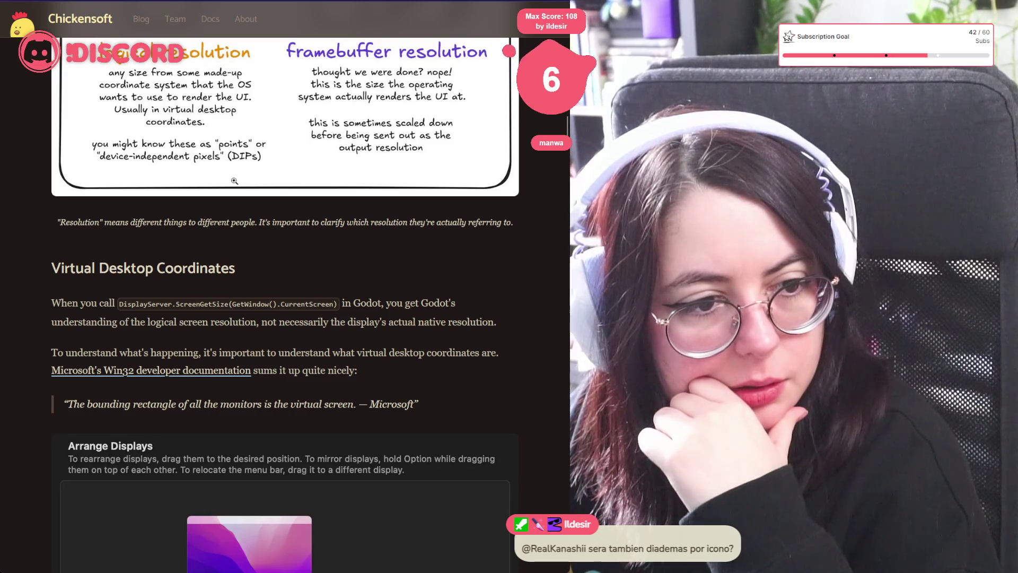
{"action": "scroll", "coordinate": [292, 295], "scroll_direction": "down", "scroll_amount": 15}
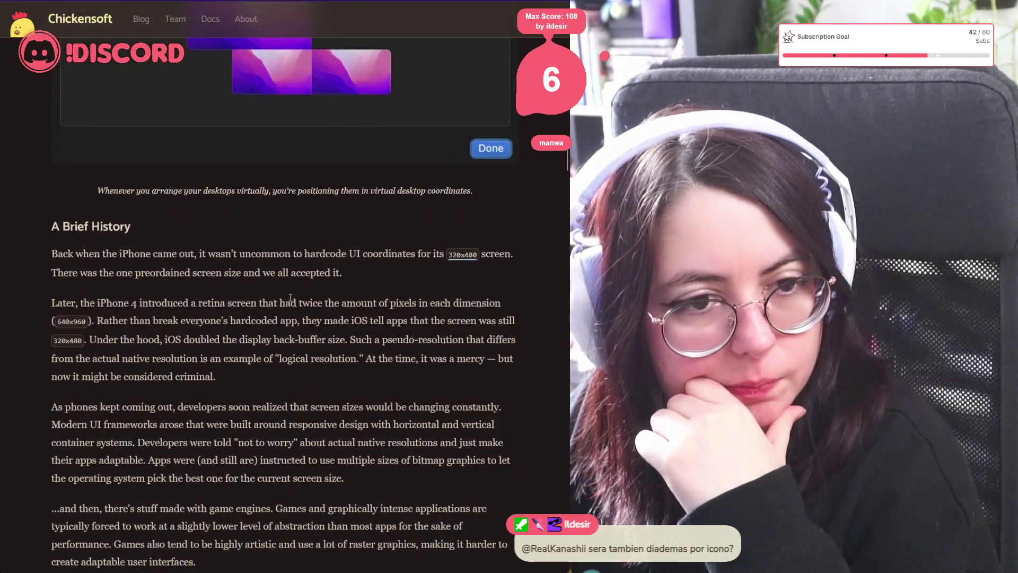
{"action": "scroll", "coordinate": [285, 295], "scroll_direction": "down", "scroll_amount": 12}
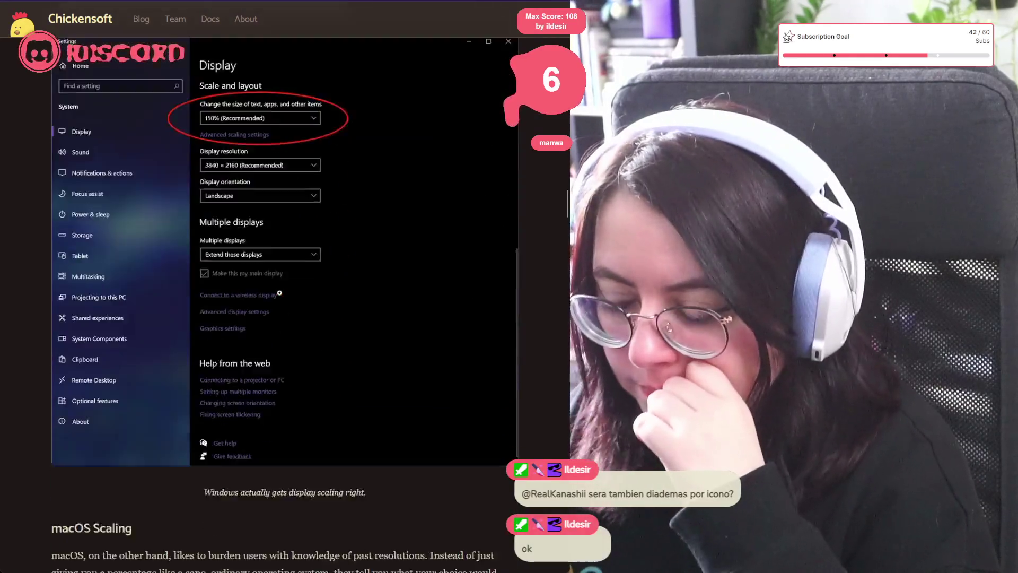
{"action": "scroll", "coordinate": [276, 290], "scroll_direction": "down", "scroll_amount": 7}
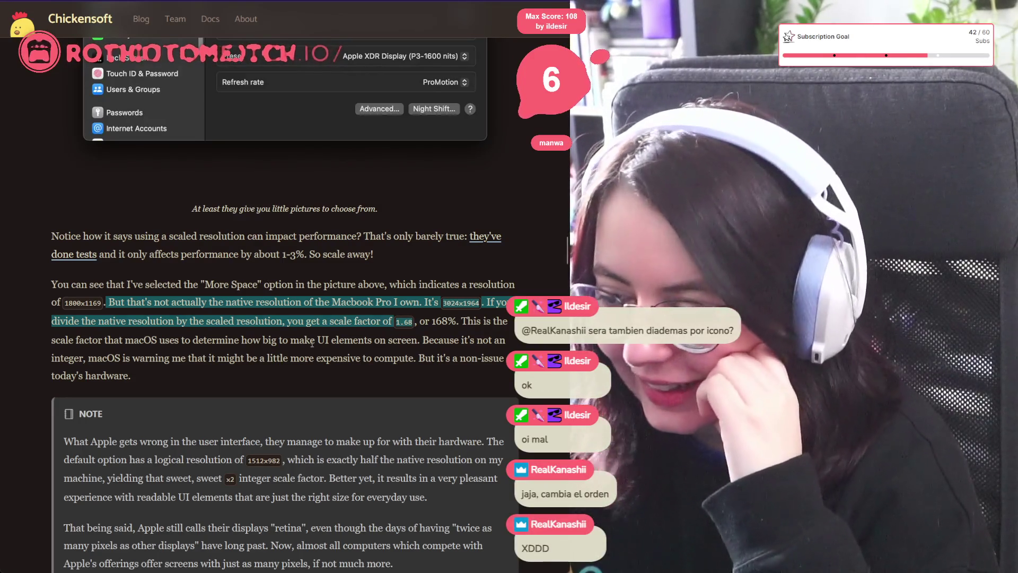
{"action": "double_click", "coordinate": [183, 321]}
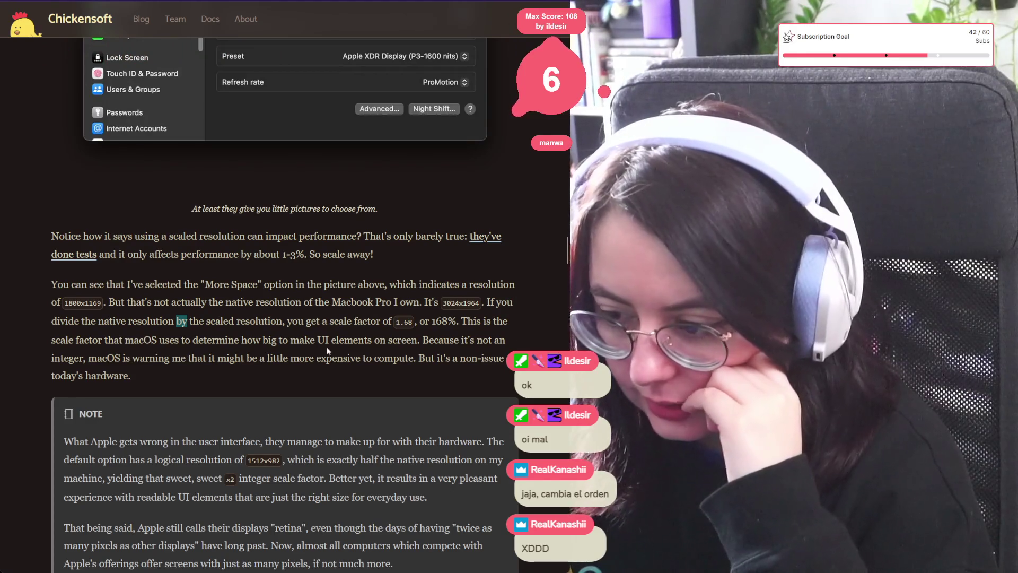
{"action": "left_click_drag", "start_coordinate": [423, 359], "coordinate": [417, 382]}
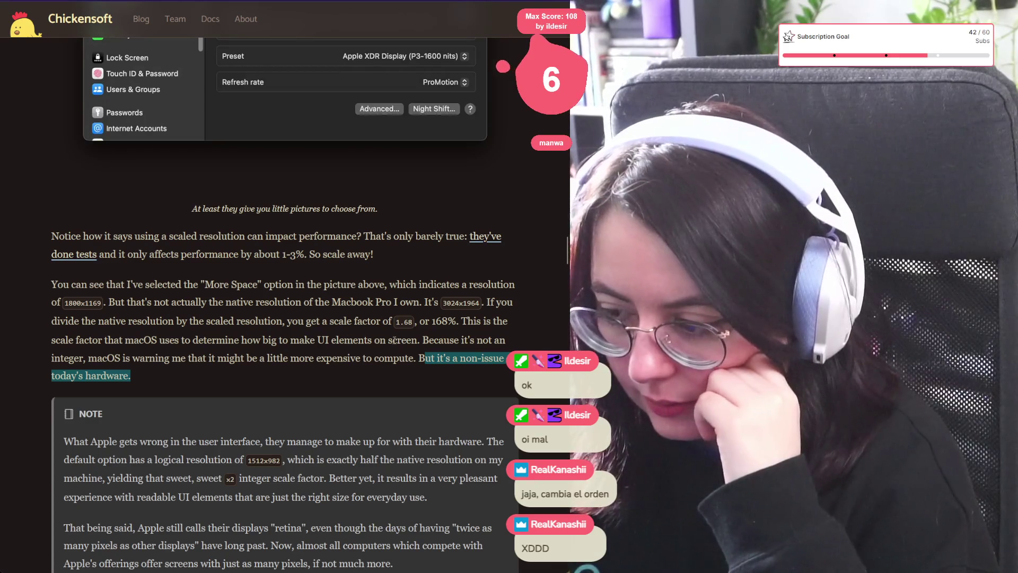
Step: Highlight the NOTE about Apple's hardware and the sentence about retina displays
{"action": "scroll", "coordinate": [59, 244], "scroll_direction": "down", "scroll_amount": 5}
{"action": "mouse_move", "coordinate": [58, 201]}
{"action": "left_mouse_down"}
{"action": "mouse_move", "coordinate": [253, 249]}
{"action": "mouse_move", "coordinate": [449, 214]}
{"action": "mouse_move", "coordinate": [186, 240]}
{"action": "mouse_move", "coordinate": [286, 221]}
{"action": "mouse_move", "coordinate": [225, 240]}
{"action": "mouse_move", "coordinate": [514, 277]}
{"action": "mouse_move", "coordinate": [479, 316]}
{"action": "mouse_move", "coordinate": [498, 329]}
{"action": "left_mouse_up"}
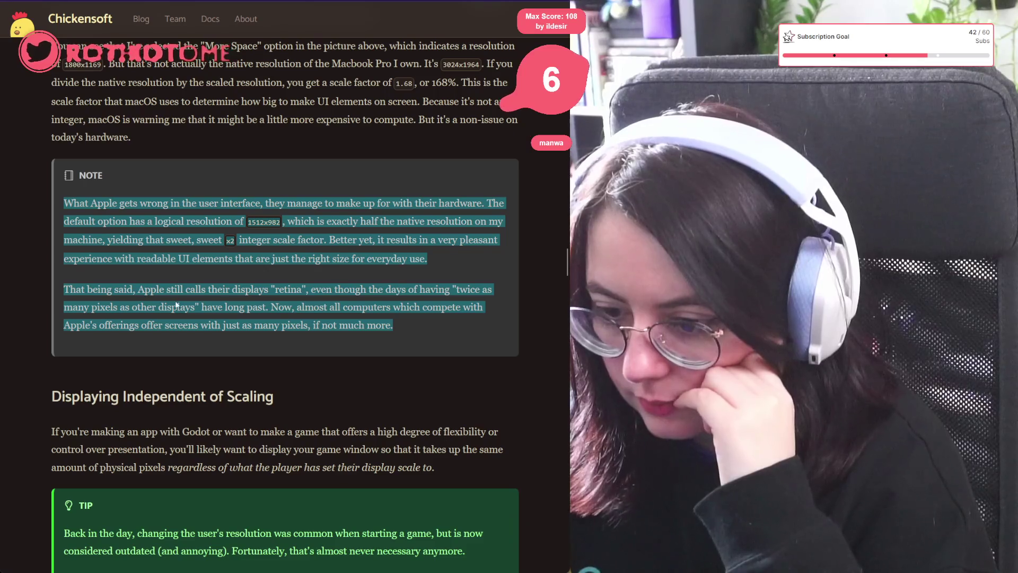
{"action": "mouse_move", "coordinate": [137, 292]}
{"action": "left_mouse_down"}
{"action": "mouse_move", "coordinate": [477, 291]}
{"action": "mouse_move", "coordinate": [198, 308]}
{"action": "mouse_move", "coordinate": [271, 307]}
{"action": "mouse_move", "coordinate": [267, 317]}
{"action": "left_mouse_up"}
{"action": "left_click_drag", "start_coordinate": [206, 313], "coordinate": [426, 332]}
{"action": "left_click", "coordinate": [426, 332]}
Step: Highlight the paragraph about game window size, then go back to the HiDPI search results
{"action": "scroll", "coordinate": [211, 271], "scroll_direction": "down", "scroll_amount": 3}
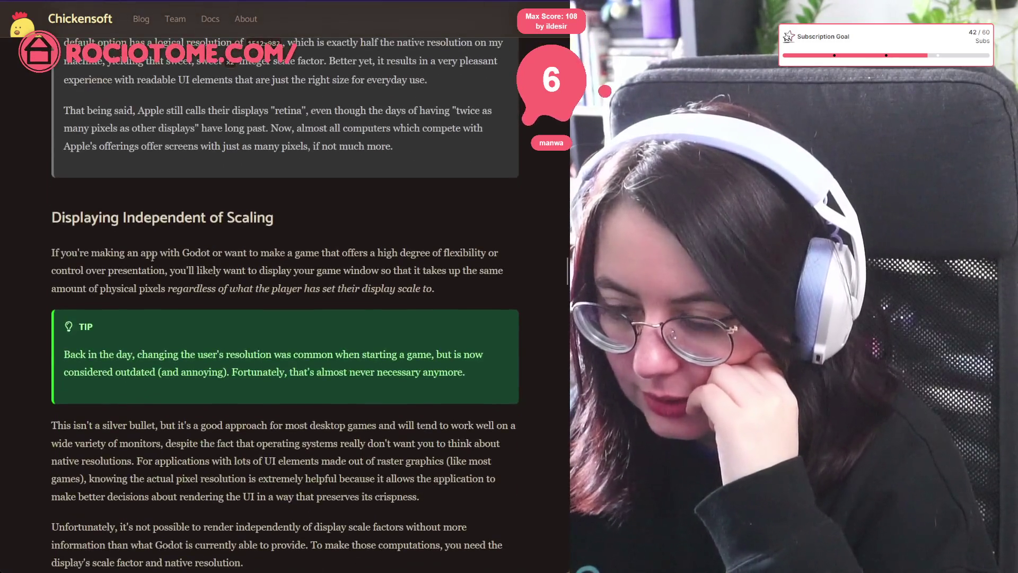
{"action": "left_click_drag", "start_coordinate": [244, 563], "coordinate": [274, 228]}
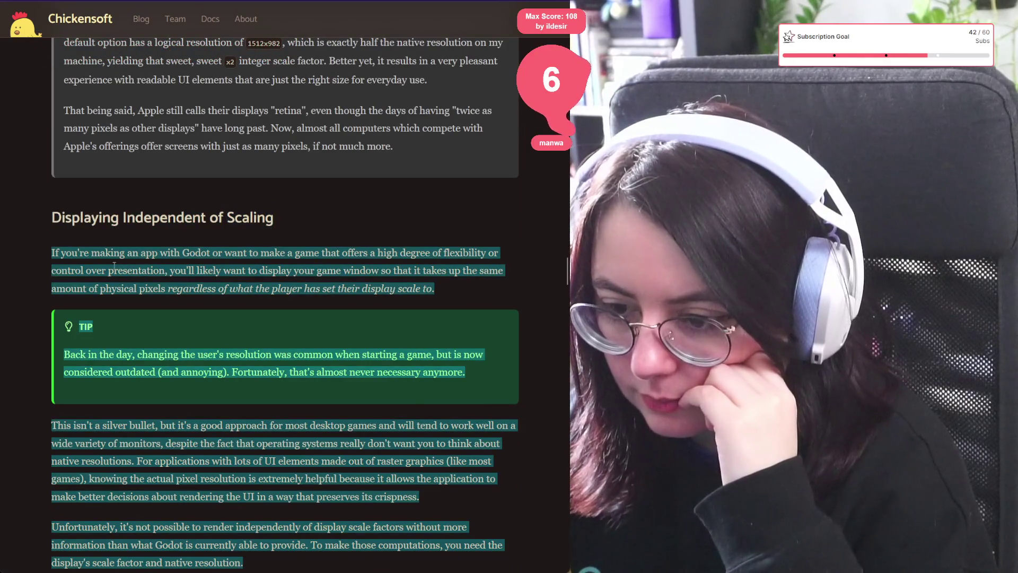
{"action": "left_click", "coordinate": [114, 266]}
{"action": "left_click_drag", "start_coordinate": [117, 253], "coordinate": [175, 271]}
{"action": "left_click", "coordinate": [52, 266]}
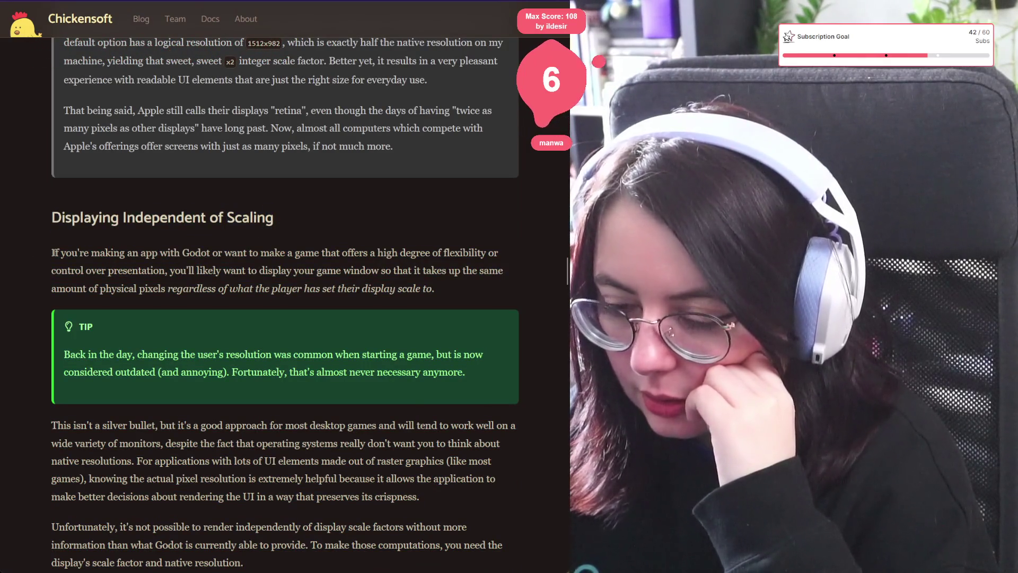
{"action": "mouse_move", "coordinate": [85, 254]}
{"action": "left_mouse_down"}
{"action": "mouse_move", "coordinate": [375, 289]}
{"action": "mouse_move", "coordinate": [319, 289]}
{"action": "mouse_move", "coordinate": [457, 281]}
{"action": "mouse_move", "coordinate": [466, 294]}
{"action": "left_mouse_up"}
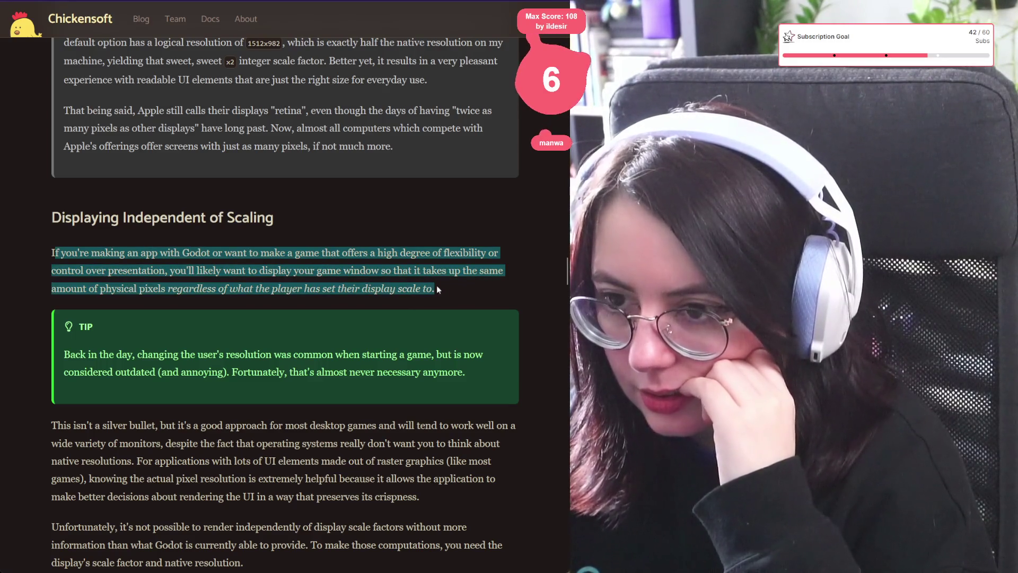
{"action": "key", "text": "alt+Left"}
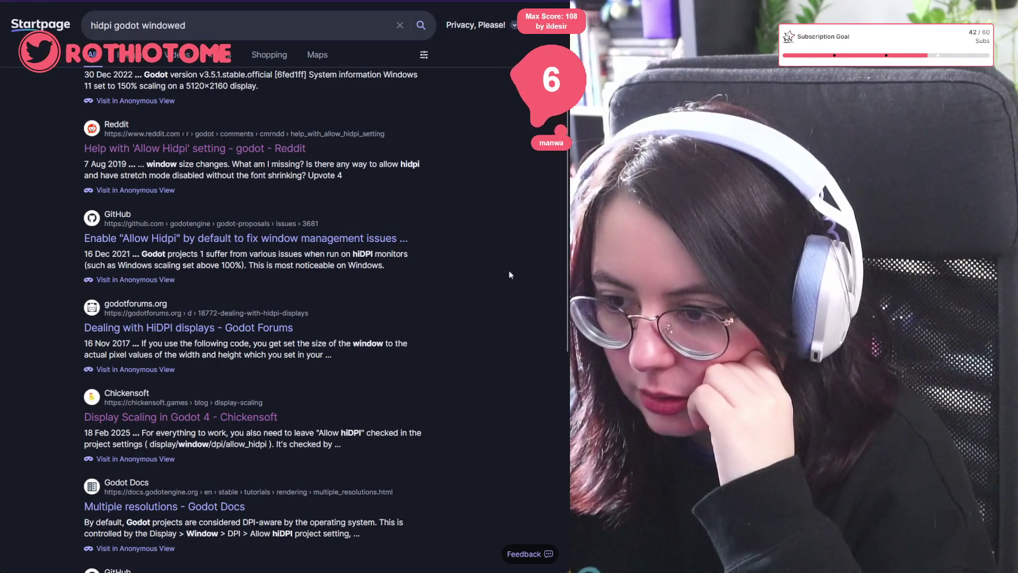
Step: Rerun the search as 'hididp godot windowed' and switch back to the Chickensoft article
{"action": "scroll", "coordinate": [509, 275], "scroll_direction": "up", "scroll_amount": 4}
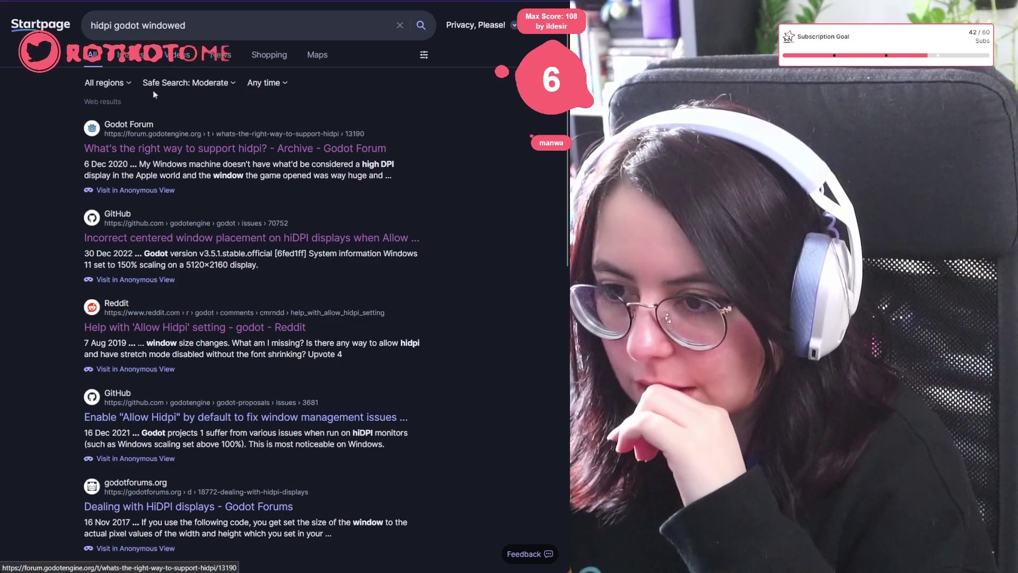
{"action": "double_click", "coordinate": [108, 25]}
{"action": "type", "text": "hidid"}
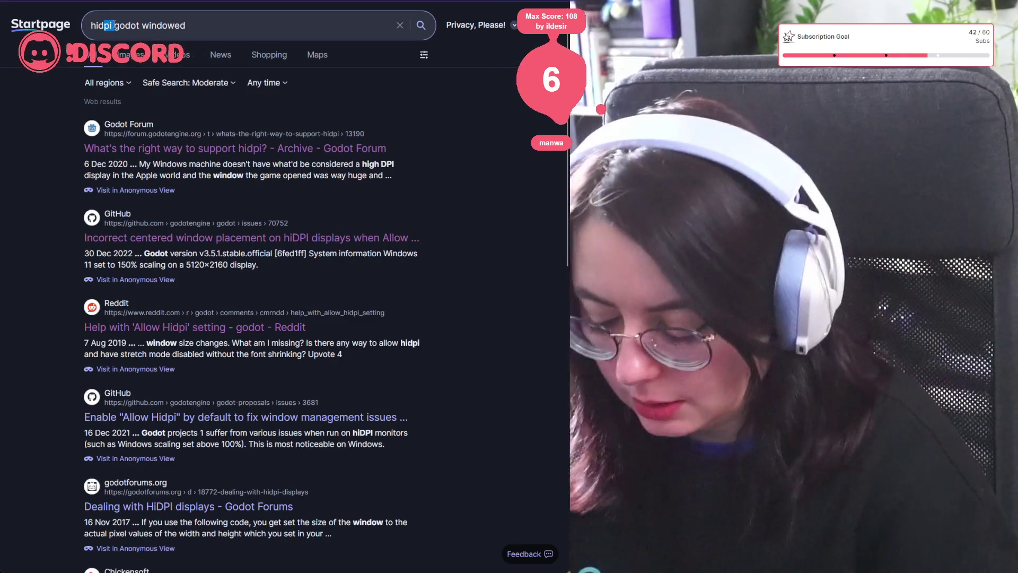
{"action": "type", "text": "p"}
{"action": "key", "text": "Return"}
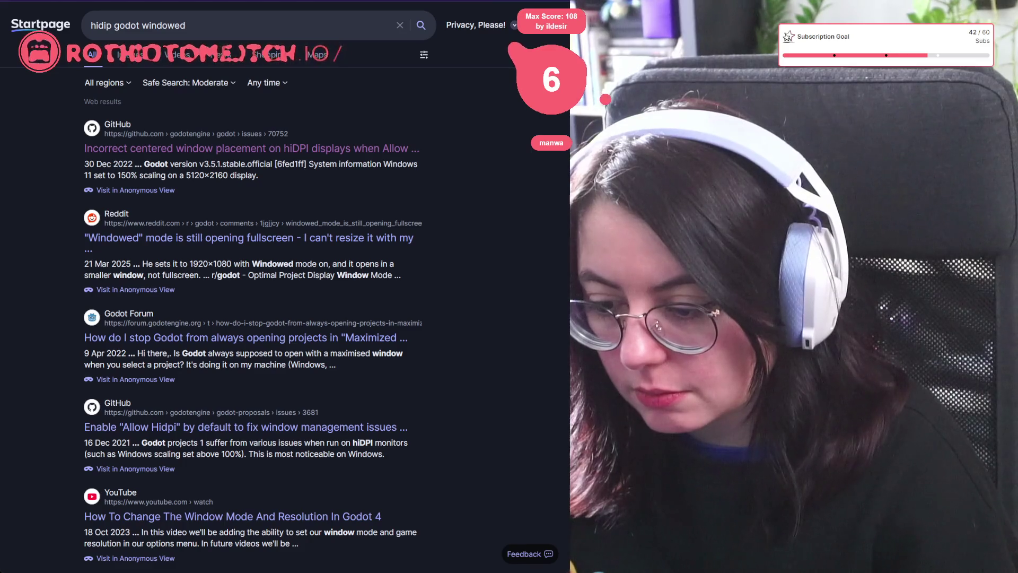
{"action": "key", "text": "ctrl+Tab"}
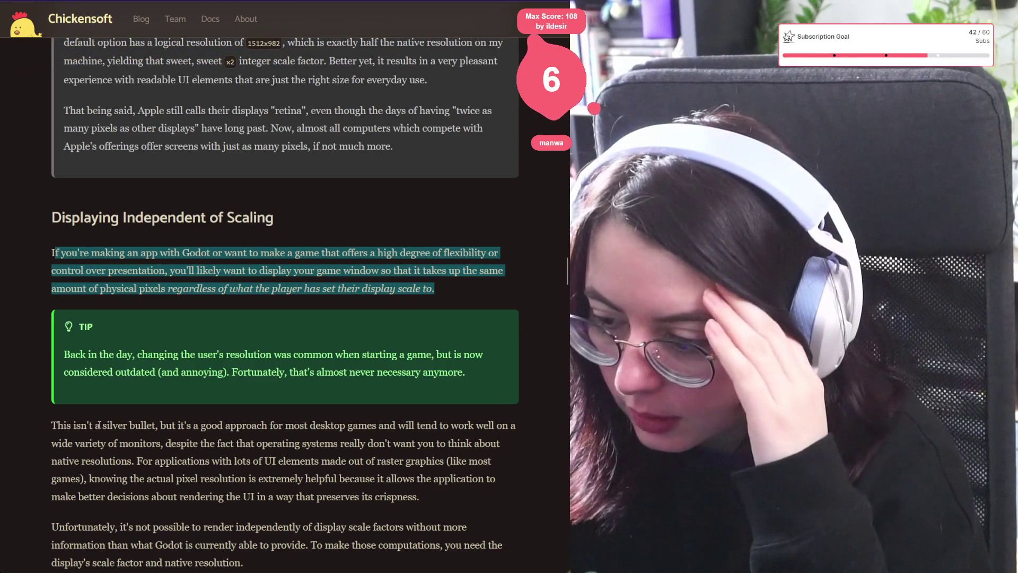
Step: Highlight words in the 'Fortunately' tip and the phrase 'retina integer screen multiplier'
{"action": "left_click", "coordinate": [140, 373]}
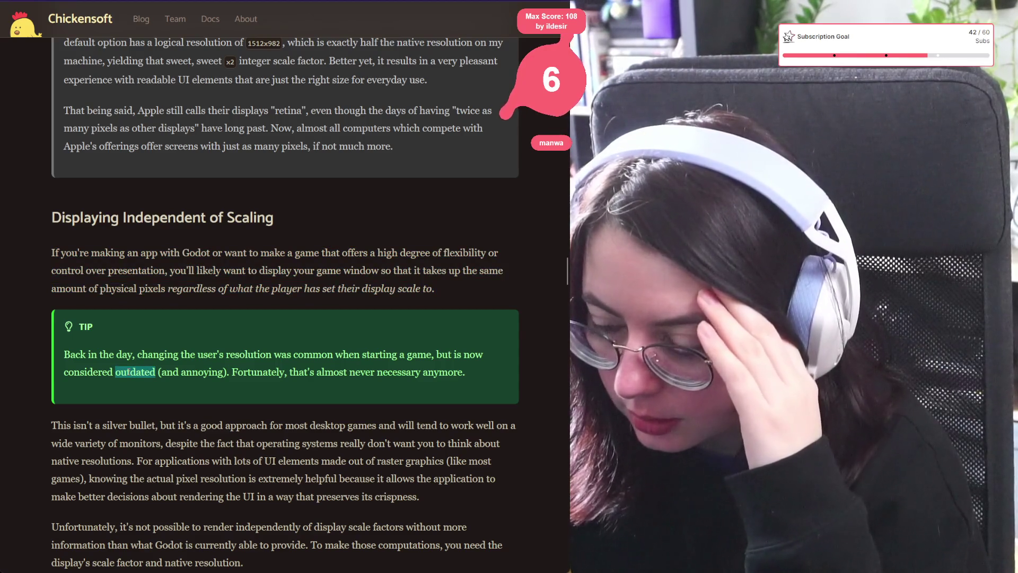
{"action": "double_click", "coordinate": [257, 373]}
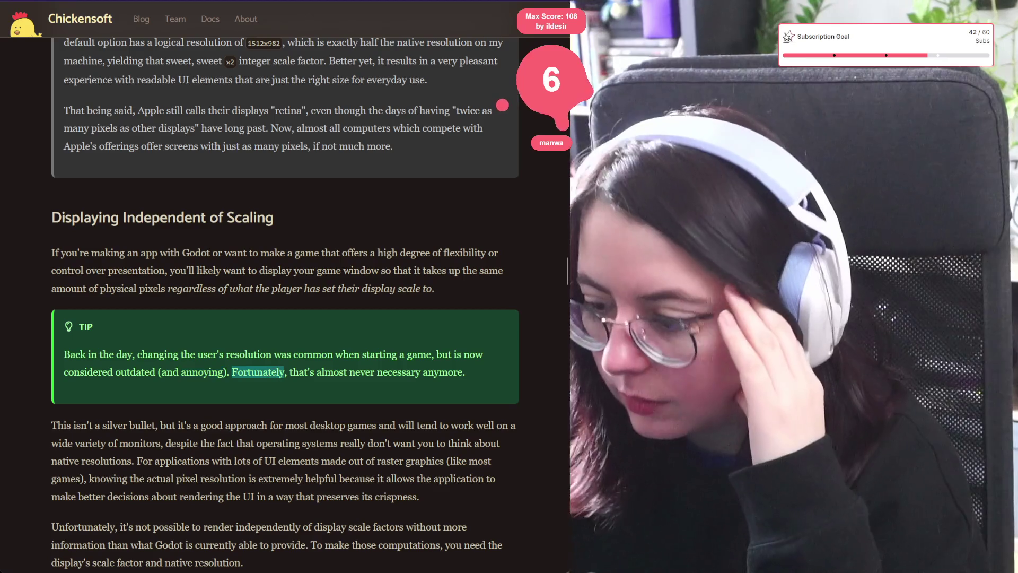
{"action": "double_click", "coordinate": [441, 373]}
{"action": "scroll", "coordinate": [249, 387], "scroll_direction": "down", "scroll_amount": 3}
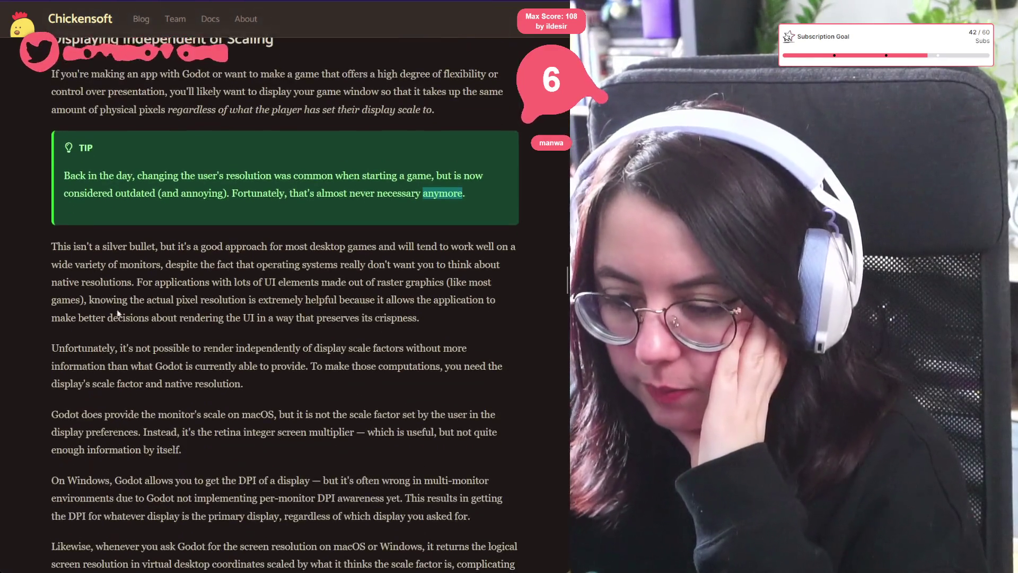
{"action": "mouse_move", "coordinate": [52, 246]}
{"action": "left_mouse_down"}
{"action": "mouse_move", "coordinate": [387, 286]}
{"action": "mouse_move", "coordinate": [424, 320]}
{"action": "mouse_move", "coordinate": [452, 322]}
{"action": "left_mouse_up"}
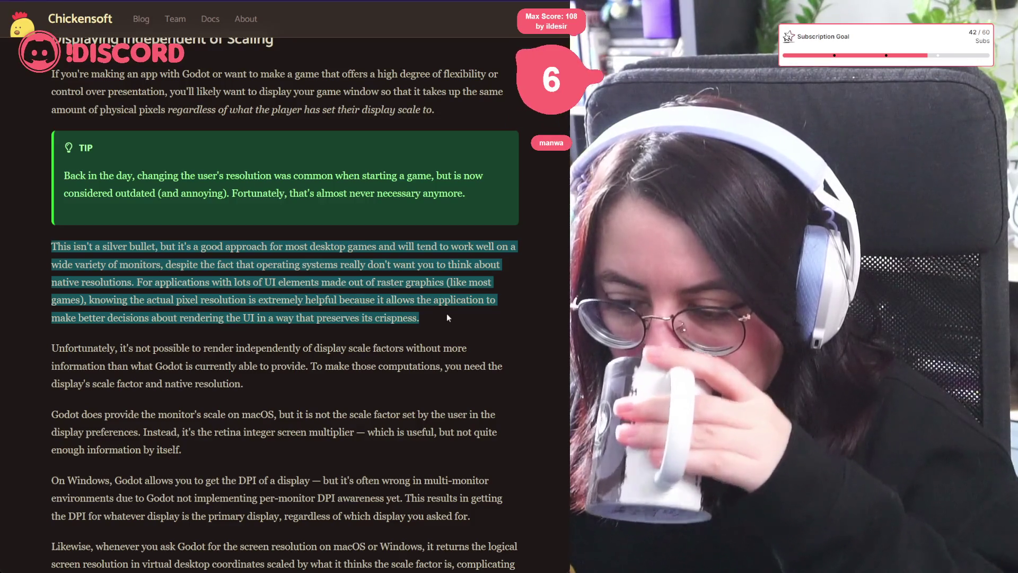
{"action": "scroll", "coordinate": [447, 315], "scroll_direction": "down", "scroll_amount": 2}
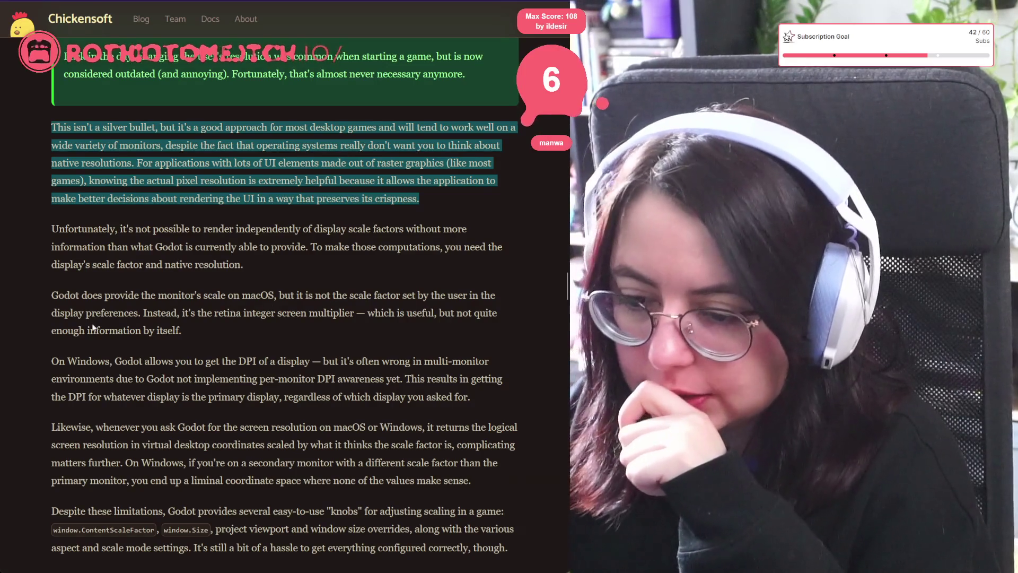
{"action": "mouse_move", "coordinate": [354, 313]}
{"action": "left_mouse_down"}
{"action": "mouse_move", "coordinate": [149, 313]}
{"action": "mouse_move", "coordinate": [180, 295]}
{"action": "mouse_move", "coordinate": [213, 313]}
{"action": "mouse_move", "coordinate": [189, 330]}
{"action": "mouse_move", "coordinate": [212, 313]}
{"action": "left_mouse_up"}
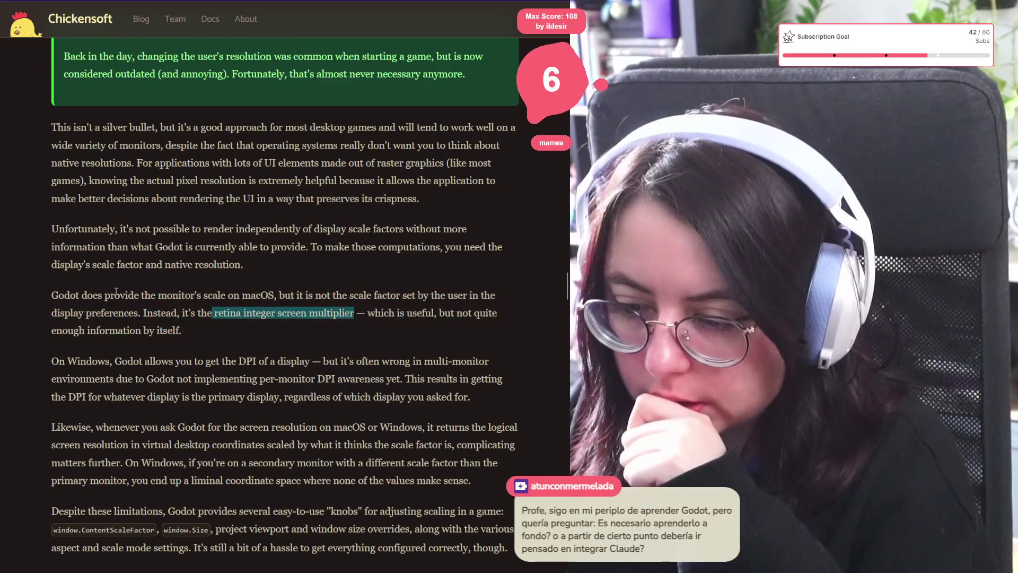
Step: Read to the scaling-knobs paragraph, highlighting the configuration-hassle sentence and ContentScaleFactor
{"action": "scroll", "coordinate": [190, 210], "scroll_direction": "down", "scroll_amount": 2}
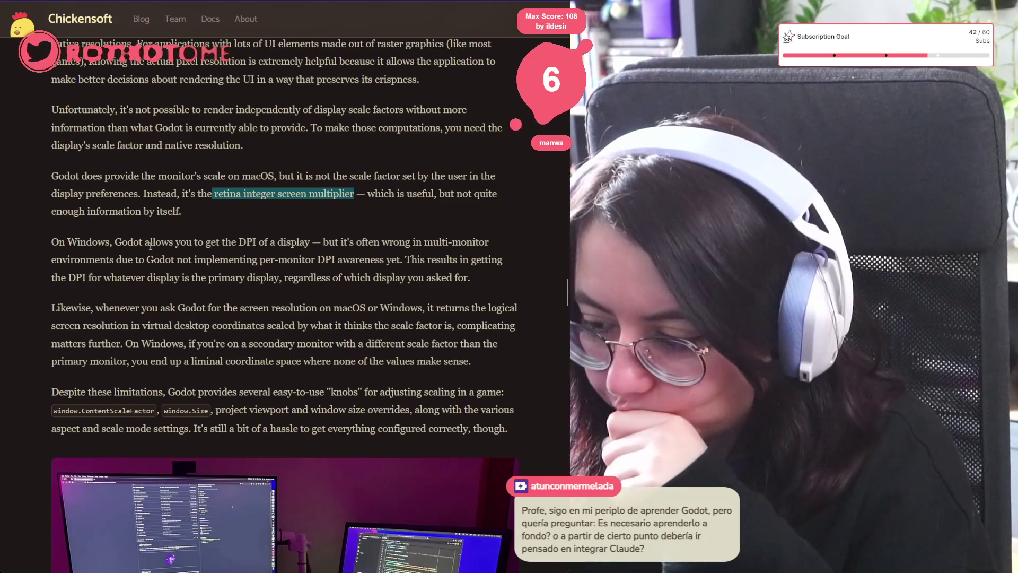
{"action": "scroll", "coordinate": [151, 245], "scroll_direction": "down", "scroll_amount": 2}
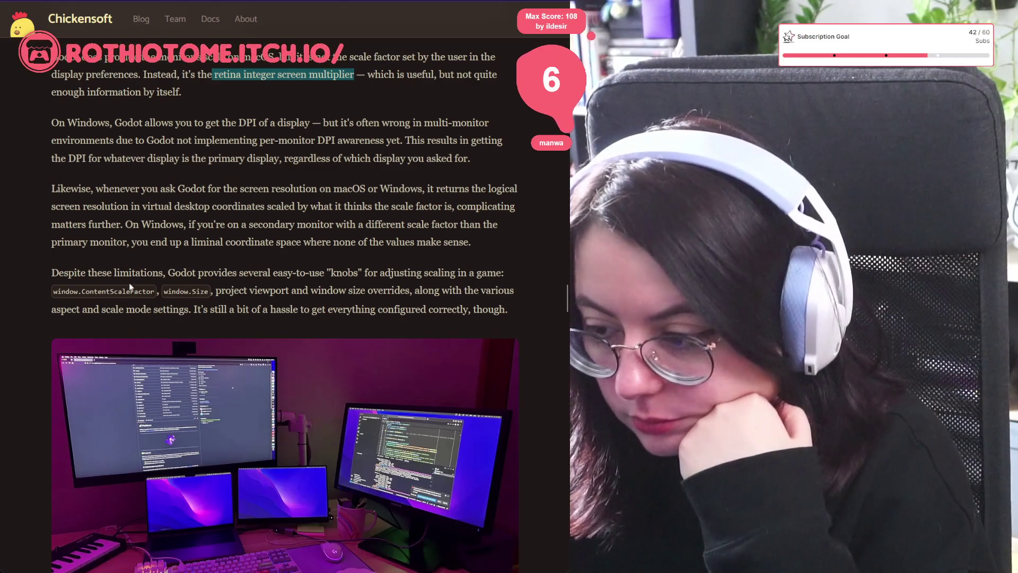
{"action": "scroll", "coordinate": [130, 287], "scroll_direction": "down", "scroll_amount": 5}
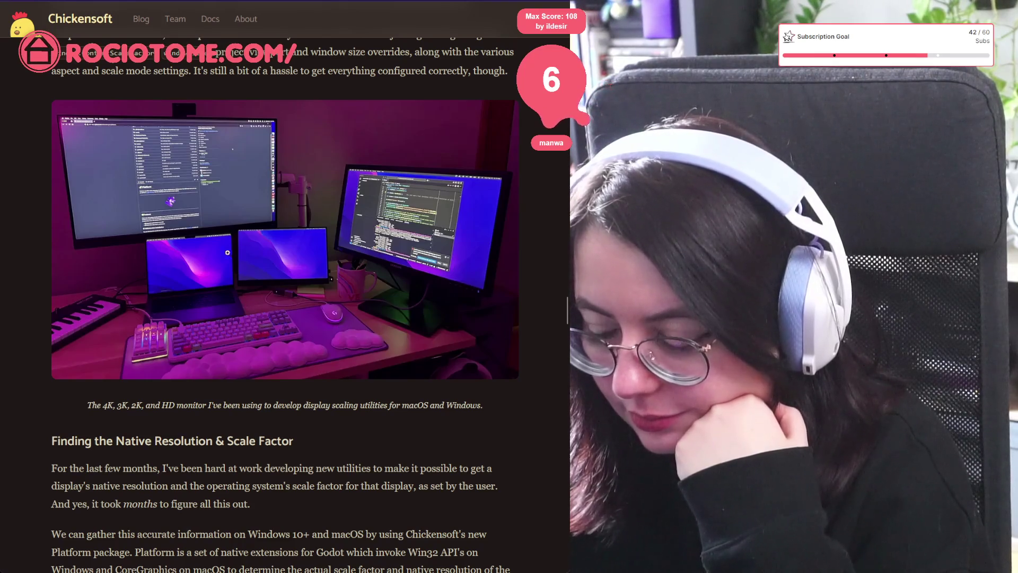
{"action": "scroll", "coordinate": [187, 167], "scroll_direction": "up", "scroll_amount": 3}
{"action": "mouse_move", "coordinate": [188, 190]}
{"action": "left_mouse_down"}
{"action": "mouse_move", "coordinate": [346, 191]}
{"action": "mouse_move", "coordinate": [419, 215]}
{"action": "mouse_move", "coordinate": [431, 192]}
{"action": "mouse_move", "coordinate": [502, 190]}
{"action": "left_mouse_up"}
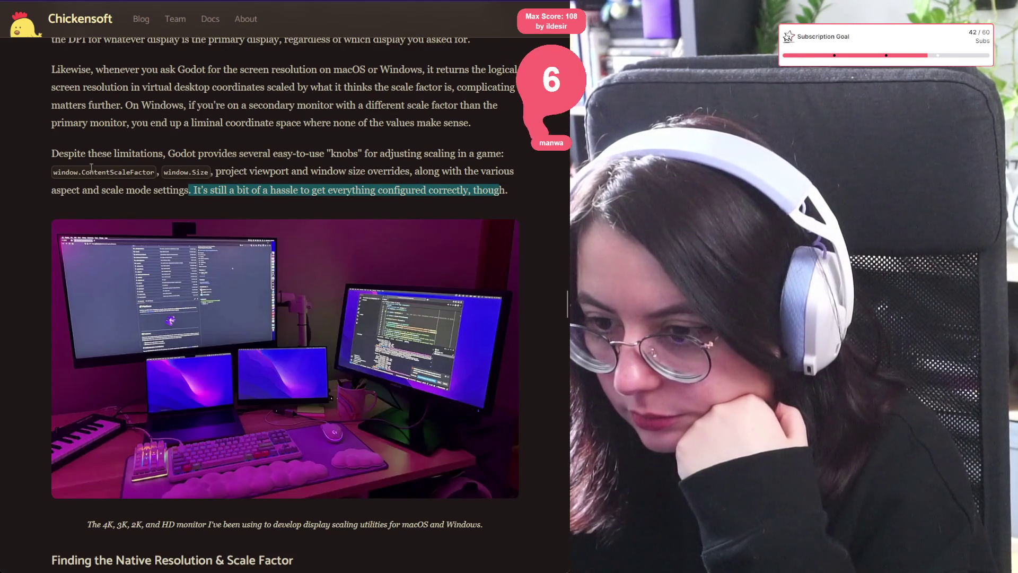
{"action": "double_click", "coordinate": [92, 172]}
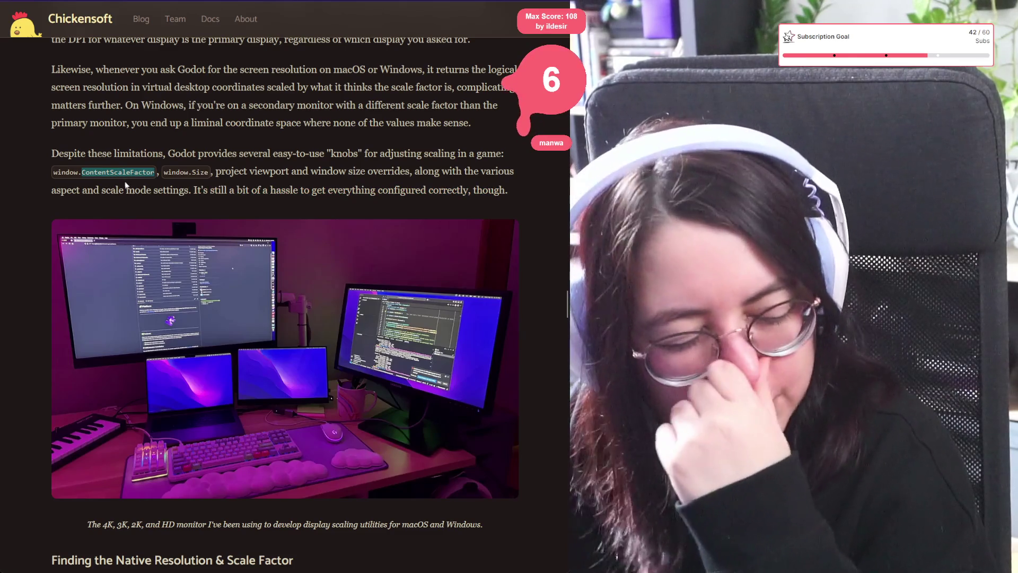
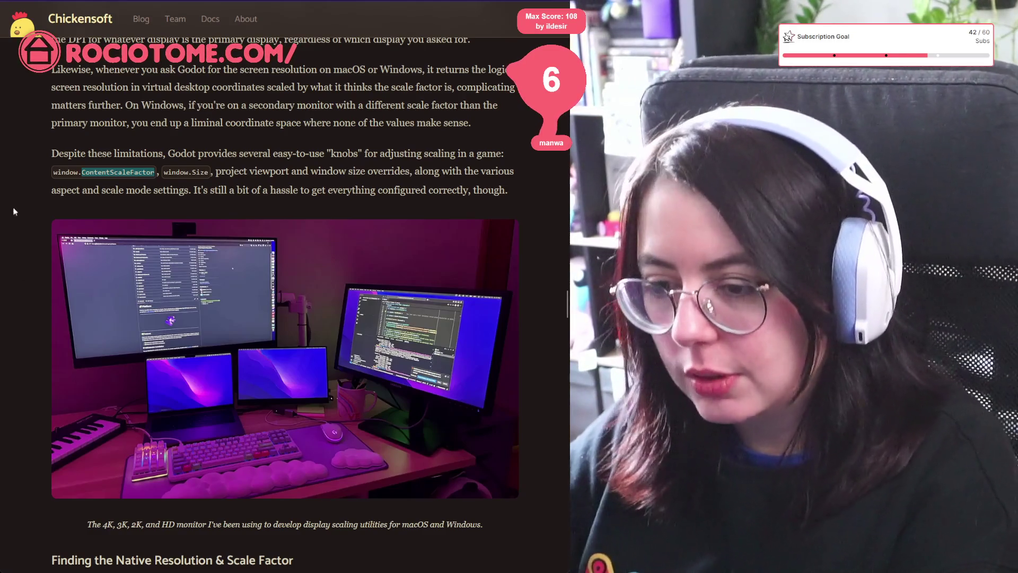
Step: Read past Godot's scaling knobs to the Finding the Native Resolution & Scale Factor section
{"action": "mouse_move", "coordinate": [52, 153]}
{"action": "left_mouse_down"}
{"action": "mouse_move", "coordinate": [508, 190]}
{"action": "mouse_move", "coordinate": [41, 159]}
{"action": "mouse_move", "coordinate": [50, 152]}
{"action": "left_mouse_up"}
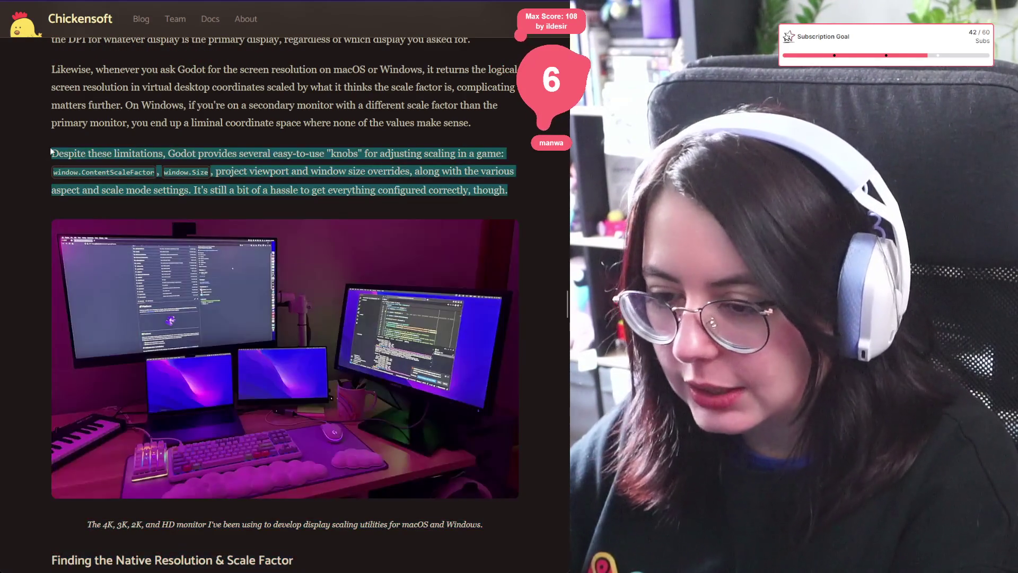
{"action": "left_click", "coordinate": [50, 152]}
{"action": "scroll", "coordinate": [94, 348], "scroll_direction": "down", "scroll_amount": 5}
{"action": "scroll", "coordinate": [84, 339], "scroll_direction": "down", "scroll_amount": 3}
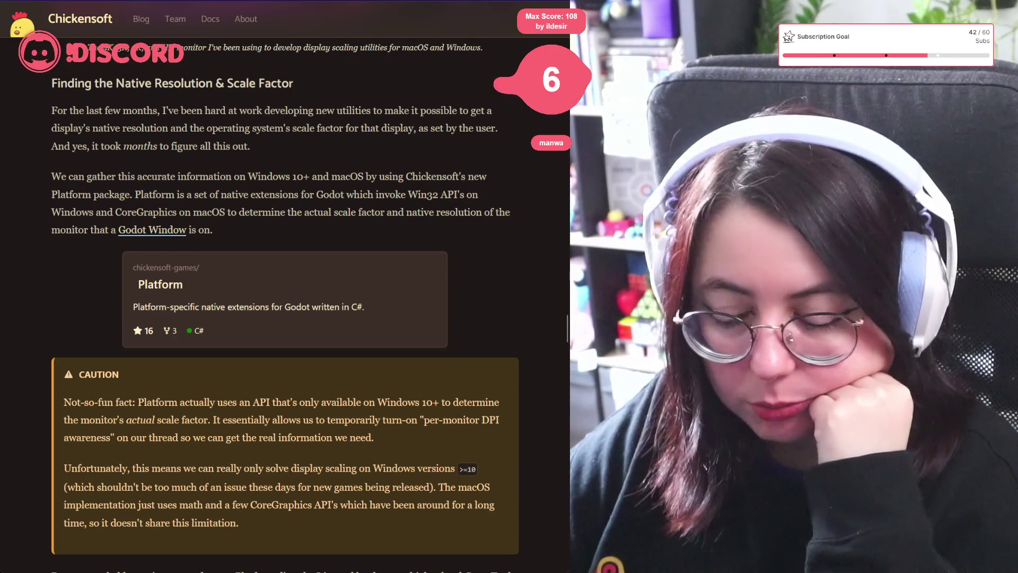
{"action": "mouse_move", "coordinate": [52, 82]}
{"action": "left_mouse_down"}
{"action": "mouse_move", "coordinate": [233, 189]}
{"action": "mouse_move", "coordinate": [213, 230]}
{"action": "mouse_move", "coordinate": [53, 85]}
{"action": "mouse_move", "coordinate": [18, 126]}
{"action": "mouse_move", "coordinate": [42, 87]}
{"action": "left_mouse_up"}
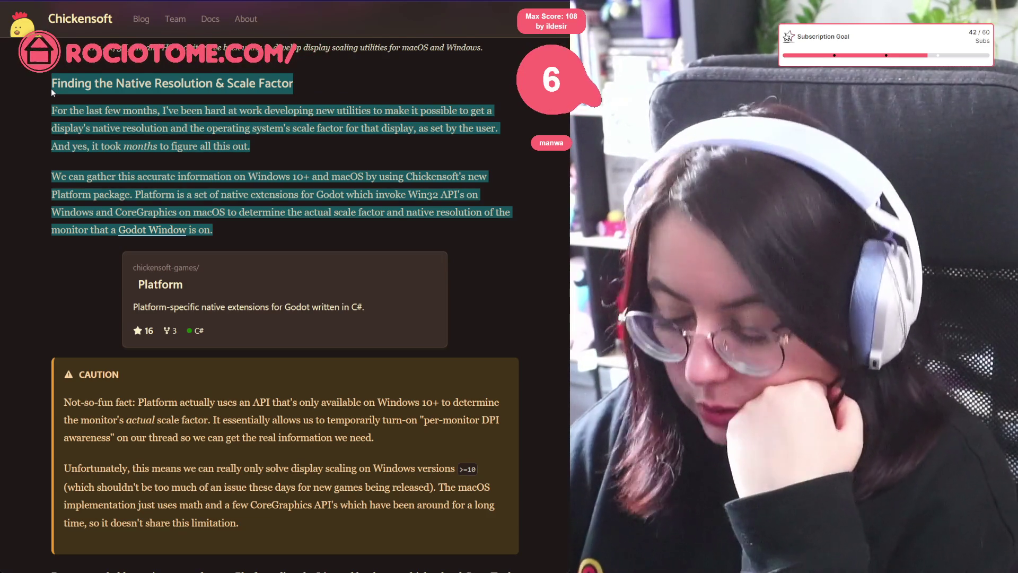
Step: Read the Not-so-fun fact caution and the Platform paragraphs, reaching Setting Up a Godot Project
{"action": "scroll", "coordinate": [77, 258], "scroll_direction": "down", "scroll_amount": 2}
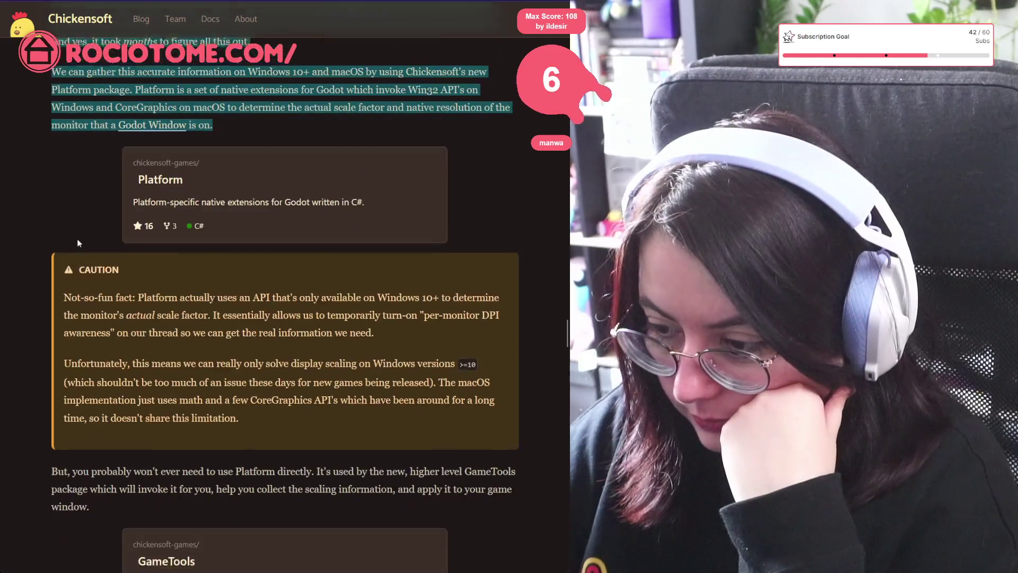
{"action": "mouse_move", "coordinate": [55, 290]}
{"action": "left_mouse_down"}
{"action": "mouse_move", "coordinate": [501, 284]}
{"action": "mouse_move", "coordinate": [241, 300]}
{"action": "mouse_move", "coordinate": [508, 302]}
{"action": "mouse_move", "coordinate": [316, 318]}
{"action": "mouse_move", "coordinate": [115, 318]}
{"action": "mouse_move", "coordinate": [409, 323]}
{"action": "mouse_move", "coordinate": [352, 349]}
{"action": "mouse_move", "coordinate": [383, 349]}
{"action": "mouse_move", "coordinate": [144, 353]}
{"action": "mouse_move", "coordinate": [414, 368]}
{"action": "mouse_move", "coordinate": [474, 353]}
{"action": "mouse_move", "coordinate": [246, 372]}
{"action": "mouse_move", "coordinate": [469, 369]}
{"action": "mouse_move", "coordinate": [141, 382]}
{"action": "mouse_move", "coordinate": [463, 386]}
{"action": "mouse_move", "coordinate": [305, 404]}
{"action": "left_mouse_up"}
{"action": "scroll", "coordinate": [305, 403], "scroll_direction": "down", "scroll_amount": 5}
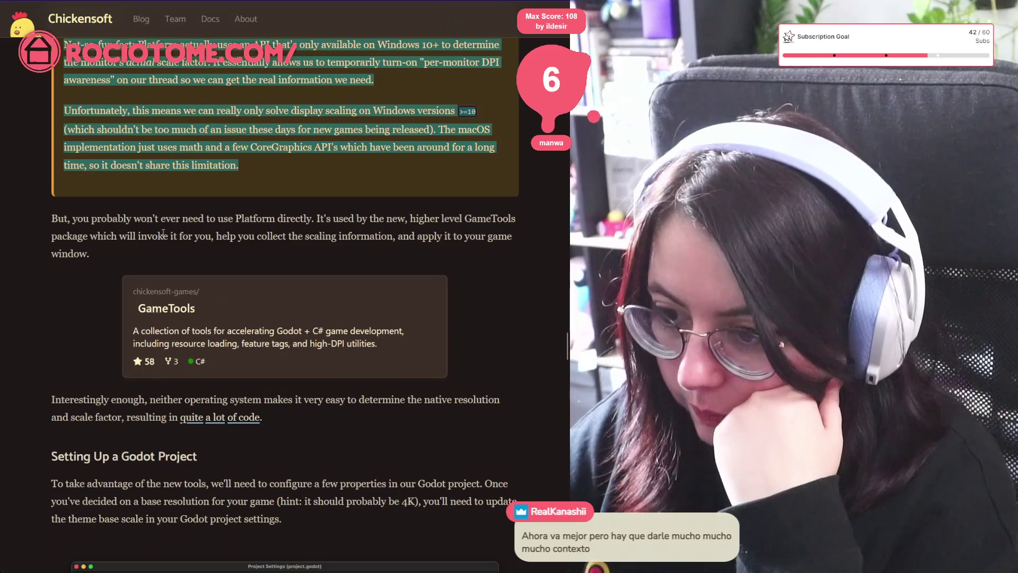
{"action": "mouse_move", "coordinate": [52, 218]}
{"action": "left_mouse_down"}
{"action": "mouse_move", "coordinate": [509, 225]}
{"action": "mouse_move", "coordinate": [80, 254]}
{"action": "mouse_move", "coordinate": [102, 259]}
{"action": "left_mouse_up"}
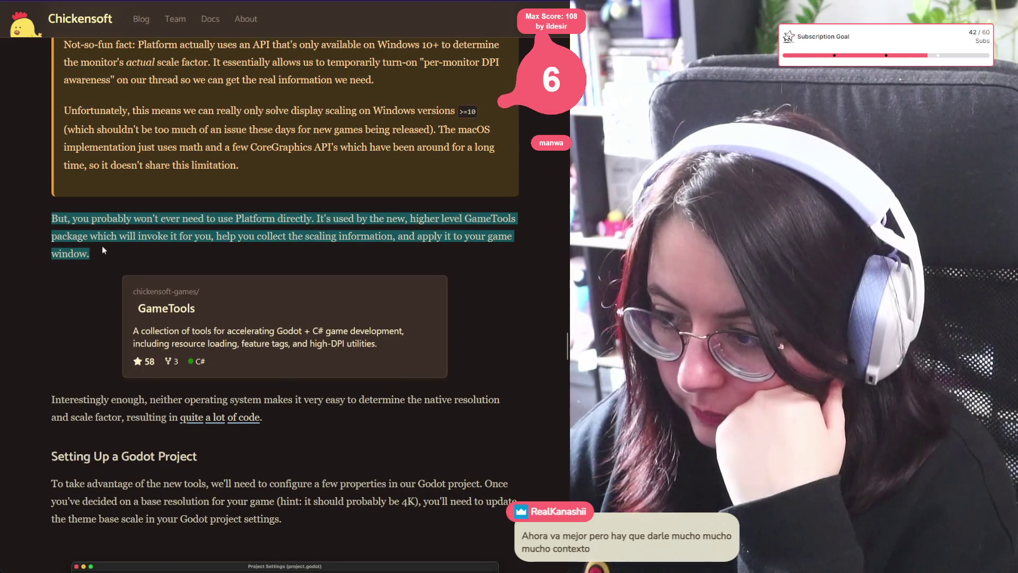
{"action": "scroll", "coordinate": [104, 234], "scroll_direction": "down", "scroll_amount": 3}
{"action": "left_click_drag", "start_coordinate": [52, 221], "coordinate": [301, 247]}
{"action": "left_click", "coordinate": [328, 250]}
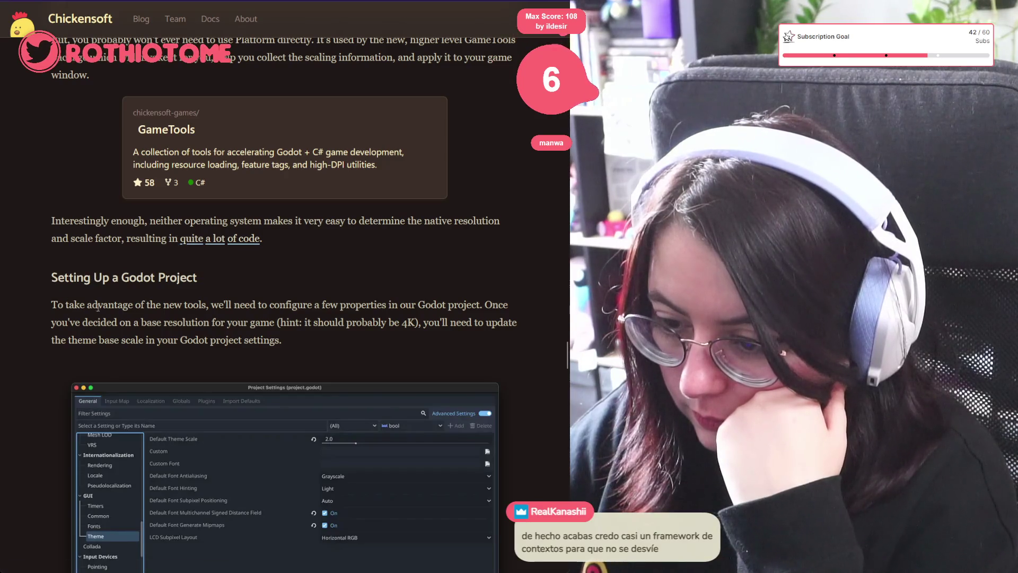
{"action": "scroll", "coordinate": [297, 522], "scroll_direction": "down", "scroll_amount": 5}
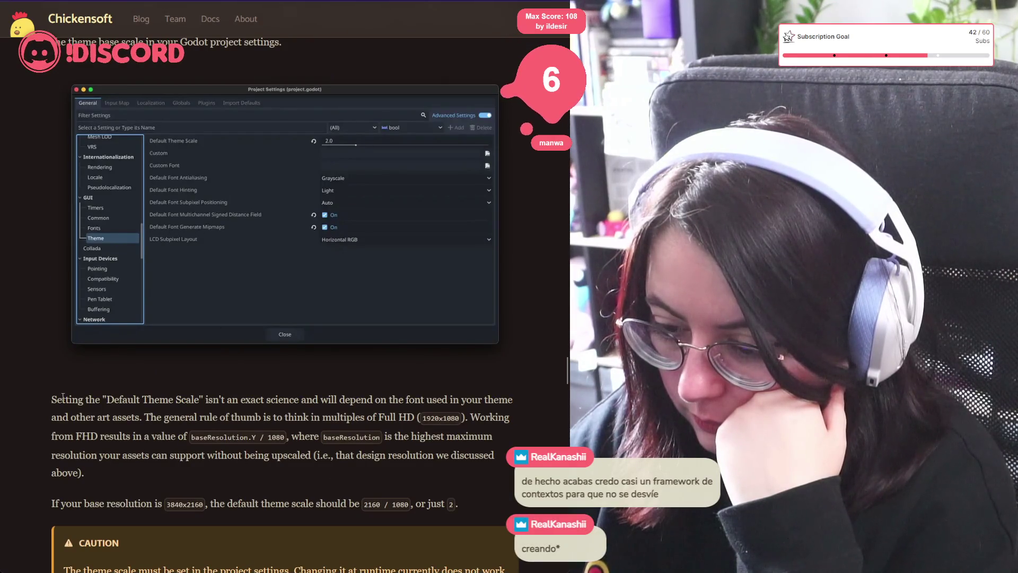
Step: Highlight the Default Theme Scale paragraph and its FHD calculation
{"action": "mouse_move", "coordinate": [49, 404]}
{"action": "left_mouse_down"}
{"action": "mouse_move", "coordinate": [180, 417]}
{"action": "mouse_move", "coordinate": [266, 400]}
{"action": "mouse_move", "coordinate": [495, 417]}
{"action": "left_mouse_up"}
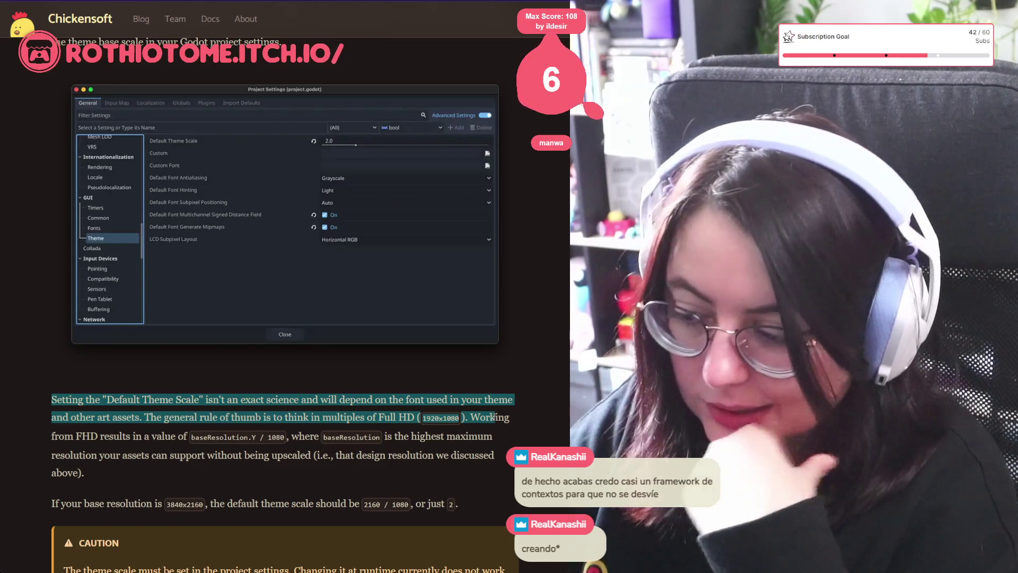
{"action": "mouse_move", "coordinate": [495, 416]}
{"action": "left_mouse_down"}
{"action": "mouse_move", "coordinate": [489, 438]}
{"action": "mouse_move", "coordinate": [141, 449]}
{"action": "mouse_move", "coordinate": [80, 436]}
{"action": "left_mouse_up"}
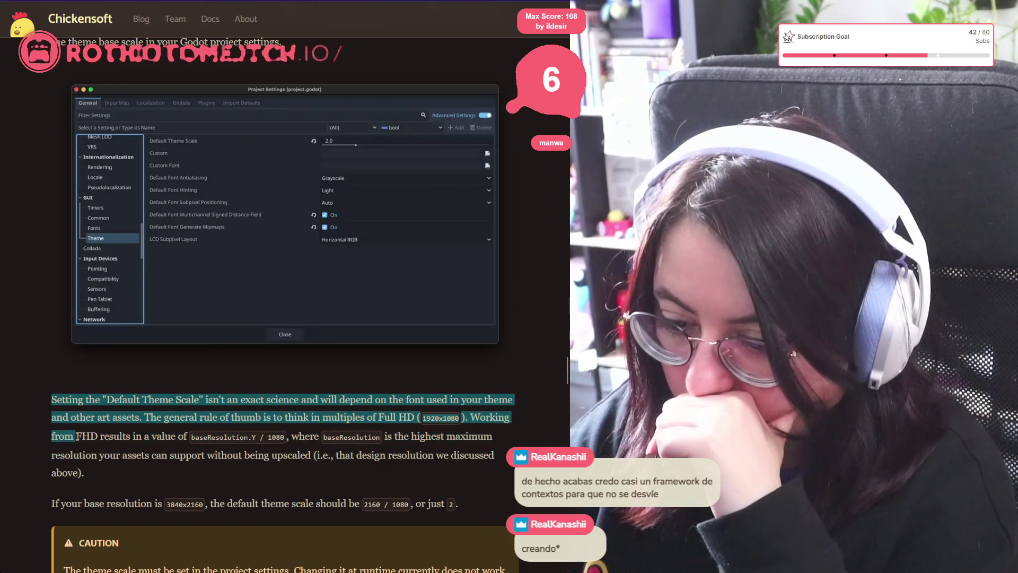
{"action": "left_click", "coordinate": [84, 436]}
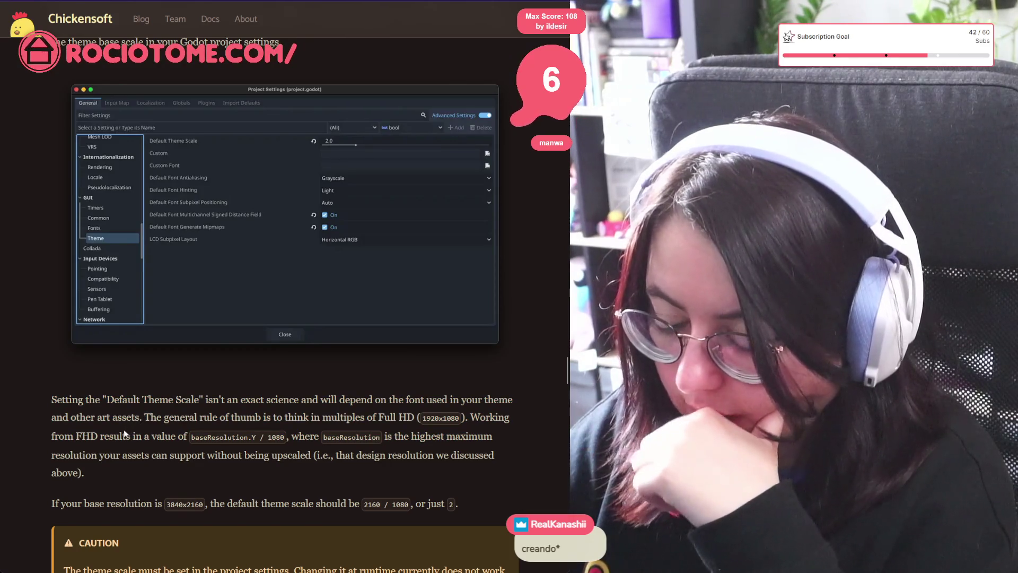
{"action": "scroll", "coordinate": [122, 433], "scroll_direction": "down", "scroll_amount": 2}
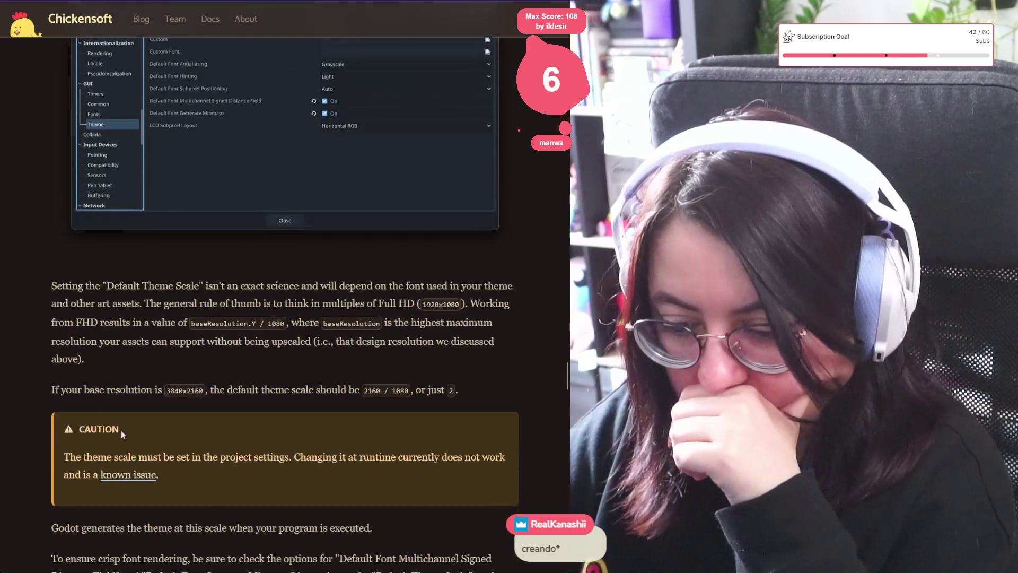
{"action": "scroll", "coordinate": [120, 385], "scroll_direction": "down", "scroll_amount": 1}
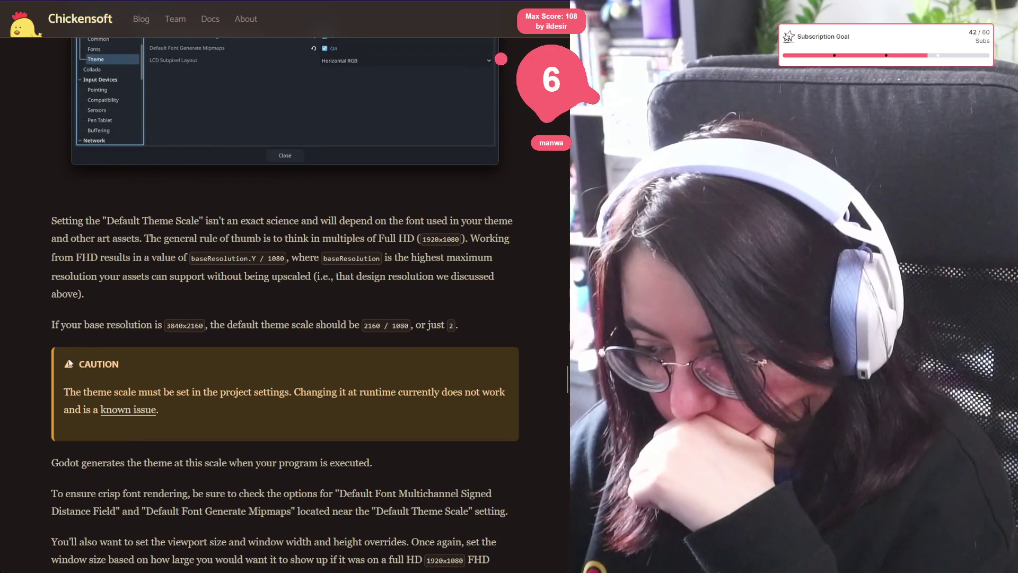
Step: Read the project.godot settings and GodotGame template paragraph down to High-Level Scaling Behaviors
{"action": "scroll", "coordinate": [66, 360], "scroll_direction": "down", "scroll_amount": 2}
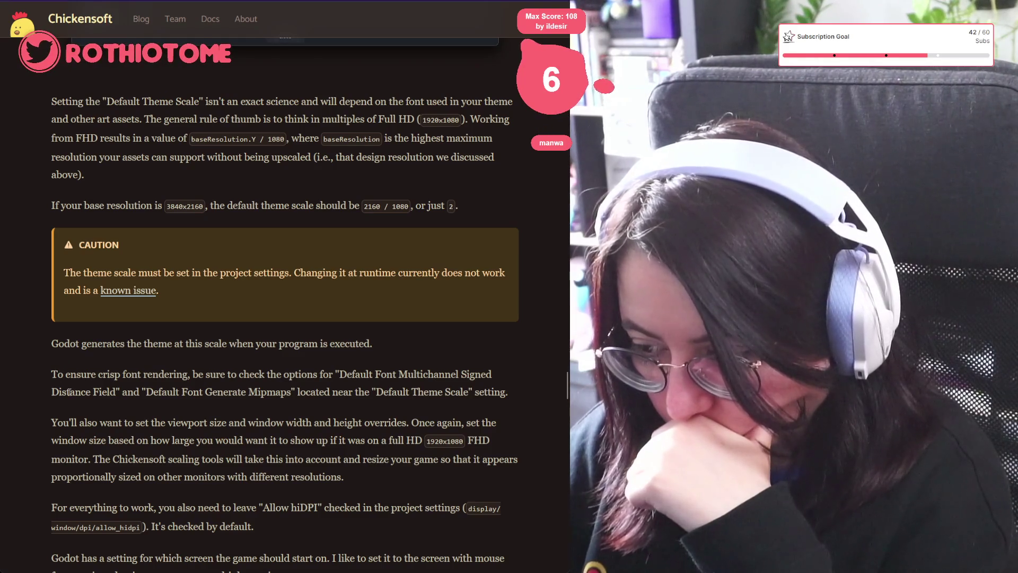
{"action": "scroll", "coordinate": [89, 437], "scroll_direction": "down", "scroll_amount": 1}
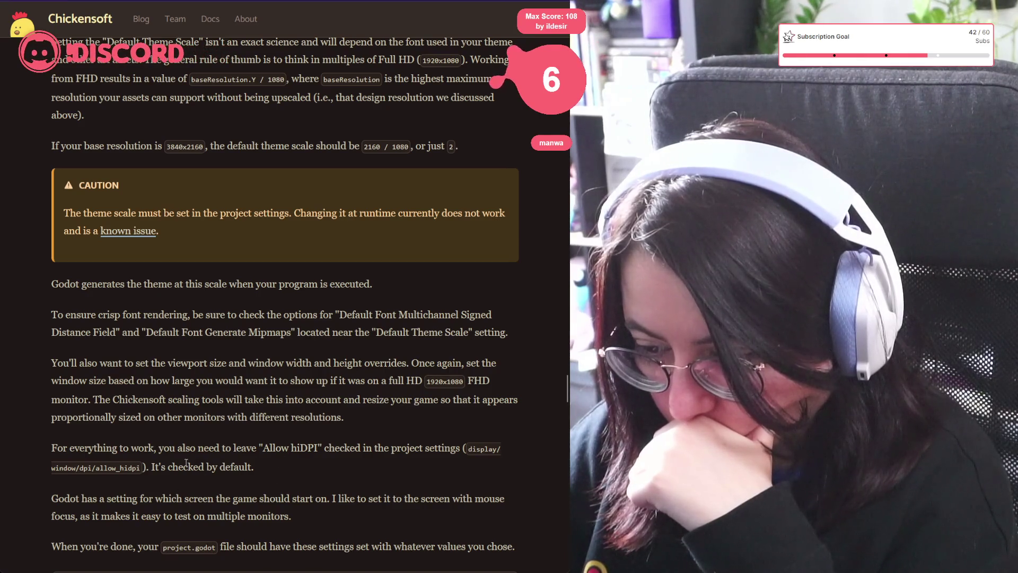
{"action": "scroll", "coordinate": [206, 468], "scroll_direction": "down", "scroll_amount": 2}
{"action": "mouse_move", "coordinate": [320, 395]}
{"action": "left_mouse_down"}
{"action": "mouse_move", "coordinate": [148, 379]}
{"action": "mouse_move", "coordinate": [217, 523]}
{"action": "left_mouse_up"}
{"action": "left_click", "coordinate": [218, 424]}
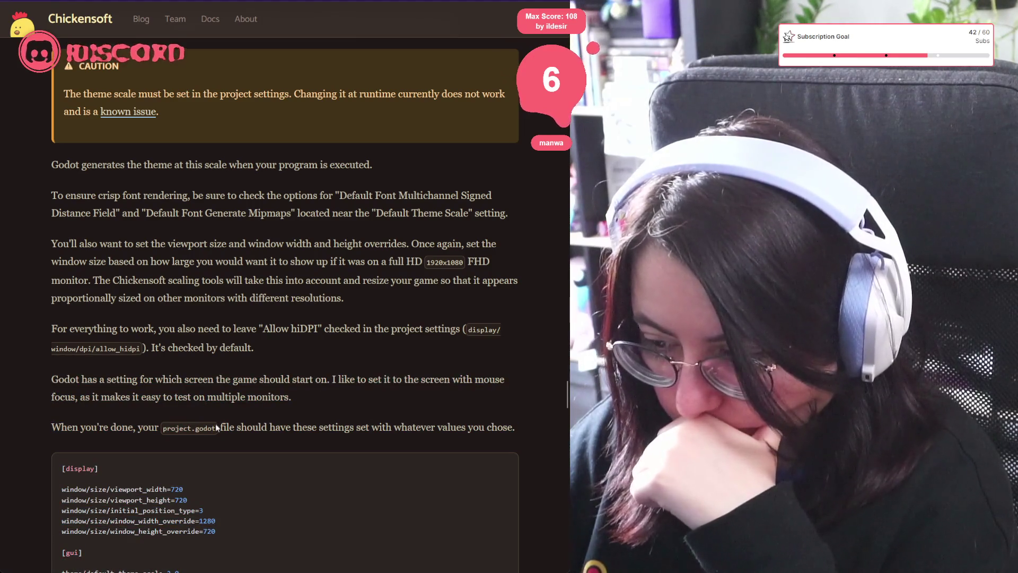
{"action": "scroll", "coordinate": [216, 424], "scroll_direction": "down", "scroll_amount": 5}
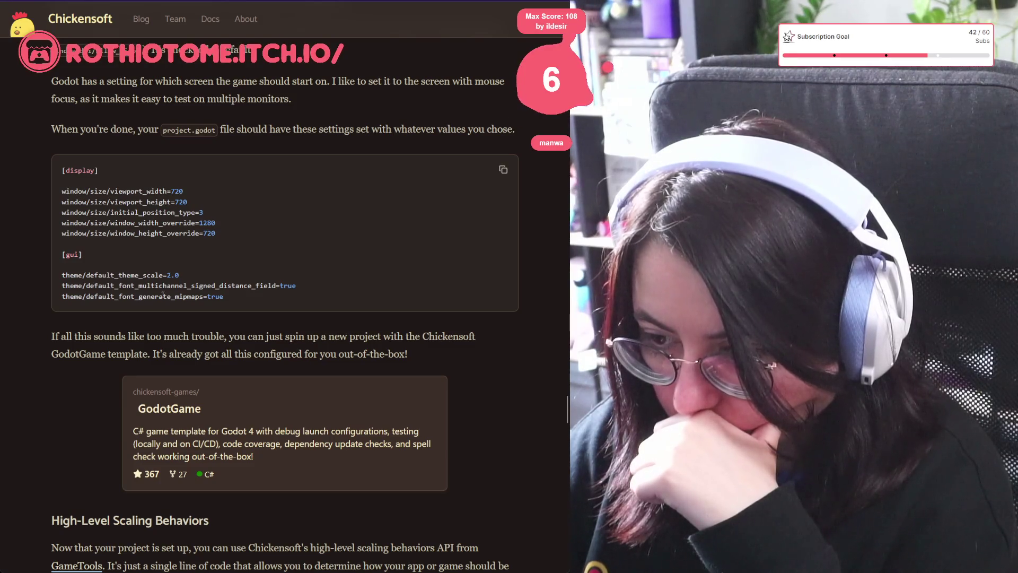
{"action": "mouse_move", "coordinate": [89, 331]}
{"action": "left_mouse_down"}
{"action": "mouse_move", "coordinate": [415, 337]}
{"action": "mouse_move", "coordinate": [475, 352]}
{"action": "left_mouse_up"}
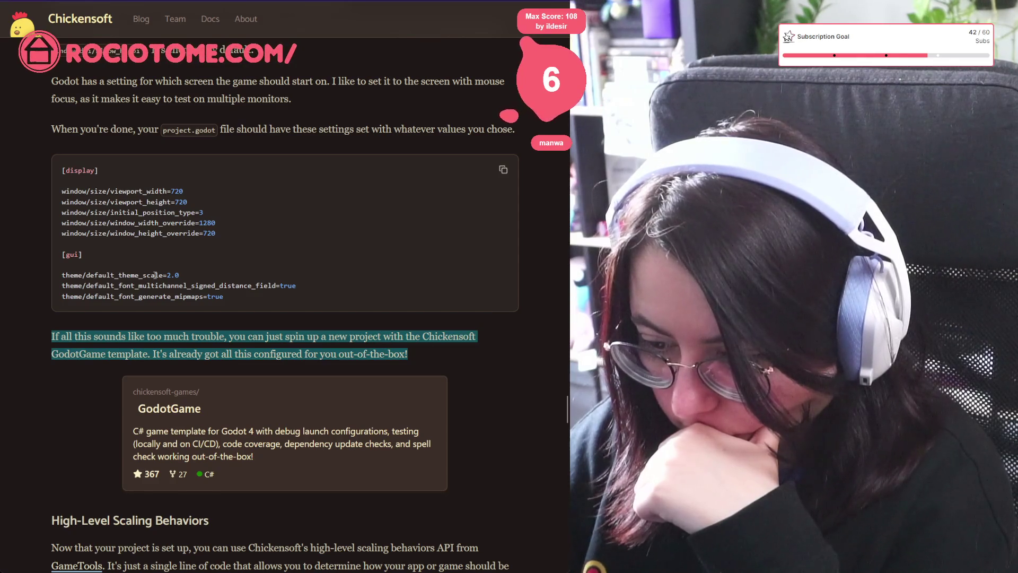
{"action": "scroll", "coordinate": [156, 275], "scroll_direction": "down", "scroll_amount": 4}
{"action": "mouse_move", "coordinate": [46, 284]}
{"action": "left_mouse_down"}
{"action": "mouse_move", "coordinate": [230, 285]}
{"action": "mouse_move", "coordinate": [219, 351]}
{"action": "left_mouse_up"}
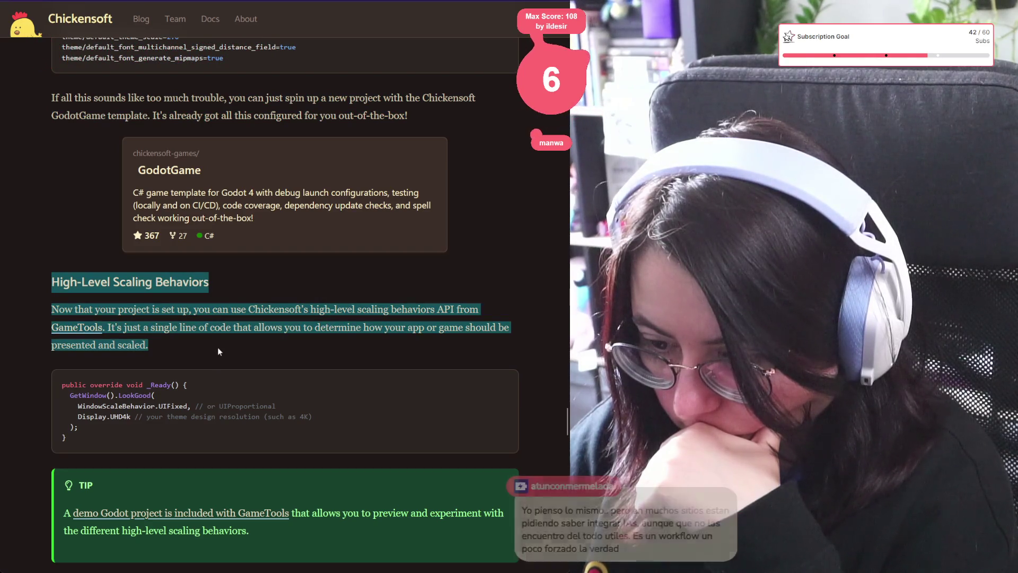
{"action": "double_click", "coordinate": [135, 396]}
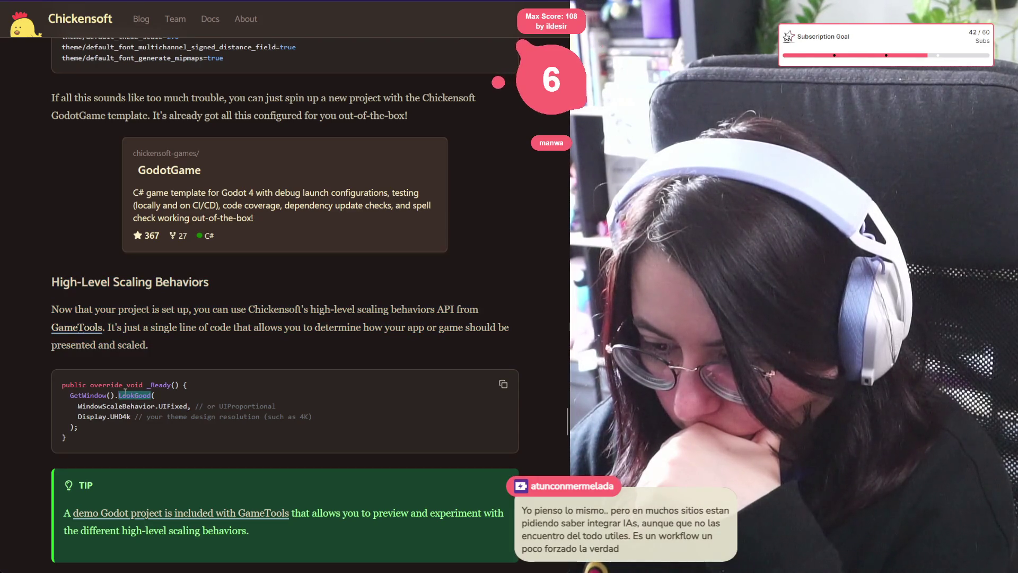
{"action": "double_click", "coordinate": [116, 406]}
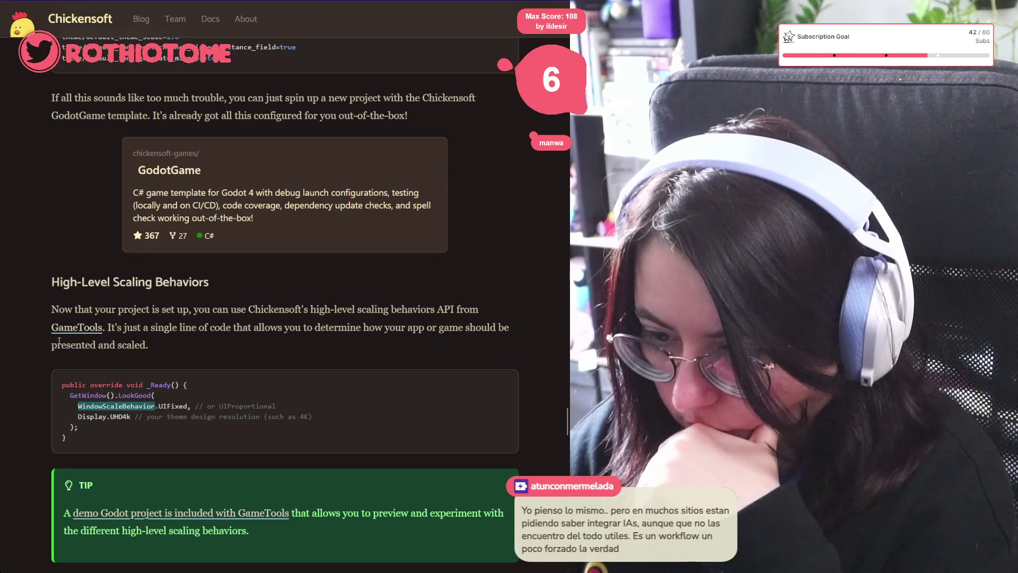
{"action": "double_click", "coordinate": [134, 396]}
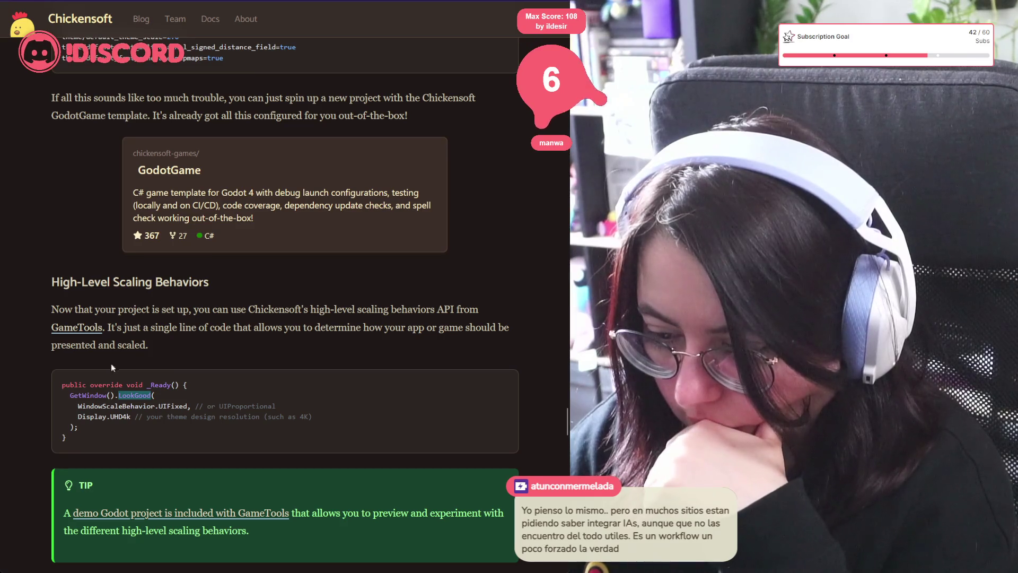
{"action": "left_click", "coordinate": [77, 327]}
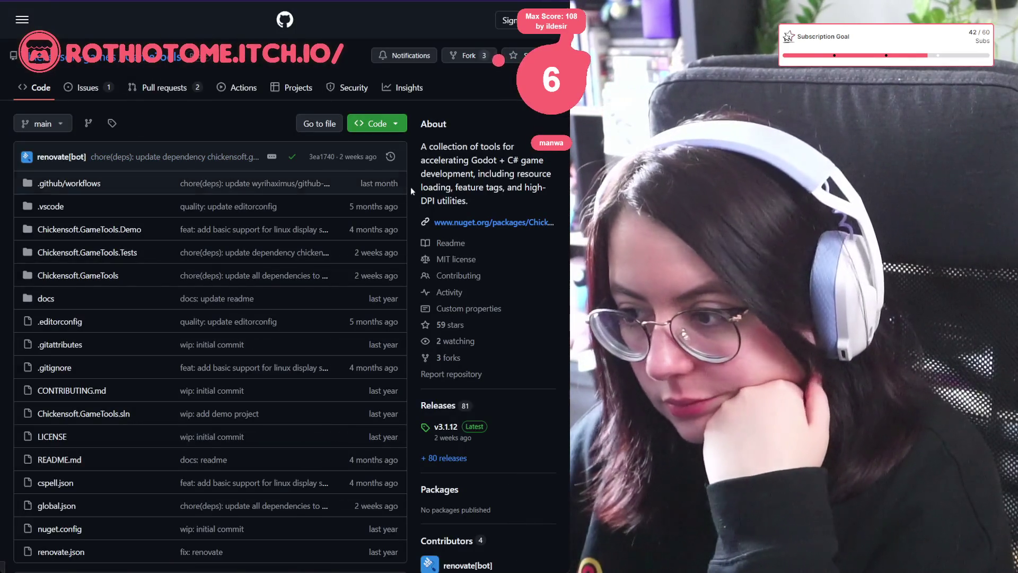
Step: Scroll the GameTools README past Godot Feature Tags down to the scaling sections
{"action": "scroll", "coordinate": [351, 172], "scroll_direction": "down", "scroll_amount": 10}
{"action": "scroll", "coordinate": [352, 171], "scroll_direction": "down", "scroll_amount": 1}
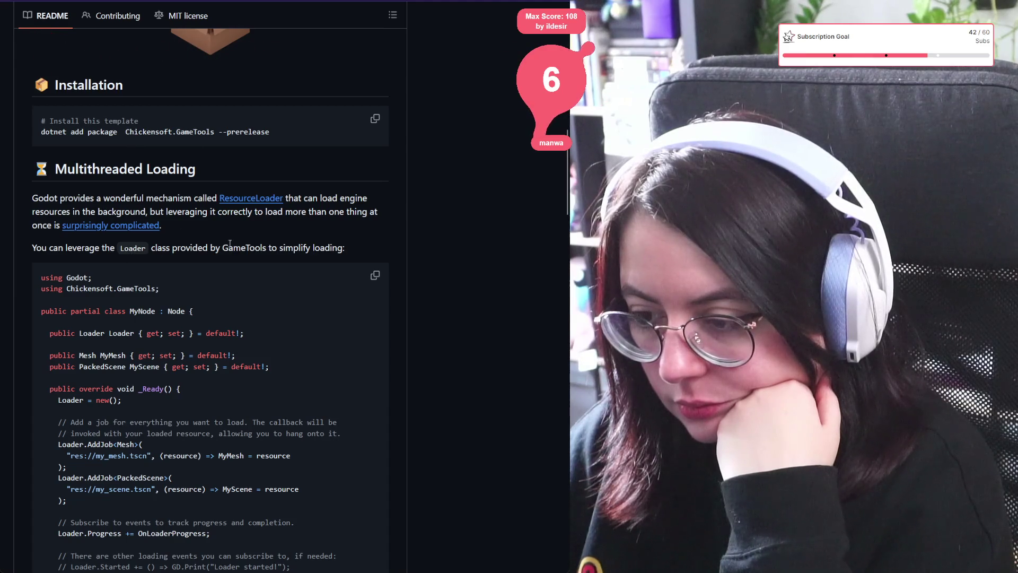
{"action": "scroll", "coordinate": [119, 380], "scroll_direction": "down", "scroll_amount": 3}
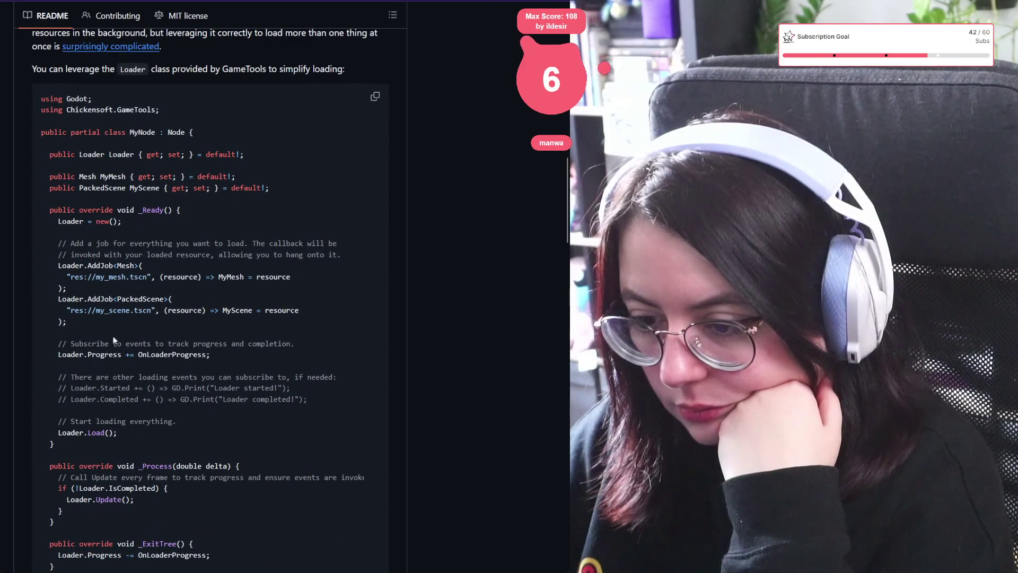
{"action": "scroll", "coordinate": [175, 297], "scroll_direction": "down", "scroll_amount": 10}
{"action": "left_click_drag", "start_coordinate": [364, 189], "coordinate": [80, 188]}
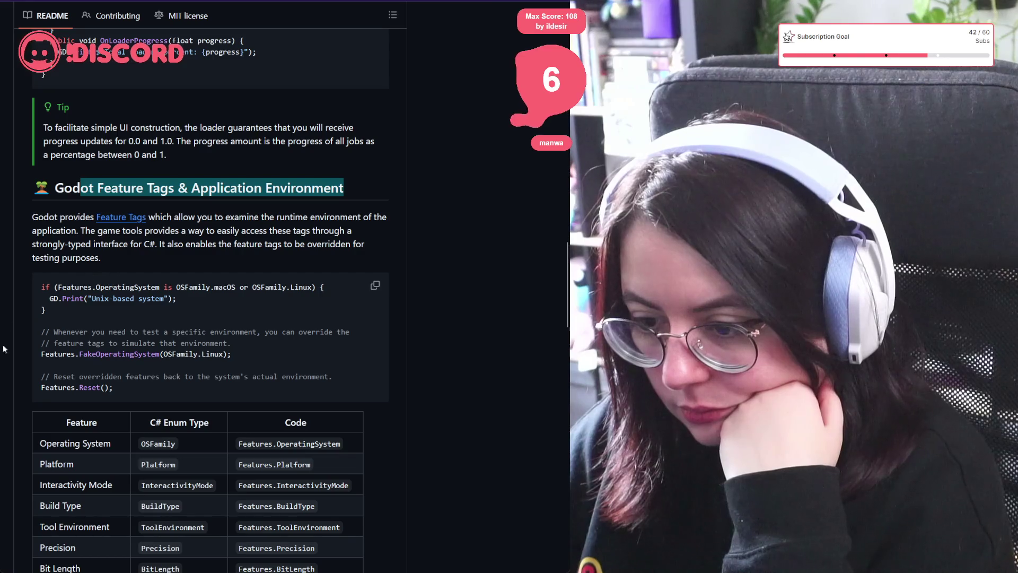
{"action": "scroll", "coordinate": [103, 383], "scroll_direction": "down", "scroll_amount": 5}
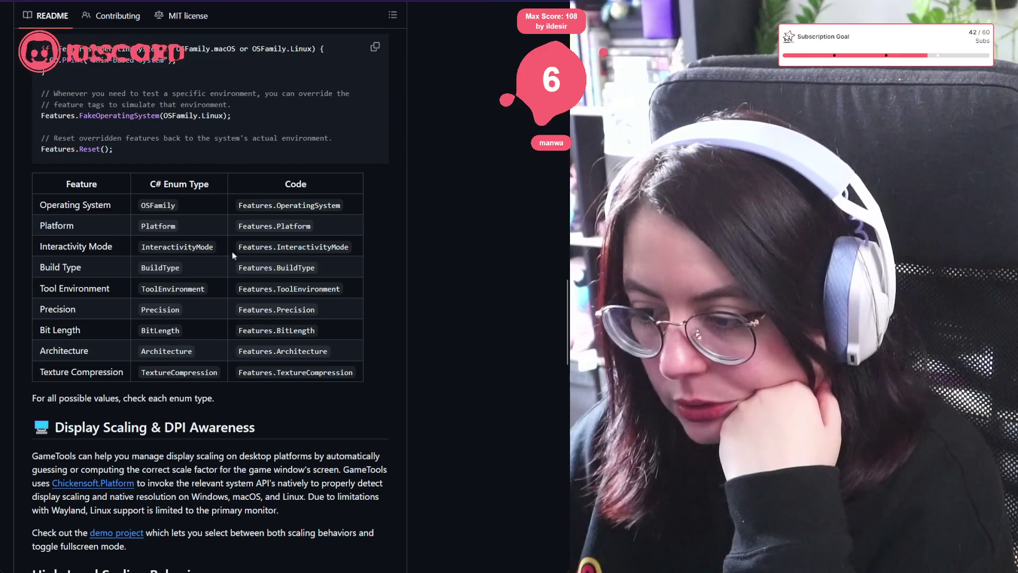
{"action": "scroll", "coordinate": [124, 274], "scroll_direction": "down", "scroll_amount": 5}
{"action": "scroll", "coordinate": [125, 275], "scroll_direction": "down", "scroll_amount": 1}
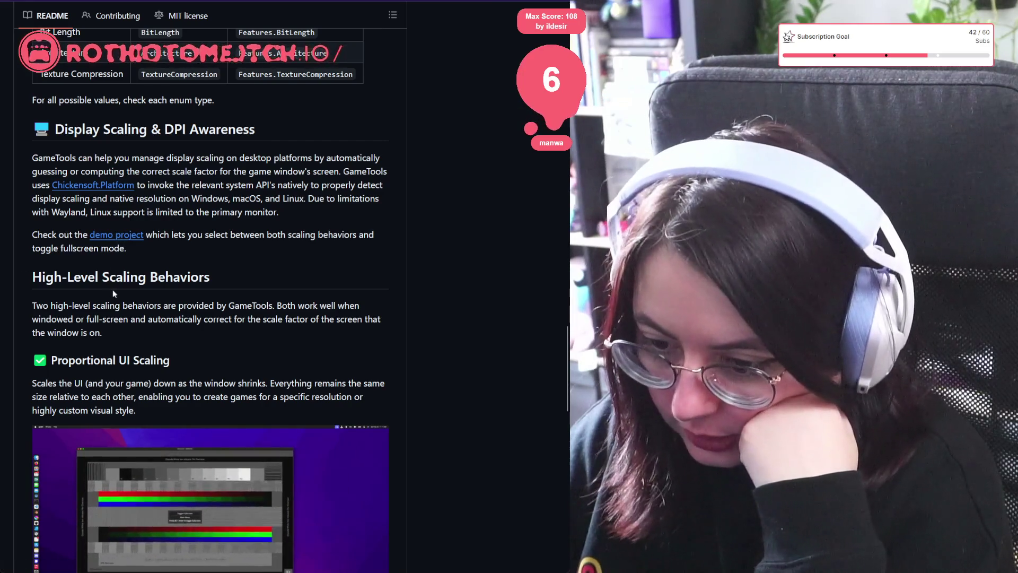
{"action": "scroll", "coordinate": [168, 350], "scroll_direction": "down", "scroll_amount": 3}
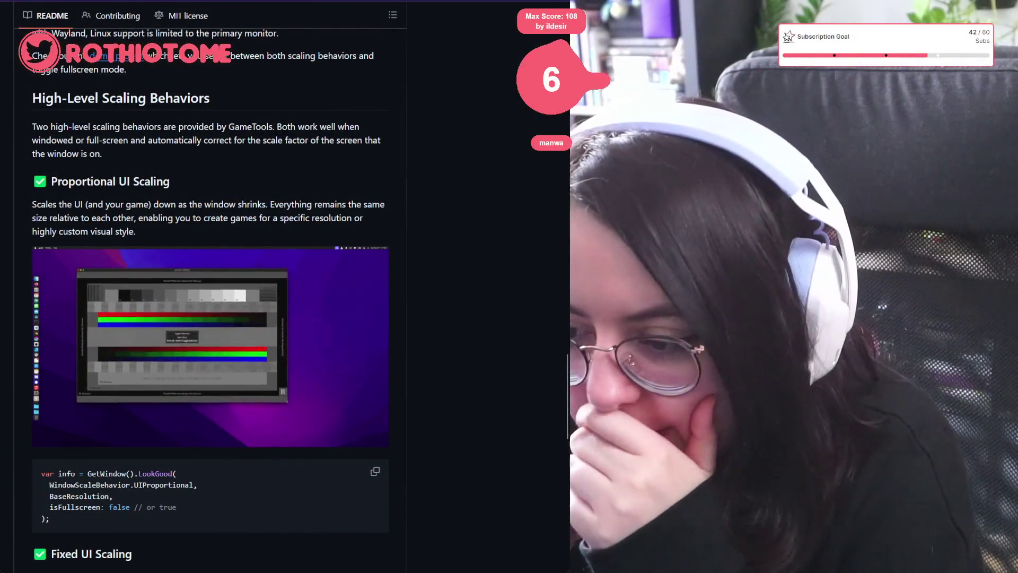
{"action": "scroll", "coordinate": [211, 297], "scroll_direction": "down", "scroll_amount": 3}
{"action": "scroll", "coordinate": [211, 297], "scroll_direction": "down", "scroll_amount": 1}
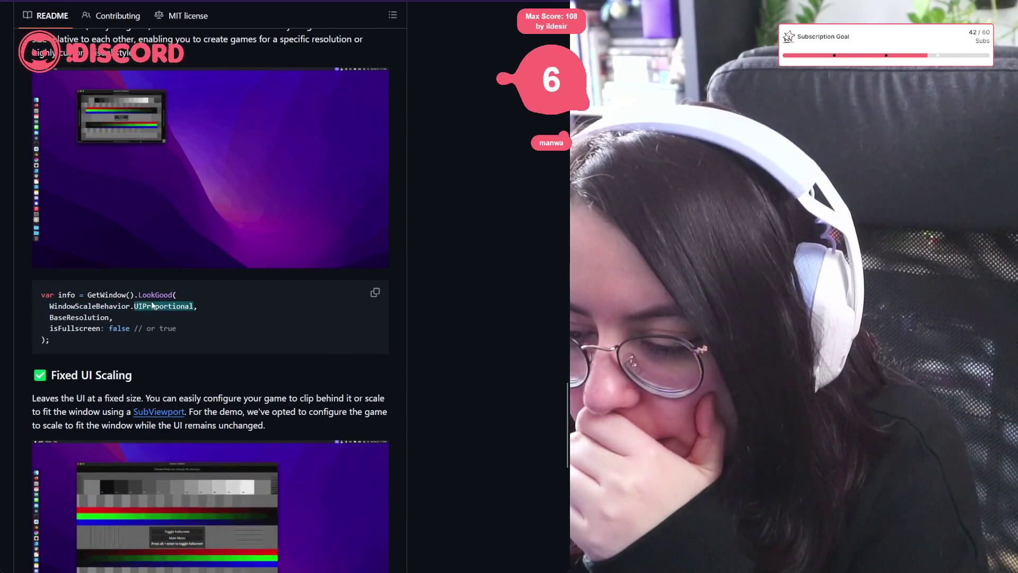
{"action": "double_click", "coordinate": [90, 317]}
{"action": "double_click", "coordinate": [74, 328]}
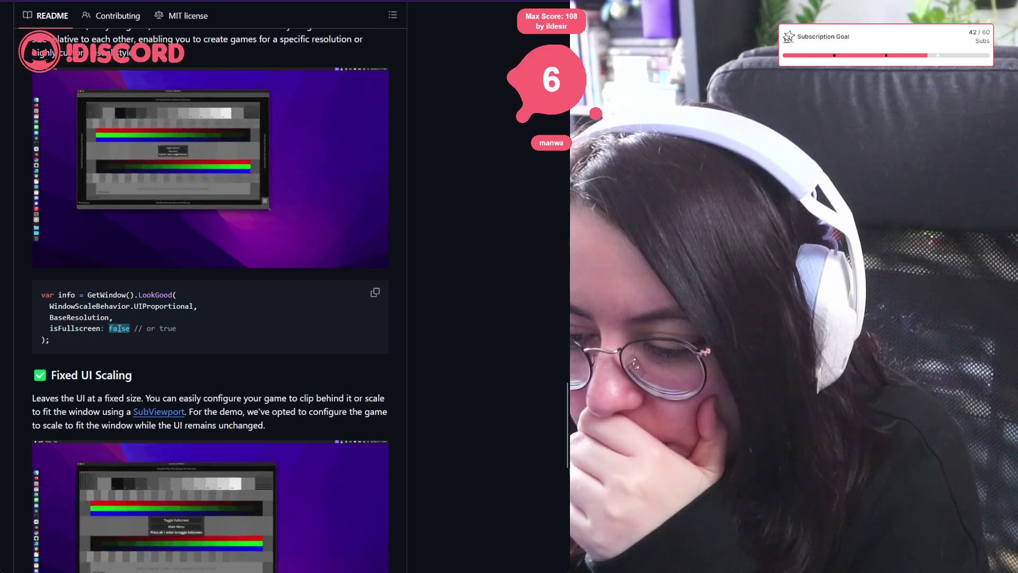
{"action": "double_click", "coordinate": [119, 328]}
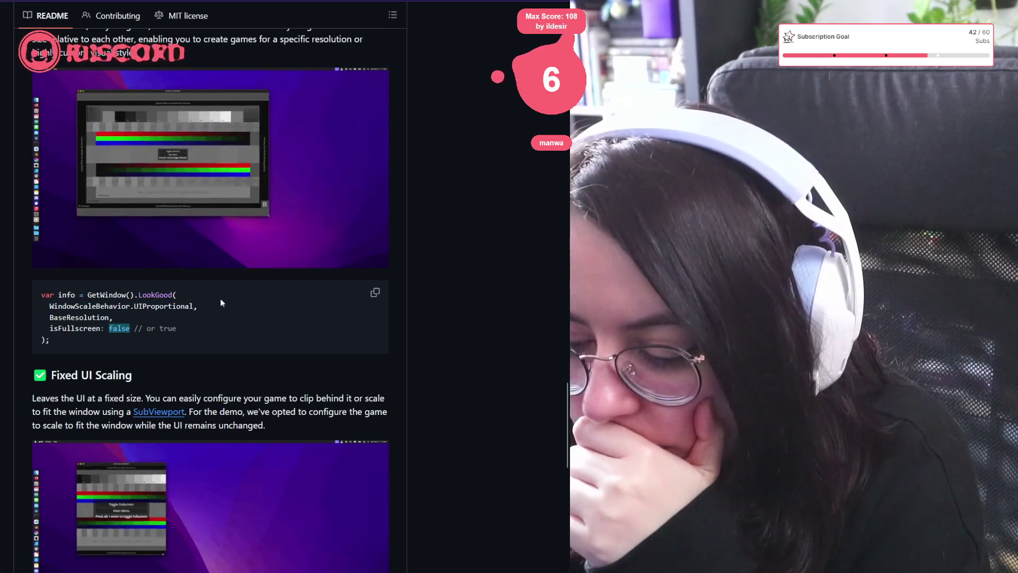
{"action": "scroll", "coordinate": [221, 298], "scroll_direction": "down", "scroll_amount": 6}
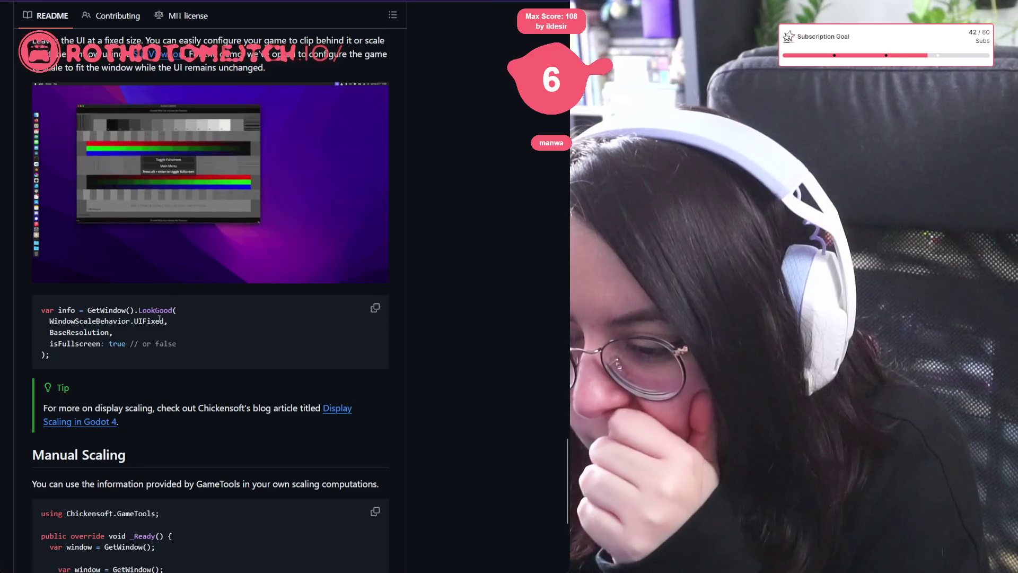
{"action": "scroll", "coordinate": [147, 403], "scroll_direction": "down", "scroll_amount": 5}
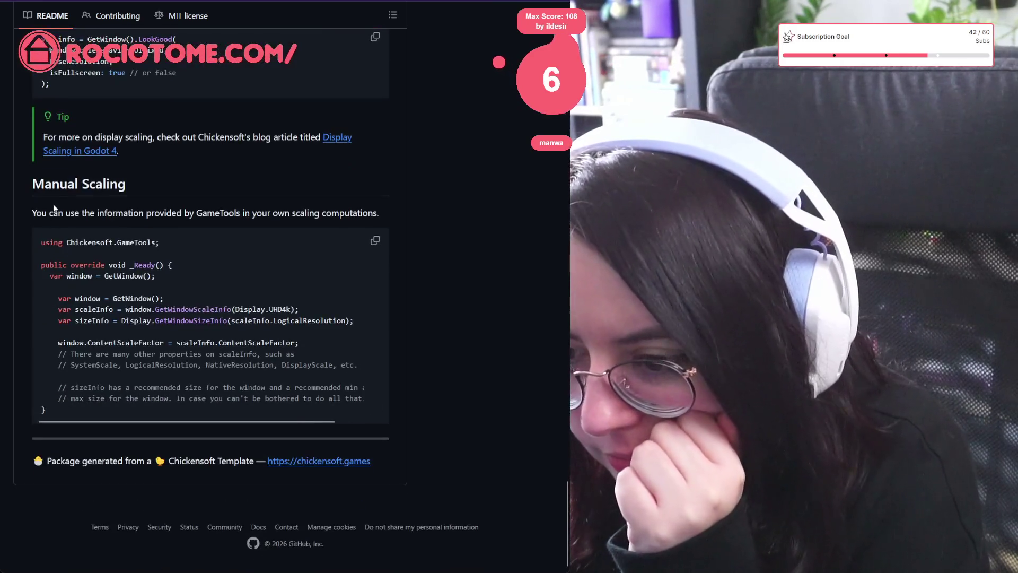
{"action": "double_click", "coordinate": [178, 309]}
{"action": "double_click", "coordinate": [165, 321]}
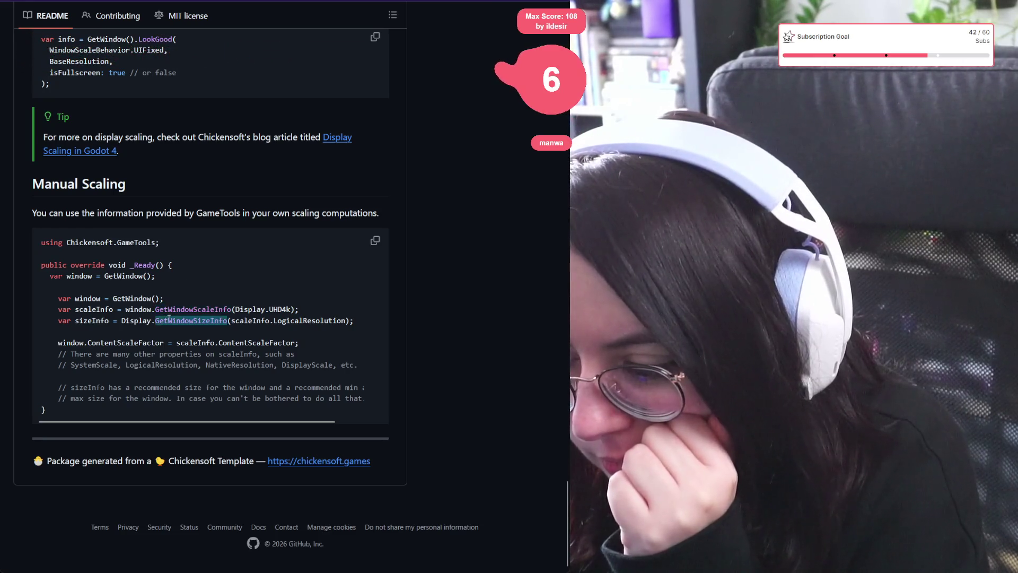
{"action": "scroll", "coordinate": [252, 341], "scroll_direction": "up", "scroll_amount": 20}
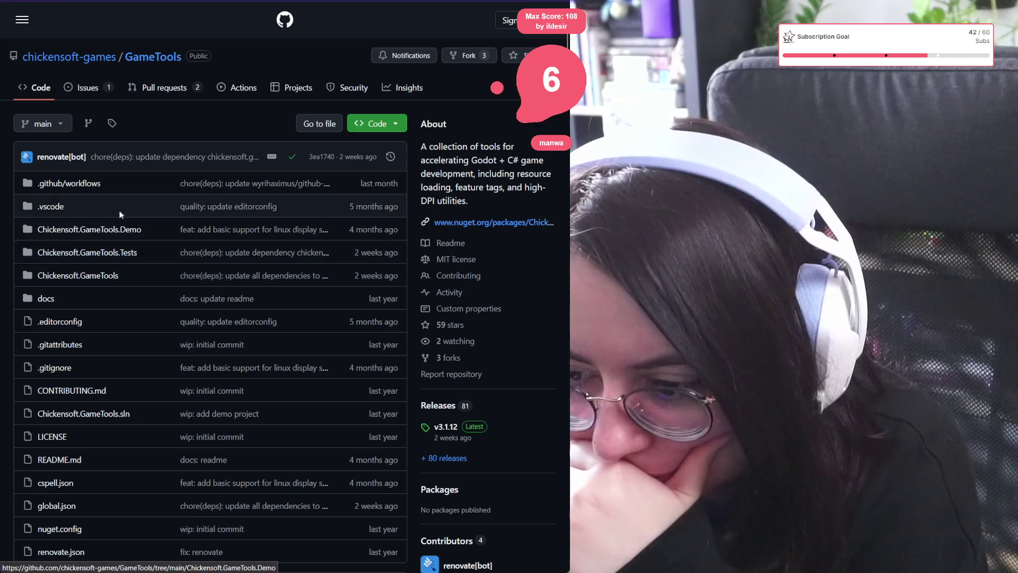
Step: Go into Chickensoft.GameTools/src/displays and open WindowScaleBehavior.cs
{"action": "left_click", "coordinate": [92, 277]}
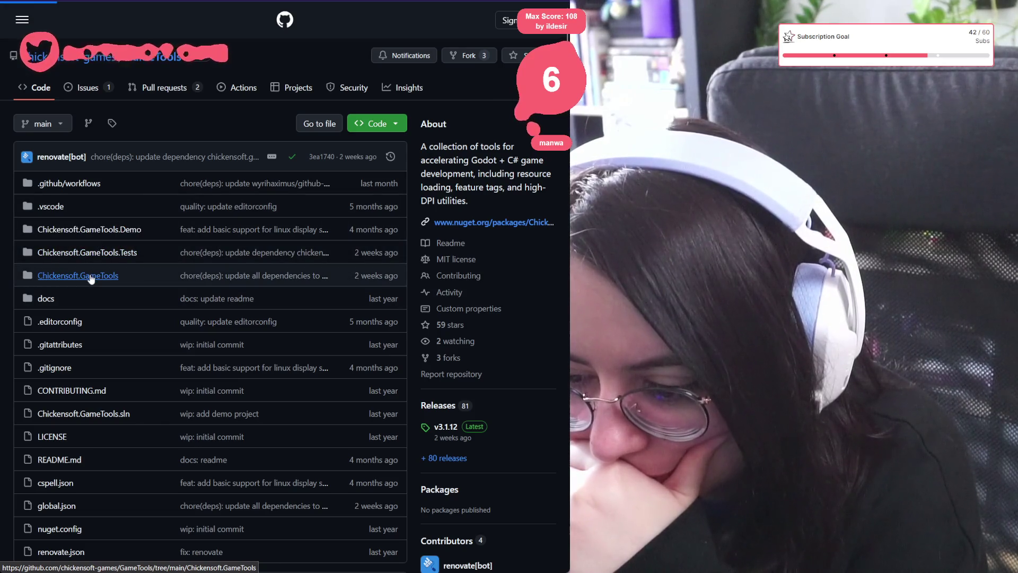
{"action": "left_click", "coordinate": [36, 229]}
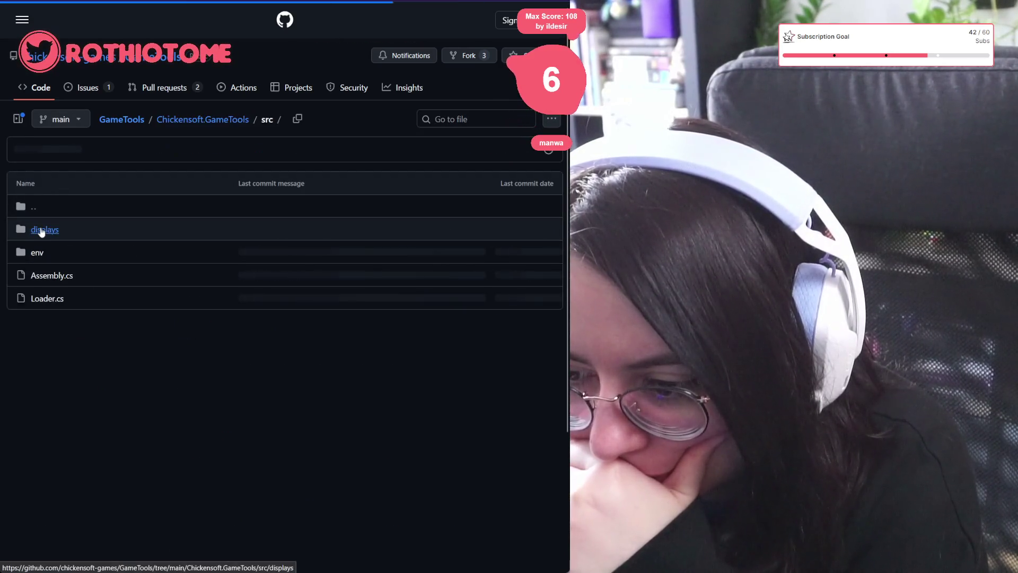
{"action": "left_click", "coordinate": [45, 230]}
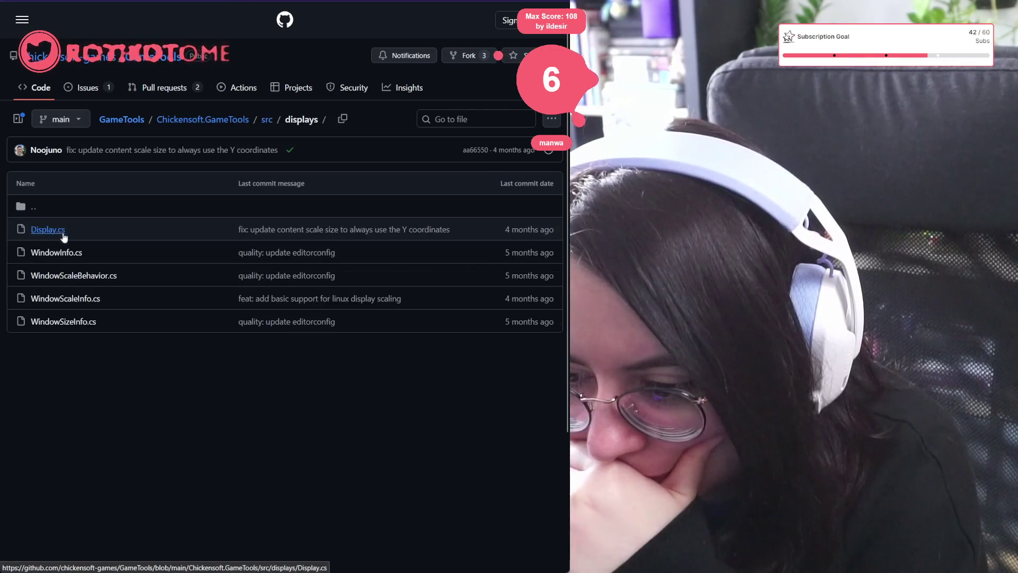
{"action": "left_click", "coordinate": [77, 276]}
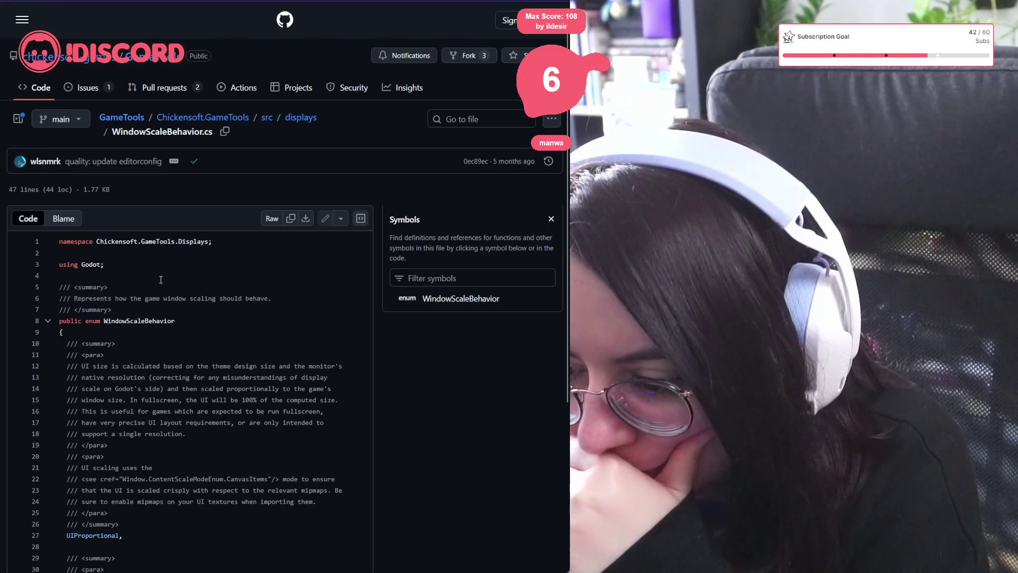
{"action": "scroll", "coordinate": [161, 279], "scroll_direction": "down", "scroll_amount": 4}
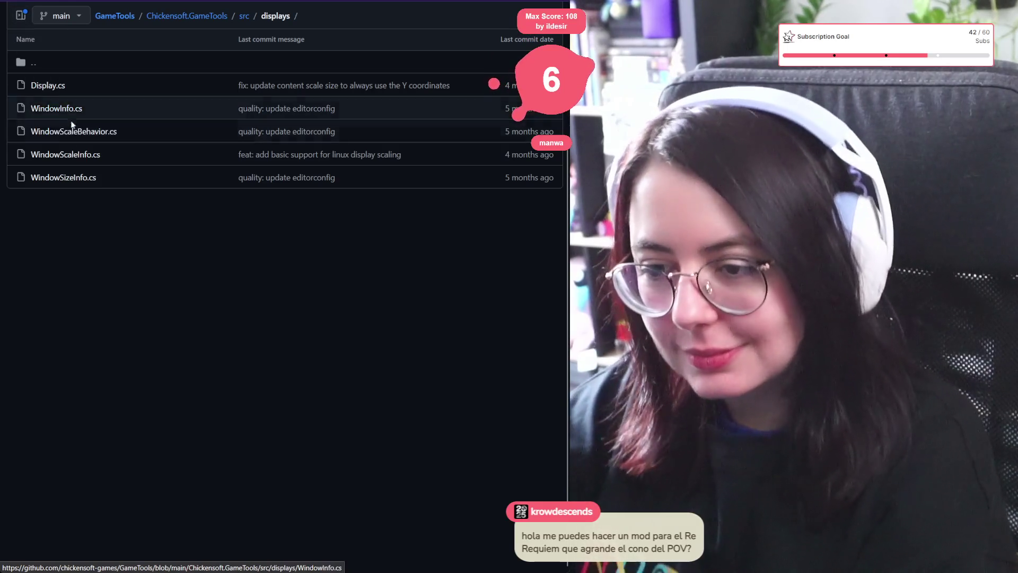
{"action": "left_click", "coordinate": [147, 158]}
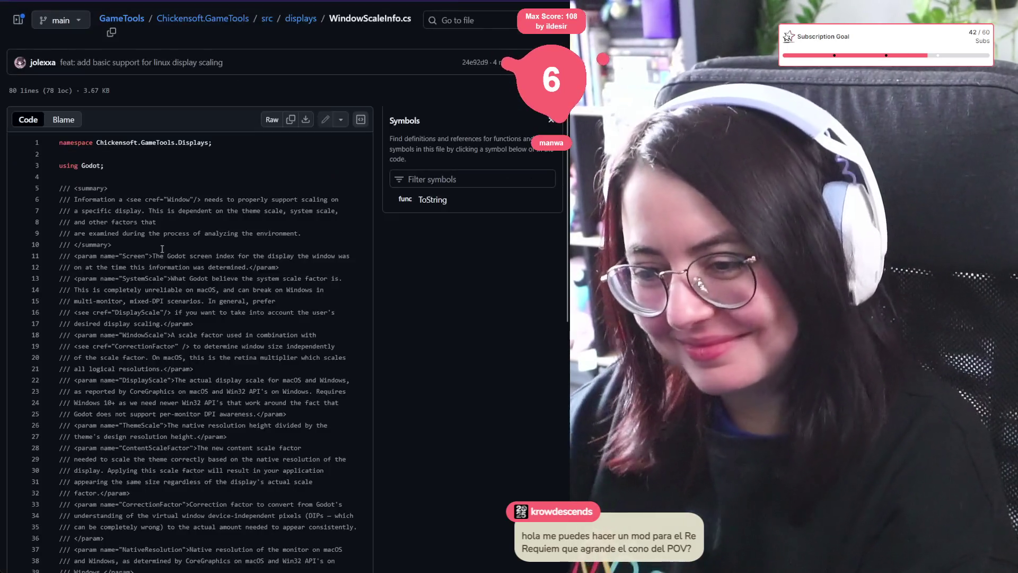
{"action": "scroll", "coordinate": [149, 247], "scroll_direction": "down", "scroll_amount": 5}
{"action": "scroll", "coordinate": [149, 247], "scroll_direction": "down", "scroll_amount": 3}
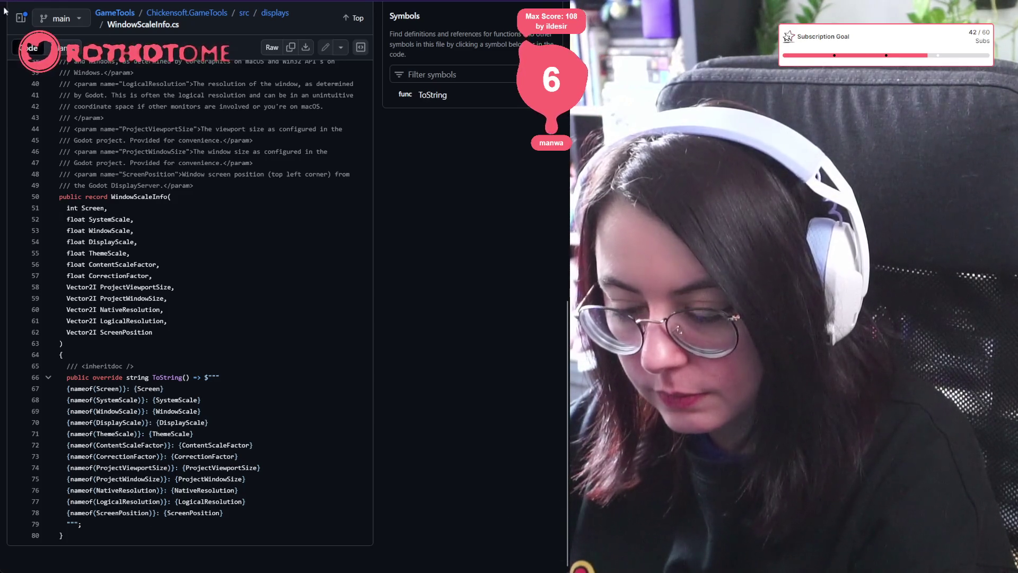
{"action": "key", "text": "alt+Left"}
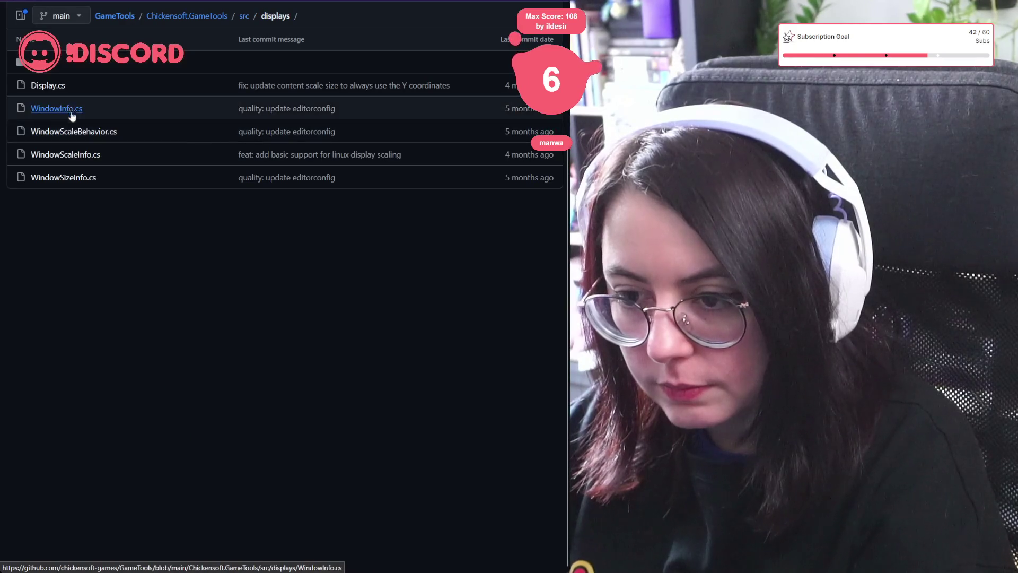
{"action": "left_click", "coordinate": [79, 178]}
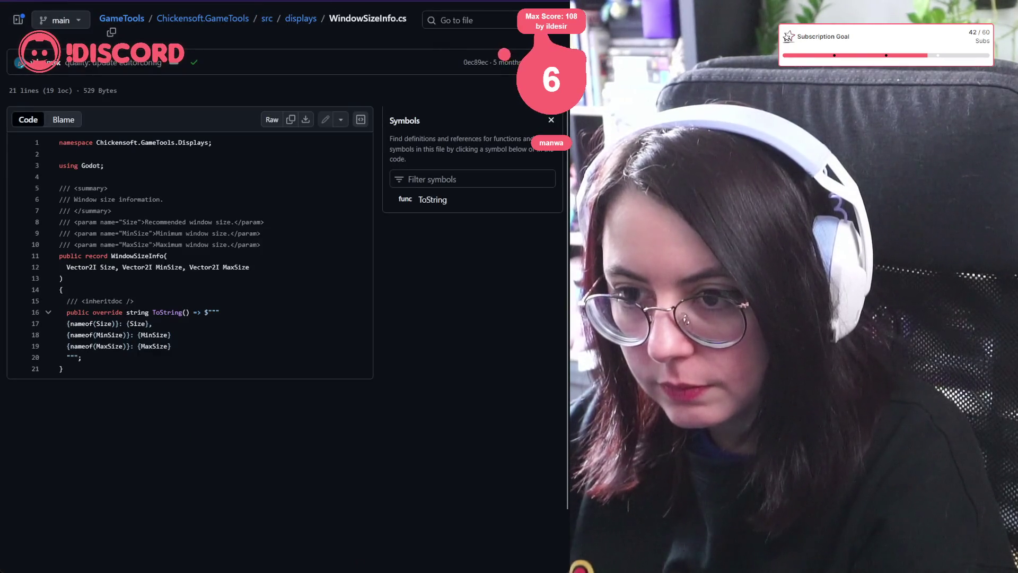
{"action": "key", "text": "alt+Left"}
{"action": "left_click", "coordinate": [61, 203]}
{"action": "scroll", "coordinate": [125, 201], "scroll_direction": "down", "scroll_amount": 6}
{"action": "scroll", "coordinate": [125, 201], "scroll_direction": "up", "scroll_amount": 10}
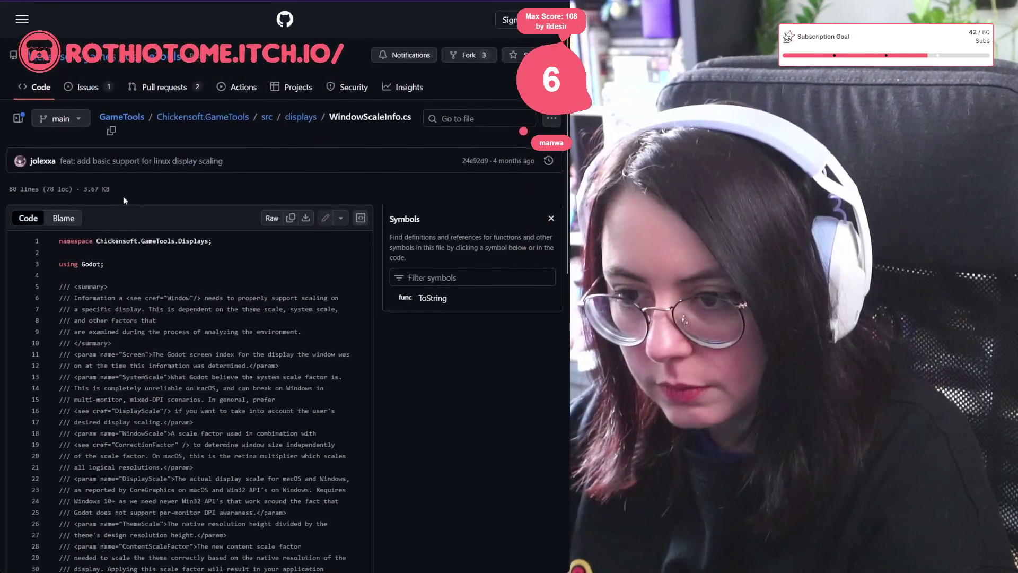
{"action": "key", "text": "alt+Left"}
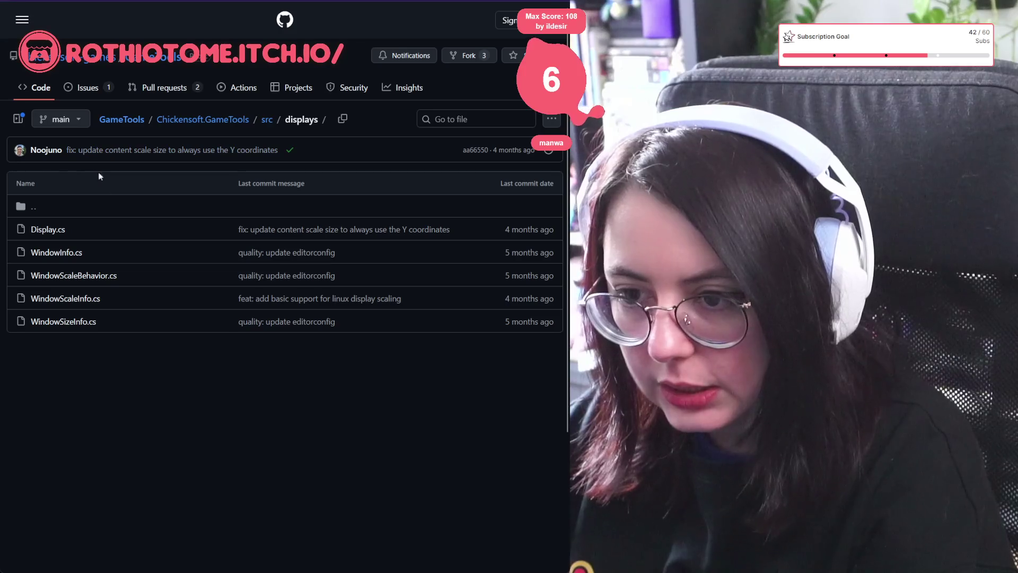
Step: Open Display.cs and close the Symbols panel to widen the code view
{"action": "left_click", "coordinate": [57, 234]}
{"action": "scroll", "coordinate": [199, 395], "scroll_direction": "down", "scroll_amount": 5}
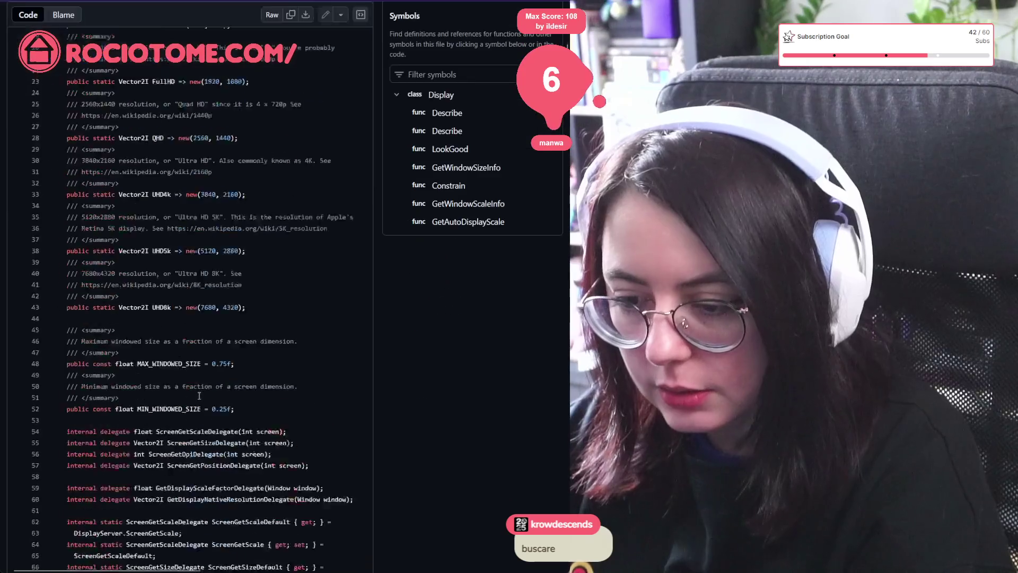
{"action": "scroll", "coordinate": [200, 396], "scroll_direction": "down", "scroll_amount": 15}
{"action": "scroll", "coordinate": [152, 348], "scroll_direction": "up", "scroll_amount": 15}
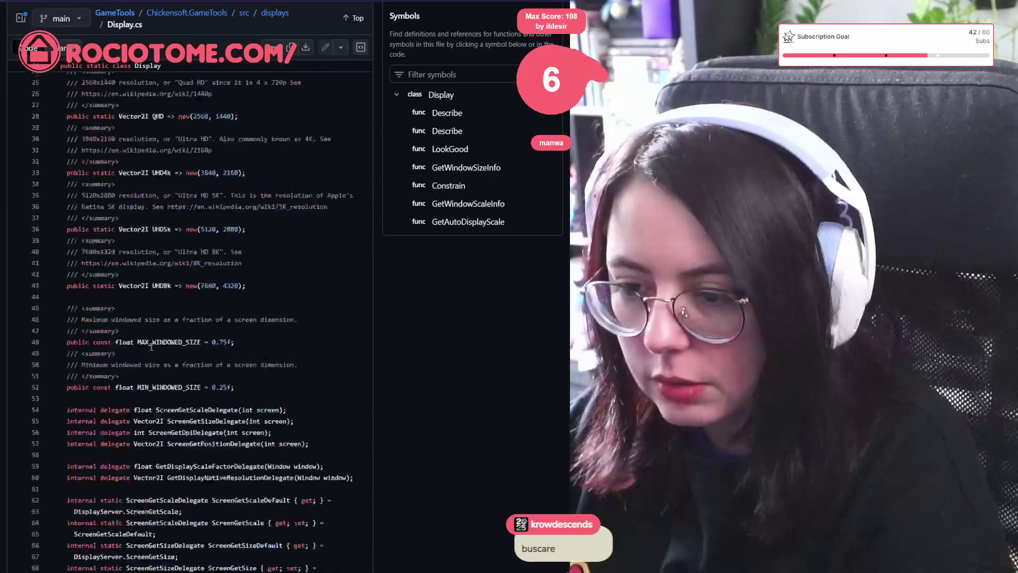
{"action": "scroll", "coordinate": [151, 347], "scroll_direction": "up", "scroll_amount": 10}
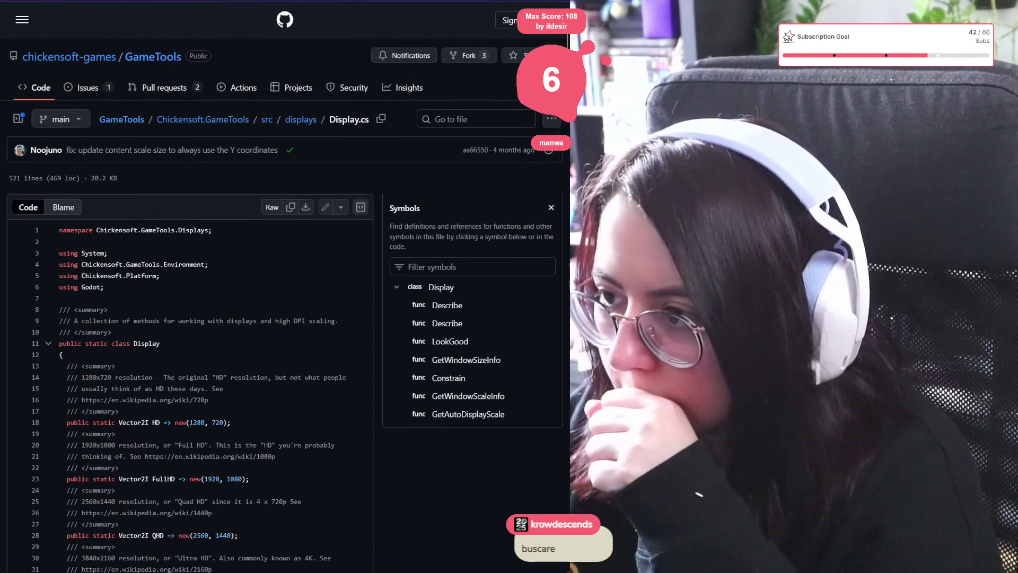
{"action": "scroll", "coordinate": [206, 244], "scroll_direction": "down", "scroll_amount": 3}
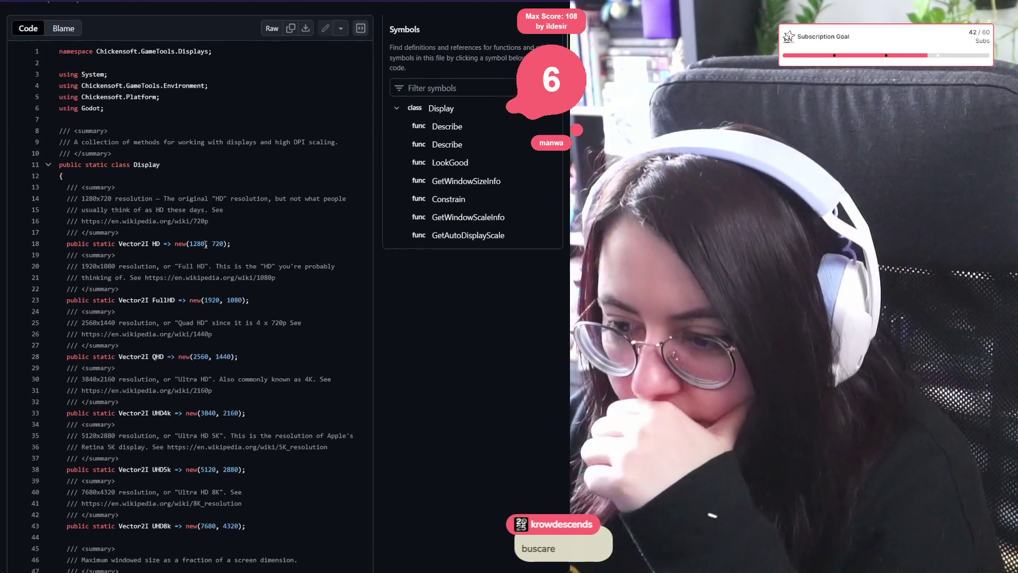
{"action": "left_click", "coordinate": [545, 38]}
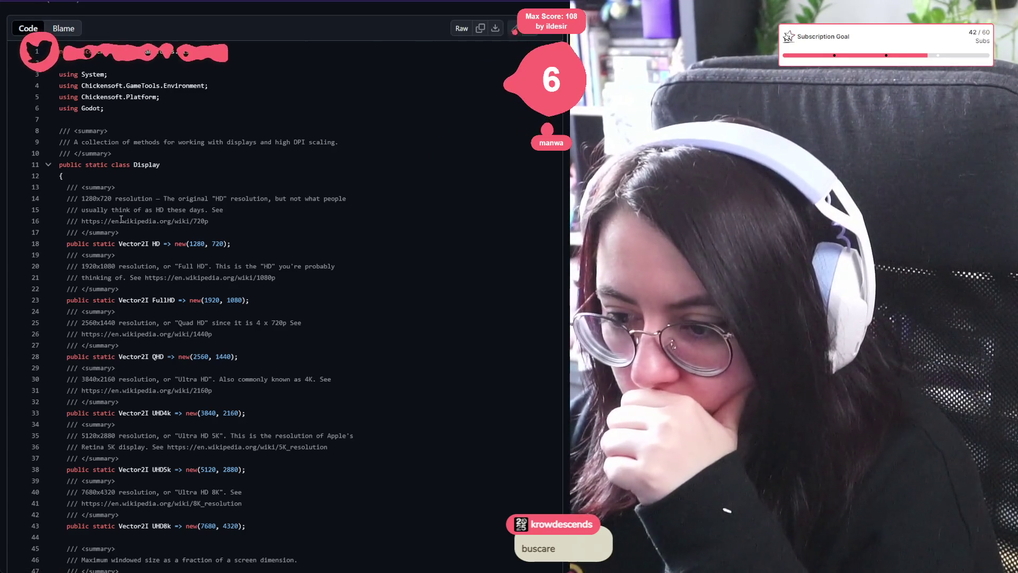
Step: Select 720 on line 16, then view the references to 1080 on line 23
{"action": "left_click_drag", "start_coordinate": [224, 222], "coordinate": [86, 219]}
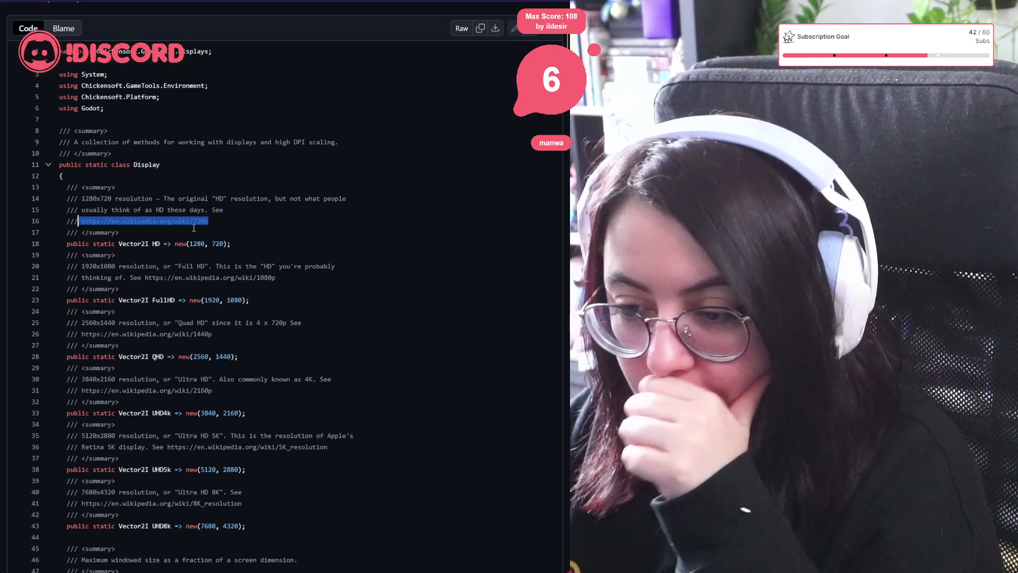
{"action": "left_click_drag", "start_coordinate": [193, 221], "coordinate": [205, 221]}
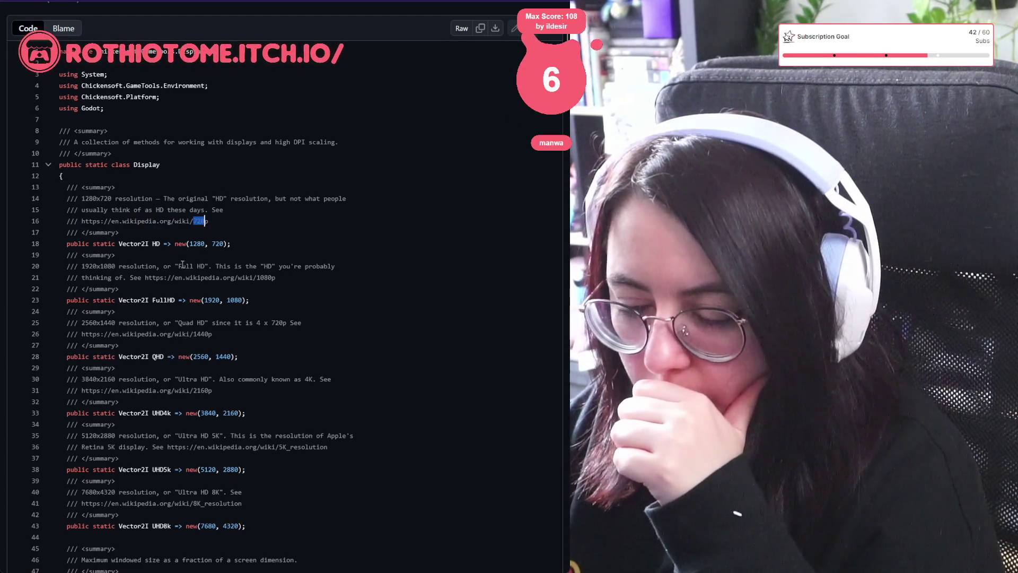
{"action": "left_click", "coordinate": [230, 301]}
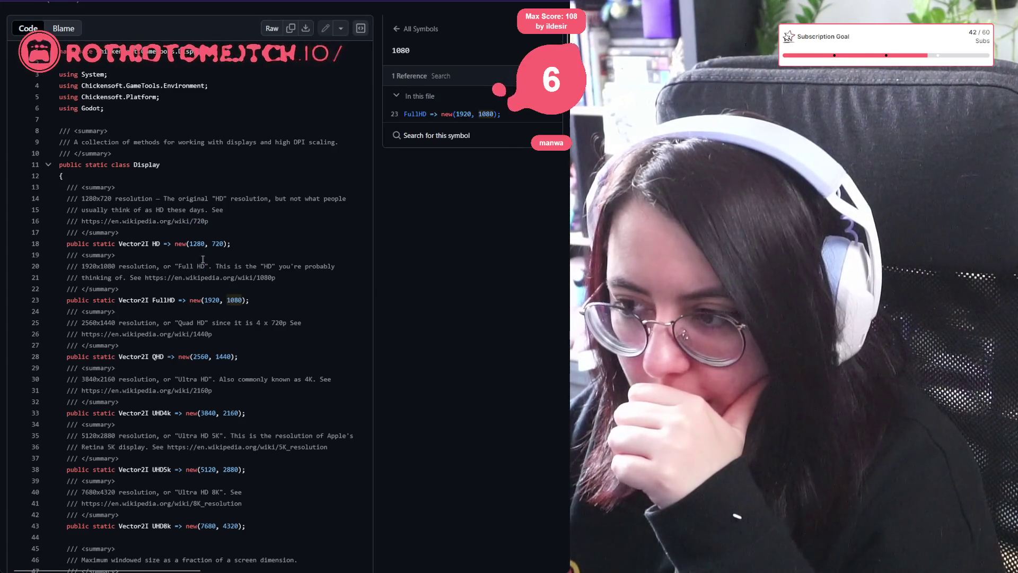
{"action": "left_click", "coordinate": [547, 32]}
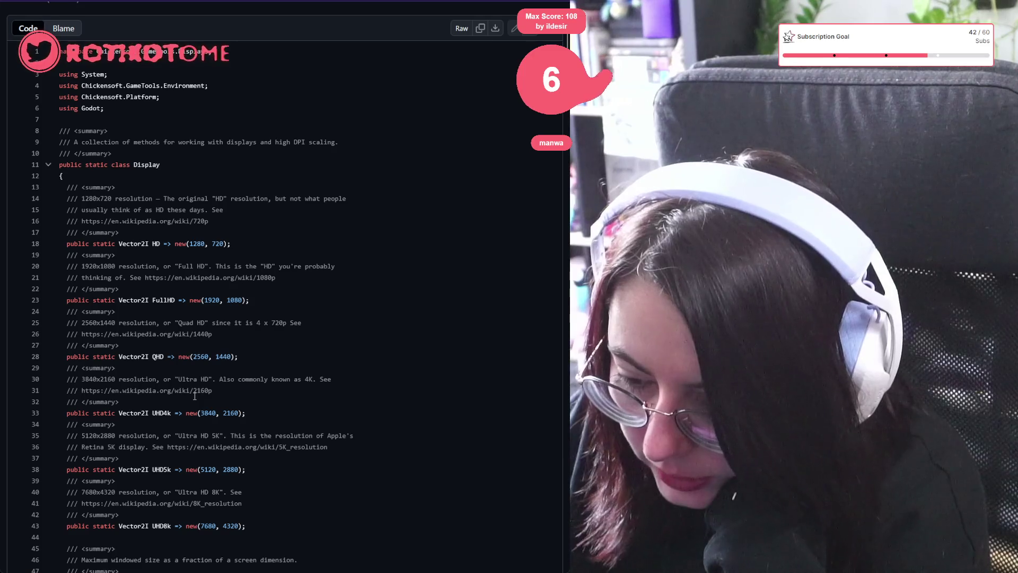
Step: Select the words Quad HD in the comment on line 25
{"action": "scroll", "coordinate": [194, 396], "scroll_direction": "down", "scroll_amount": 1}
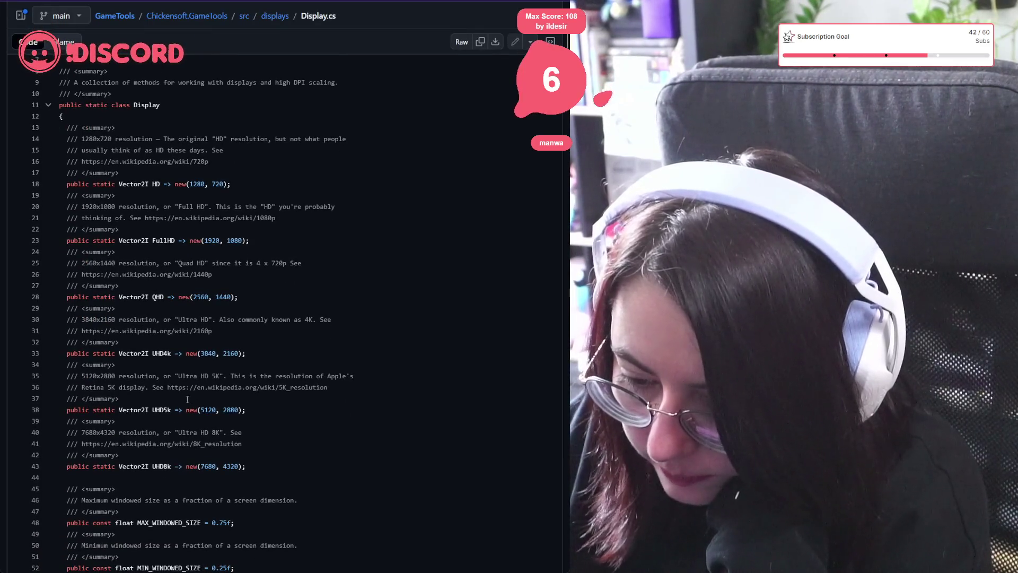
{"action": "scroll", "coordinate": [187, 399], "scroll_direction": "down", "scroll_amount": 4}
{"action": "scroll", "coordinate": [183, 395], "scroll_direction": "up", "scroll_amount": 8}
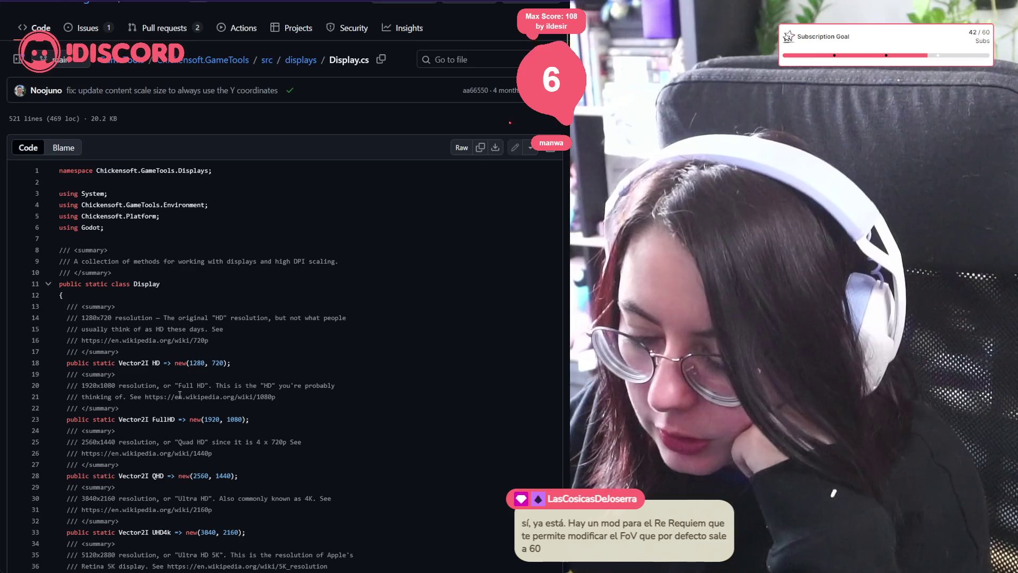
{"action": "mouse_move", "coordinate": [231, 476]}
{"action": "left_mouse_down"}
{"action": "mouse_move", "coordinate": [58, 453]}
{"action": "mouse_move", "coordinate": [59, 419]}
{"action": "mouse_move", "coordinate": [59, 430]}
{"action": "left_mouse_up"}
{"action": "left_click", "coordinate": [272, 445]}
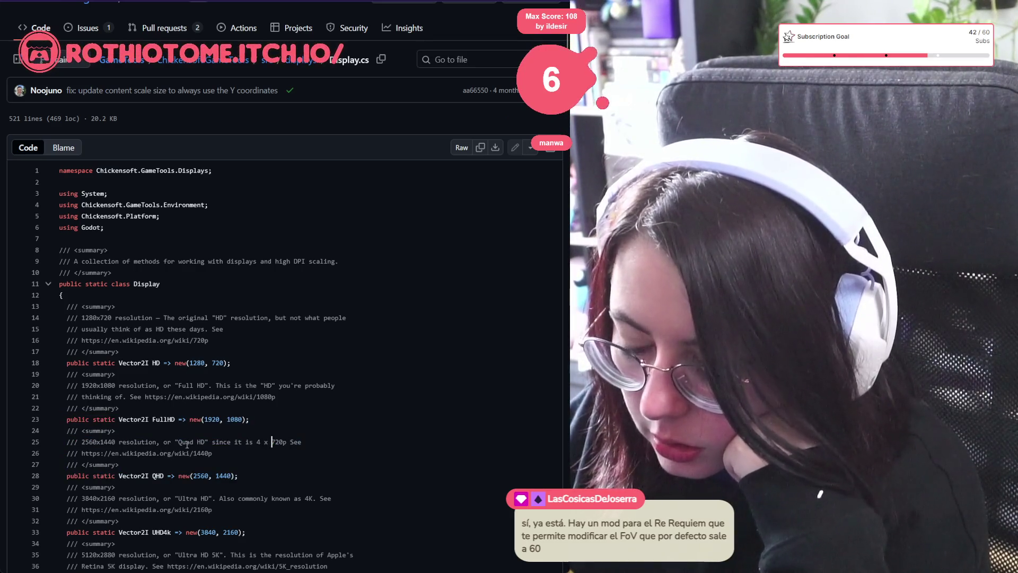
{"action": "mouse_move", "coordinate": [180, 444]}
{"action": "left_mouse_down"}
{"action": "mouse_move", "coordinate": [207, 455]}
{"action": "mouse_move", "coordinate": [205, 446]}
{"action": "left_mouse_up"}
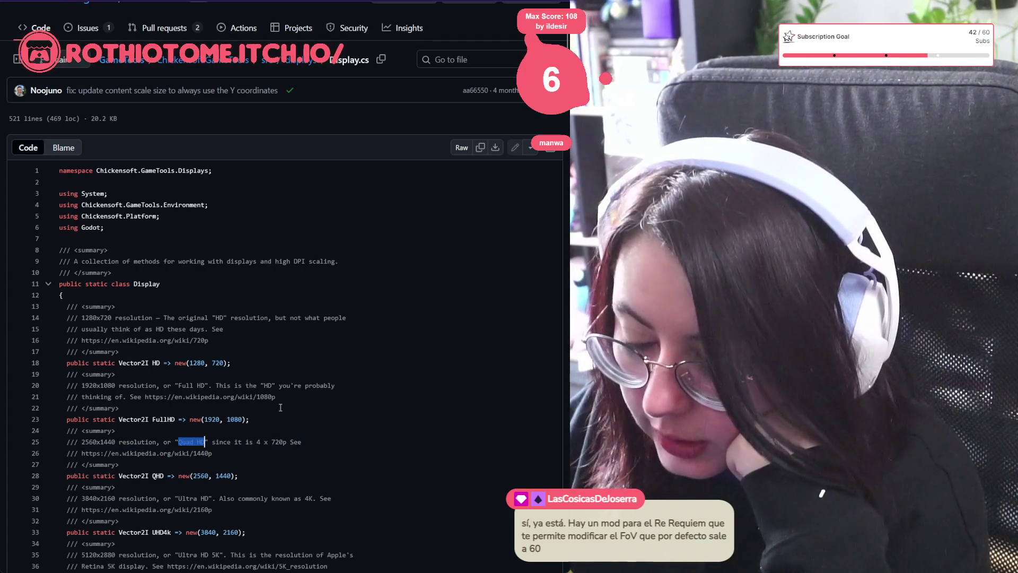
Step: Show ProjectWindowSize's definition on line 97 and its four references
{"action": "scroll", "coordinate": [277, 410], "scroll_direction": "down", "scroll_amount": 3}
{"action": "scroll", "coordinate": [275, 411], "scroll_direction": "down", "scroll_amount": 4}
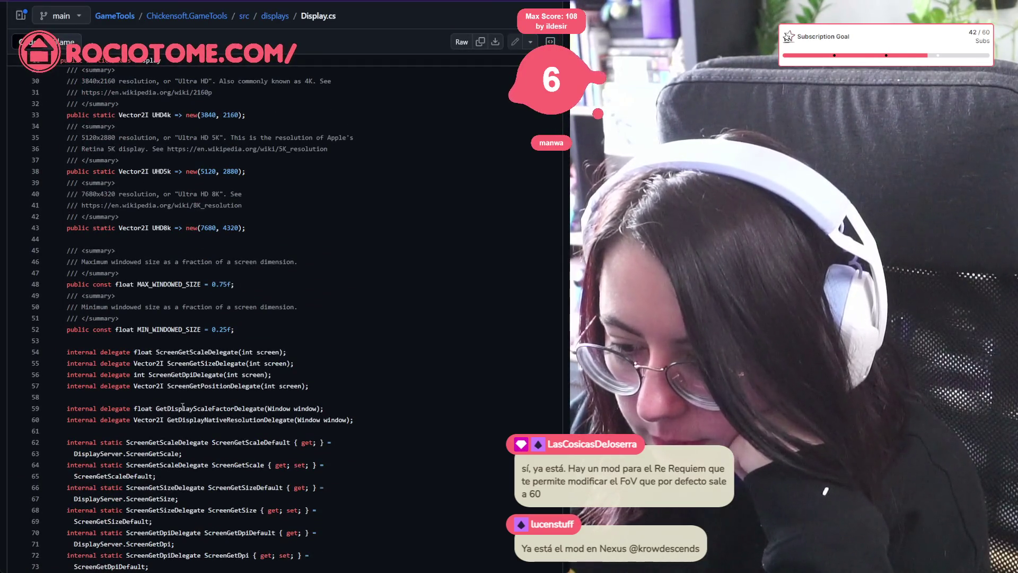
{"action": "scroll", "coordinate": [172, 382], "scroll_direction": "down", "scroll_amount": 3}
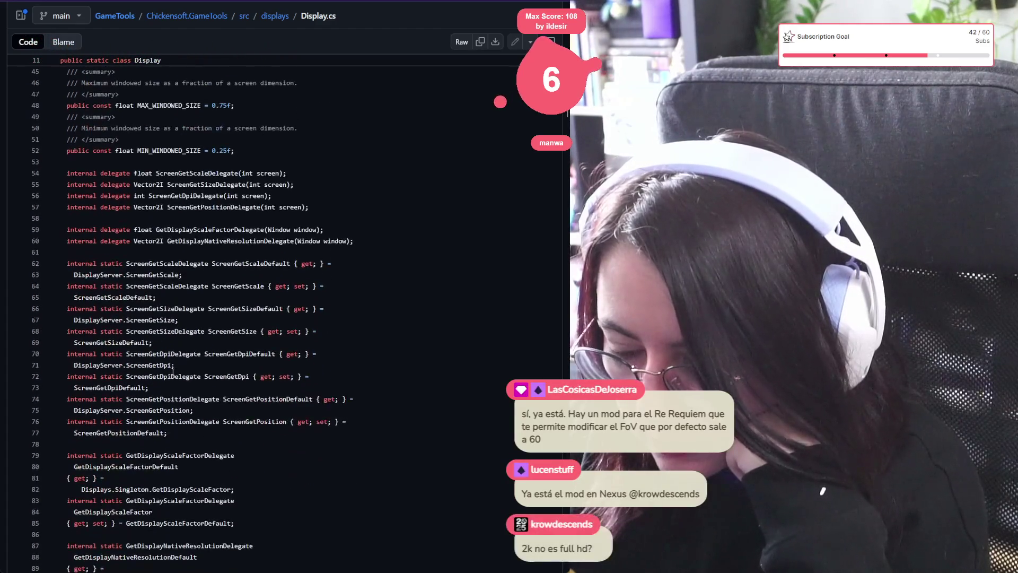
{"action": "scroll", "coordinate": [158, 445], "scroll_direction": "down", "scroll_amount": 5}
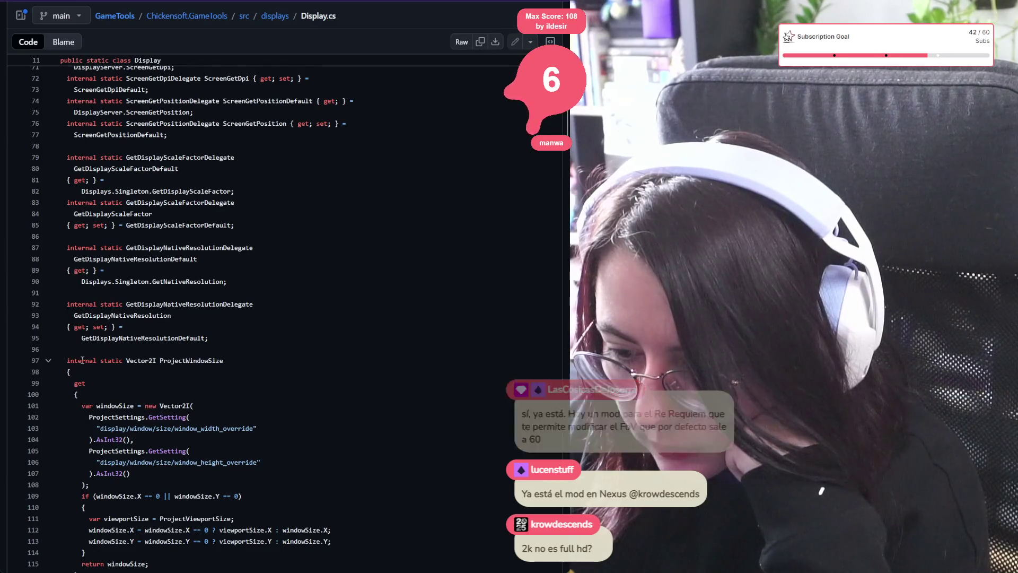
{"action": "left_click", "coordinate": [191, 360]}
{"action": "scroll", "coordinate": [102, 372], "scroll_direction": "down", "scroll_amount": 2}
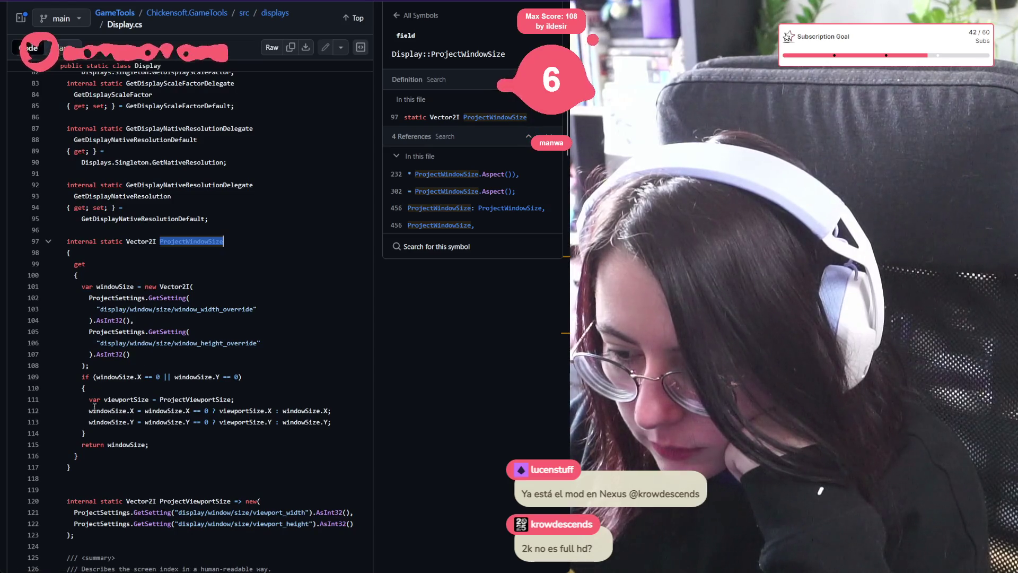
Step: Select window_width_override, read down to the LookGood method, and close the references panel
{"action": "double_click", "coordinate": [213, 309]}
{"action": "scroll", "coordinate": [111, 310], "scroll_direction": "down", "scroll_amount": 5}
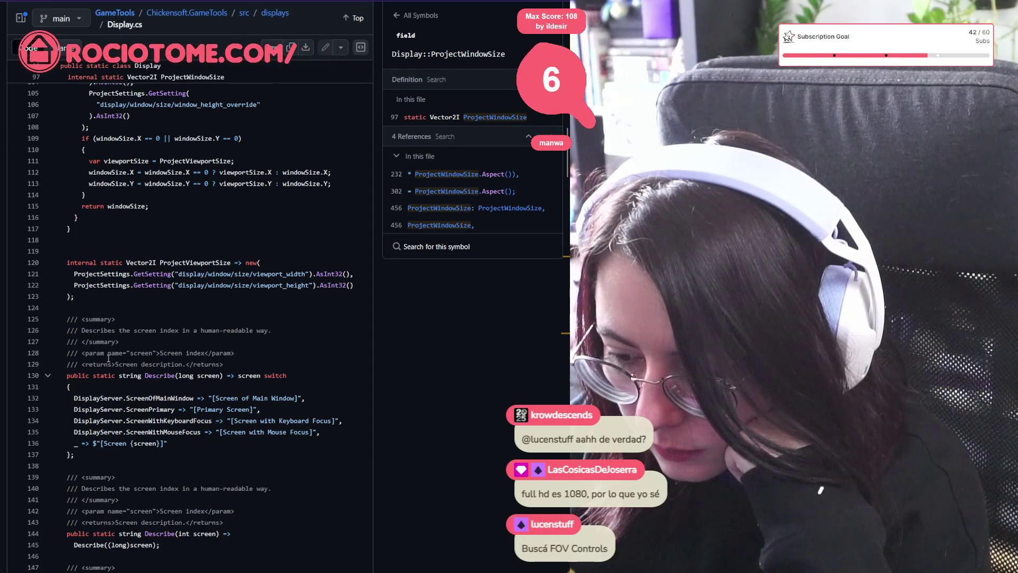
{"action": "scroll", "coordinate": [256, 249], "scroll_direction": "down", "scroll_amount": 3}
{"action": "scroll", "coordinate": [163, 334], "scroll_direction": "down", "scroll_amount": 6}
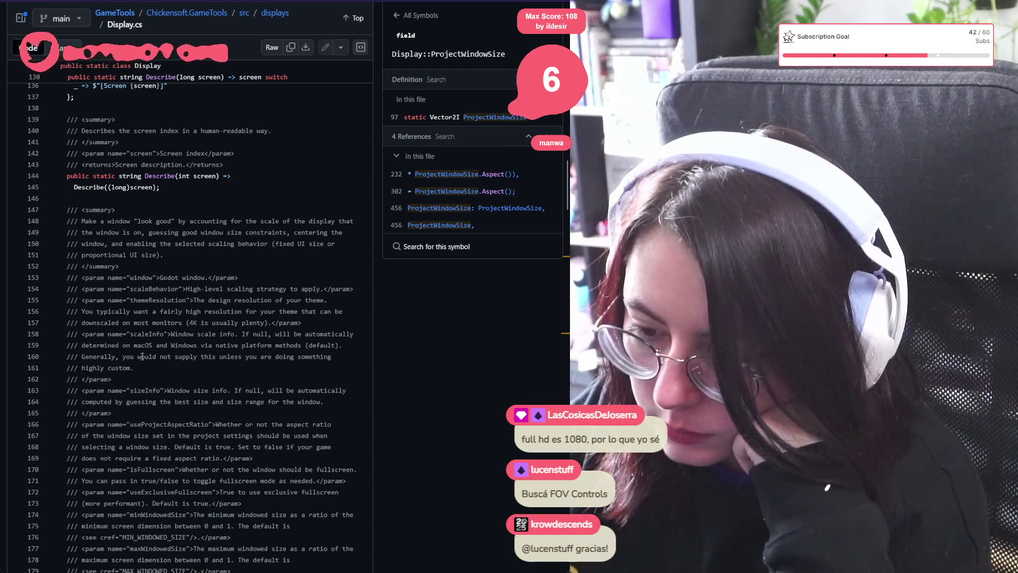
{"action": "scroll", "coordinate": [250, 299], "scroll_direction": "down", "scroll_amount": 5}
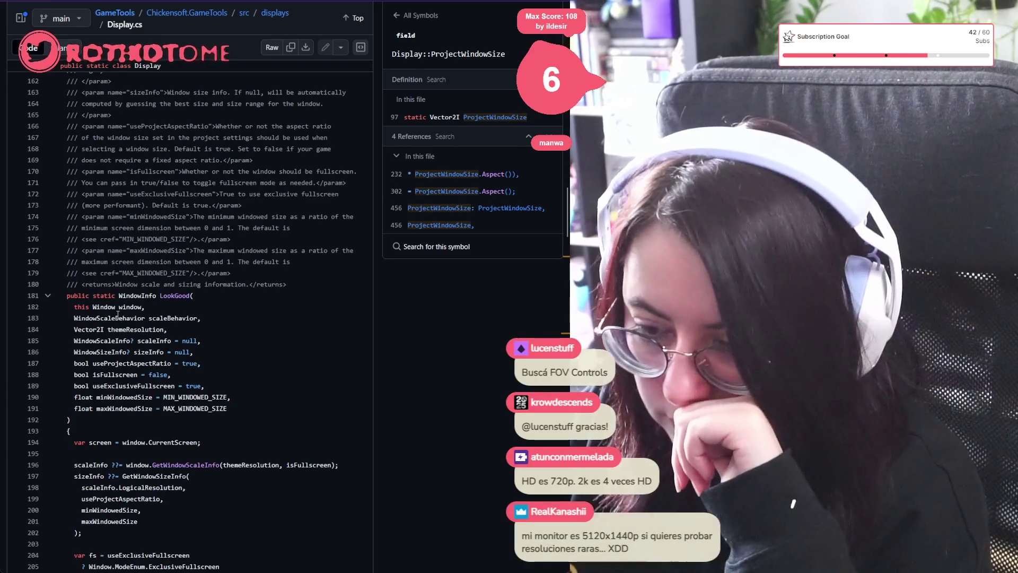
{"action": "scroll", "coordinate": [117, 361], "scroll_direction": "down", "scroll_amount": 5}
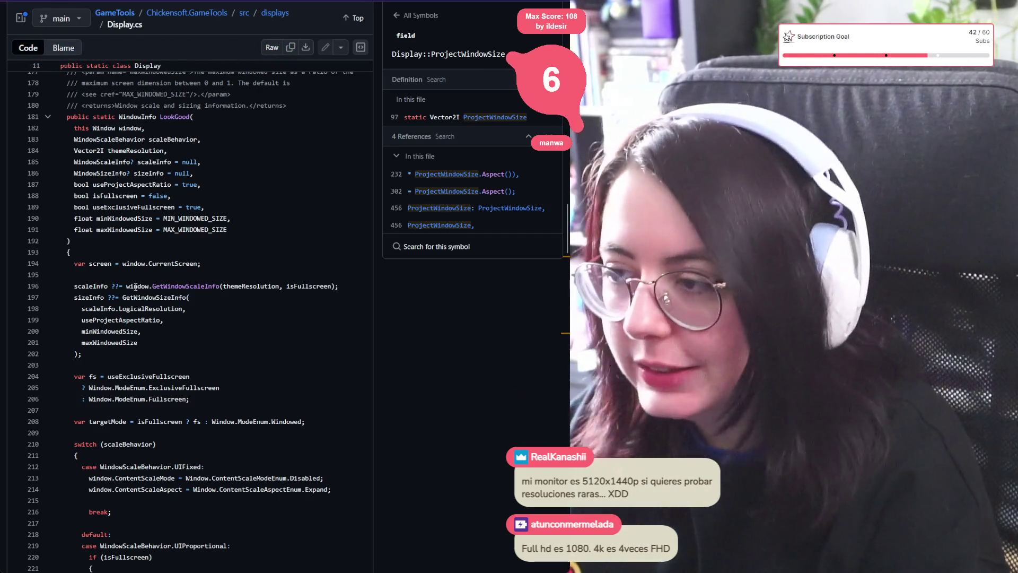
{"action": "left_click", "coordinate": [361, 47]}
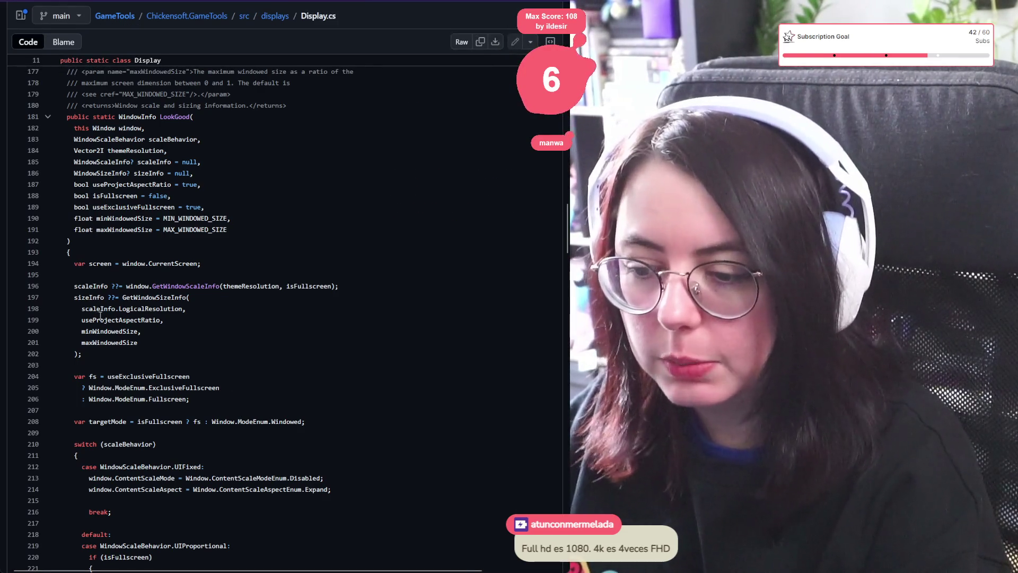
{"action": "scroll", "coordinate": [102, 323], "scroll_direction": "down", "scroll_amount": 1}
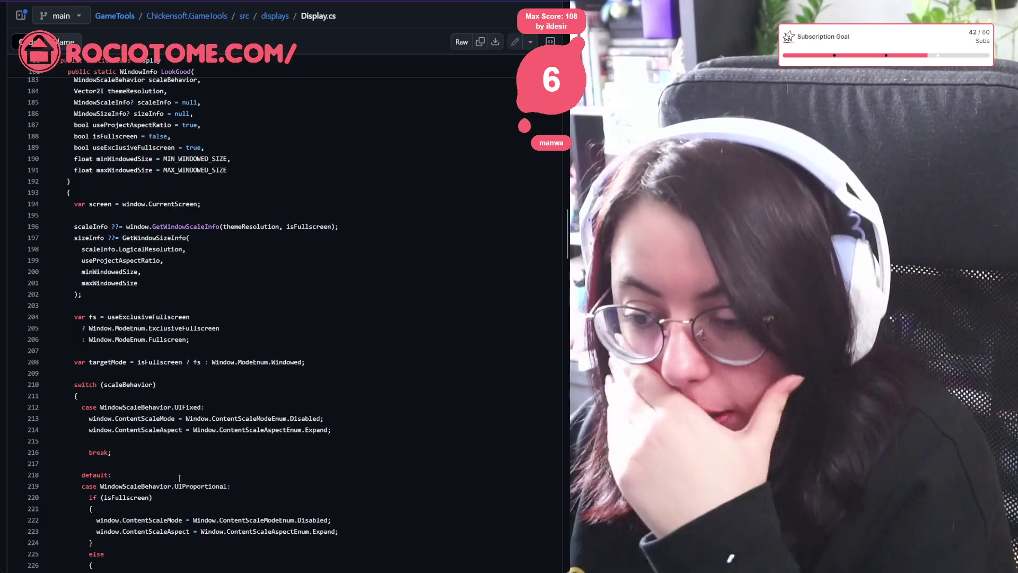
{"action": "left_click", "coordinate": [150, 249]}
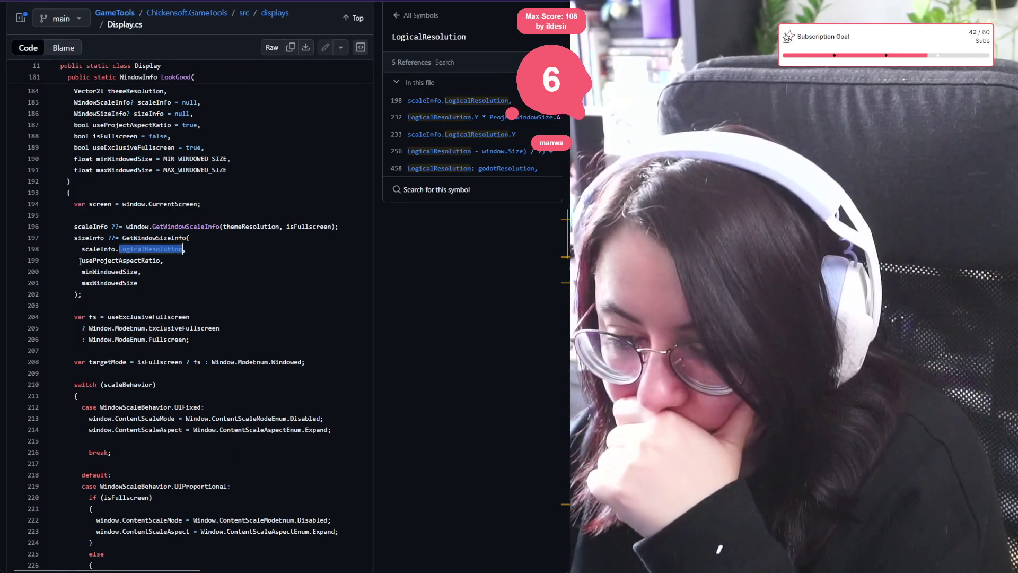
{"action": "key", "text": "Escape"}
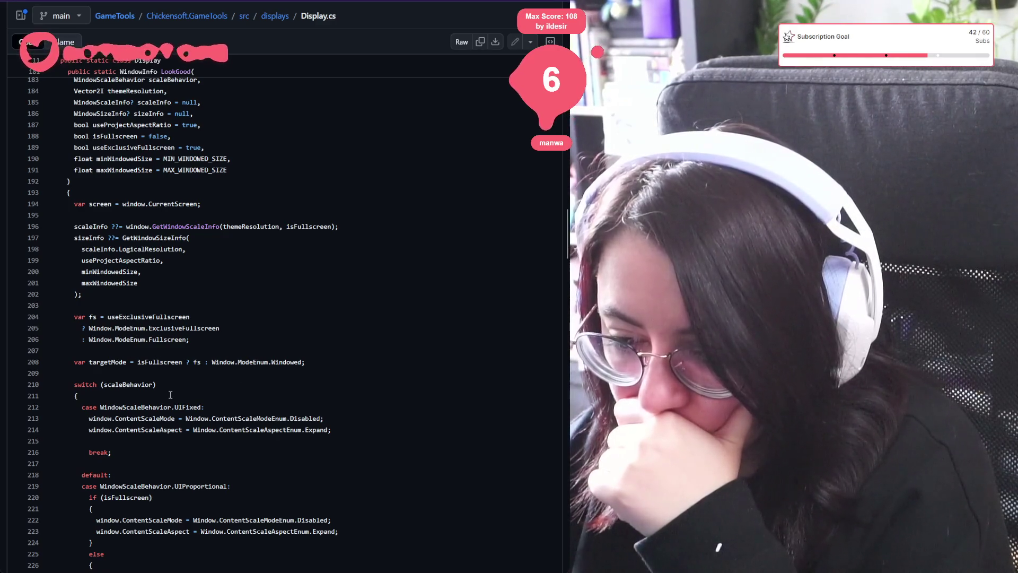
{"action": "scroll", "coordinate": [173, 437], "scroll_direction": "down", "scroll_amount": 2}
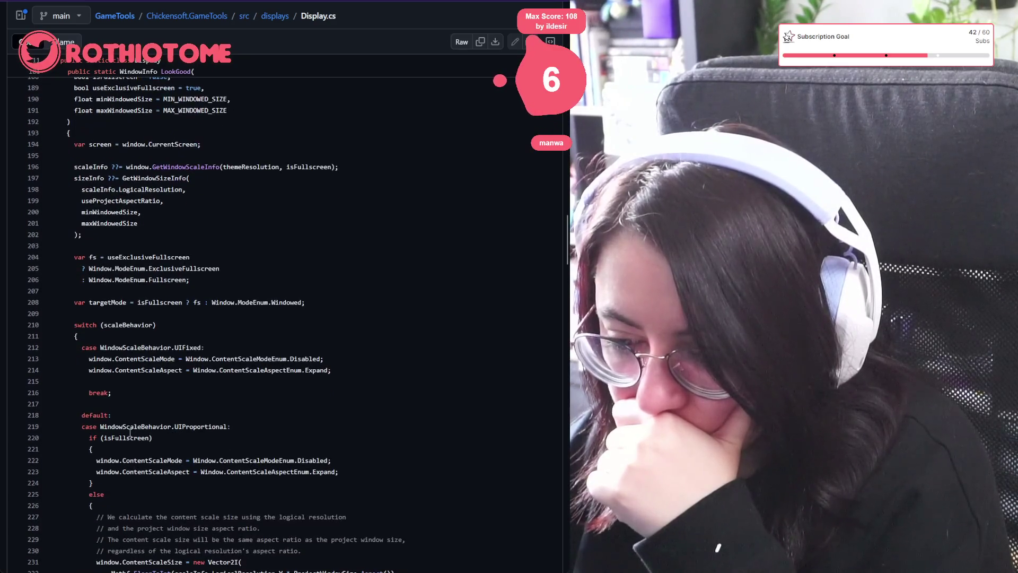
{"action": "scroll", "coordinate": [125, 454], "scroll_direction": "down", "scroll_amount": 5}
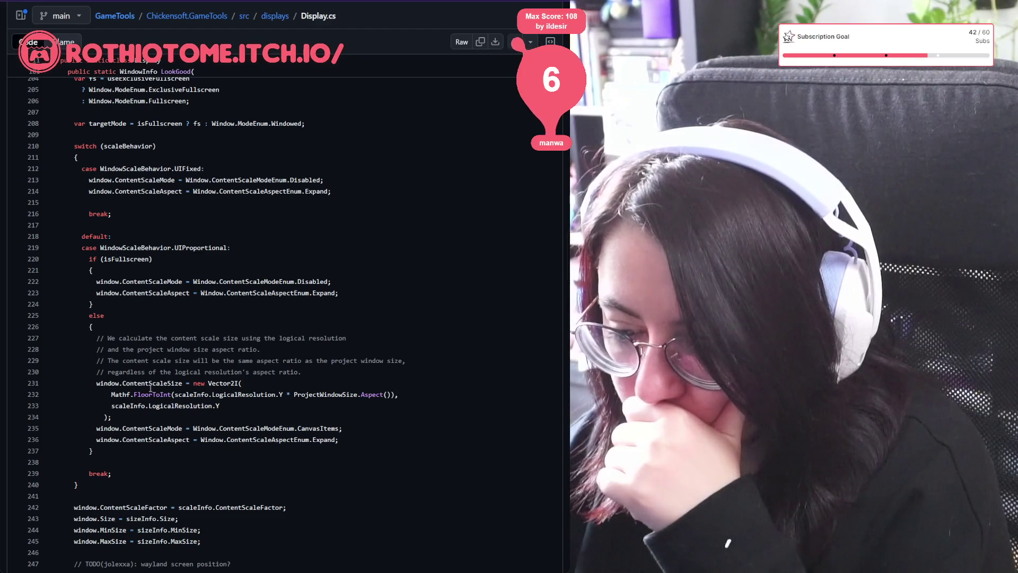
{"action": "scroll", "coordinate": [150, 388], "scroll_direction": "down", "scroll_amount": 2}
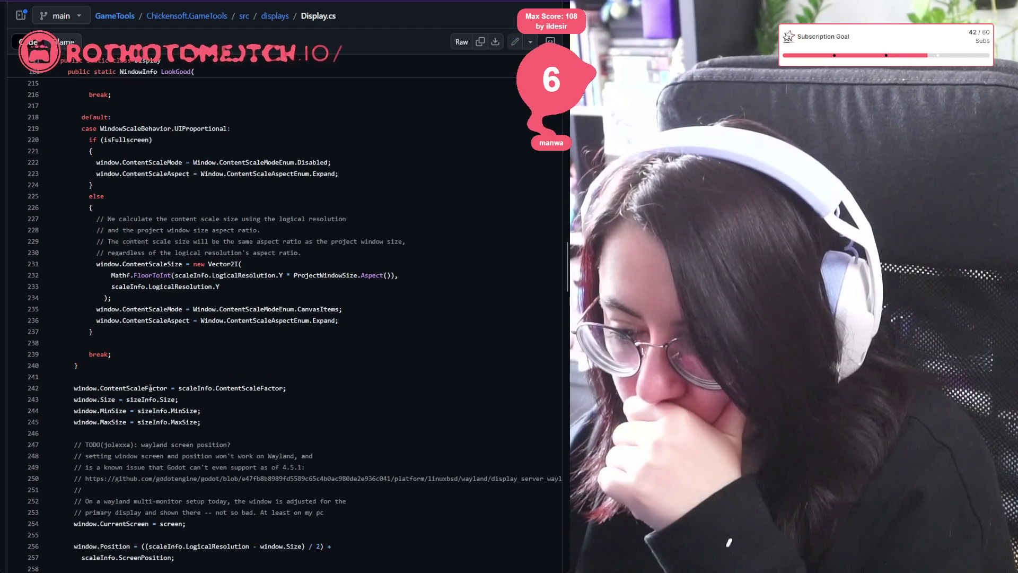
{"action": "scroll", "coordinate": [151, 388], "scroll_direction": "down", "scroll_amount": 3}
{"action": "left_click_drag", "start_coordinate": [231, 265], "coordinate": [138, 265]}
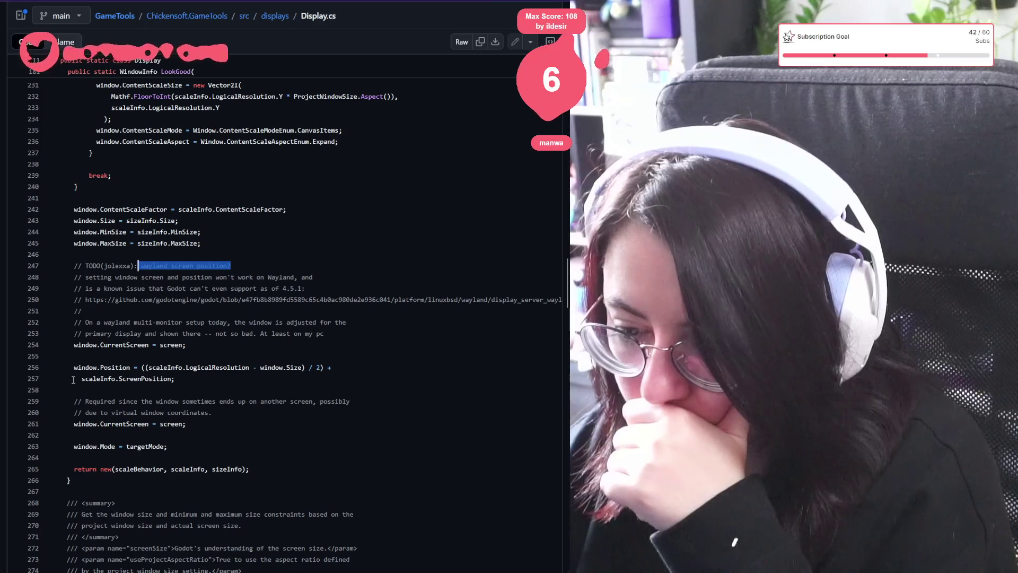
{"action": "scroll", "coordinate": [107, 348], "scroll_direction": "down", "scroll_amount": 2}
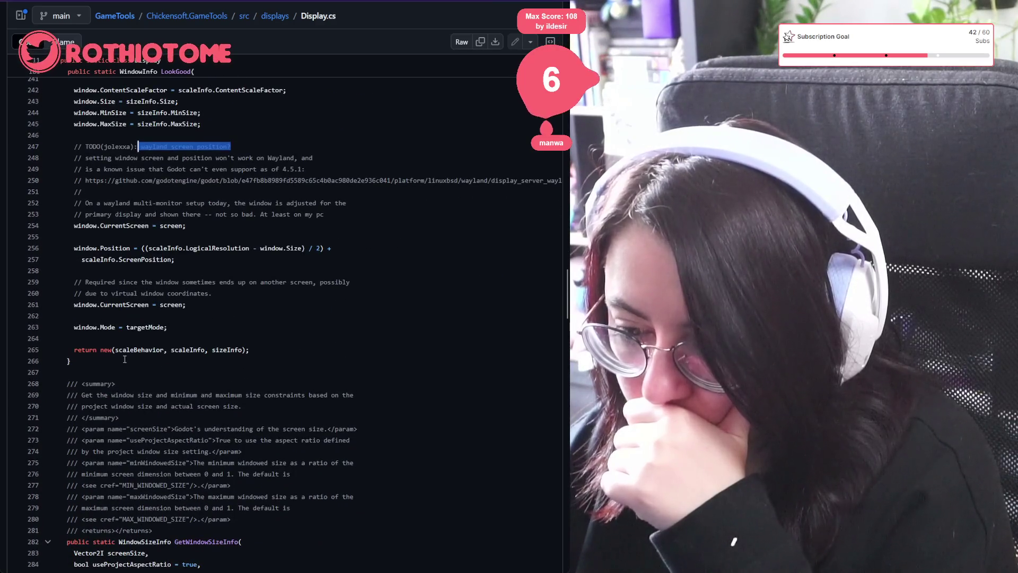
{"action": "scroll", "coordinate": [124, 360], "scroll_direction": "down", "scroll_amount": 3}
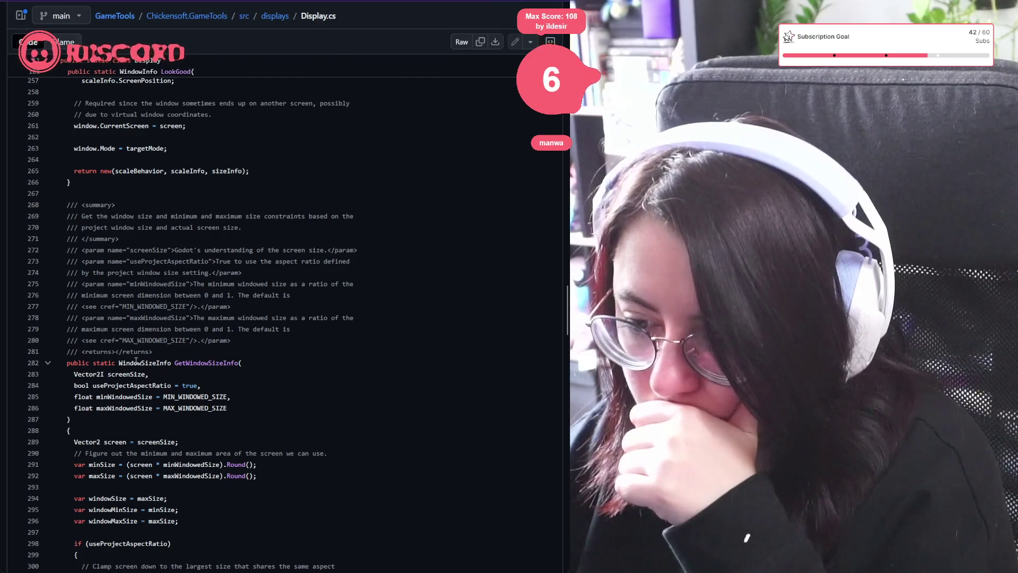
{"action": "scroll", "coordinate": [201, 337], "scroll_direction": "down", "scroll_amount": 2}
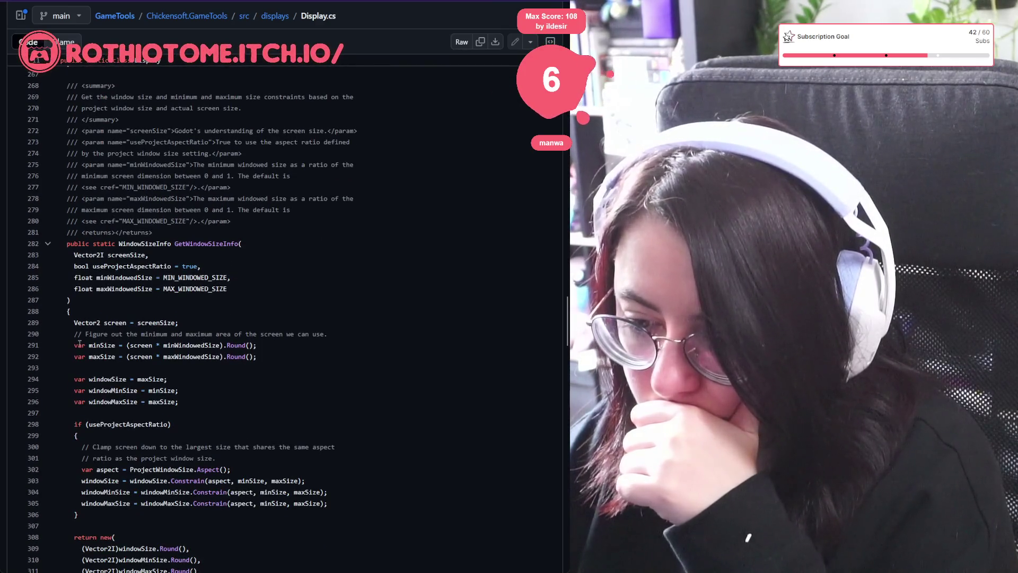
{"action": "scroll", "coordinate": [79, 346], "scroll_direction": "down", "scroll_amount": 2}
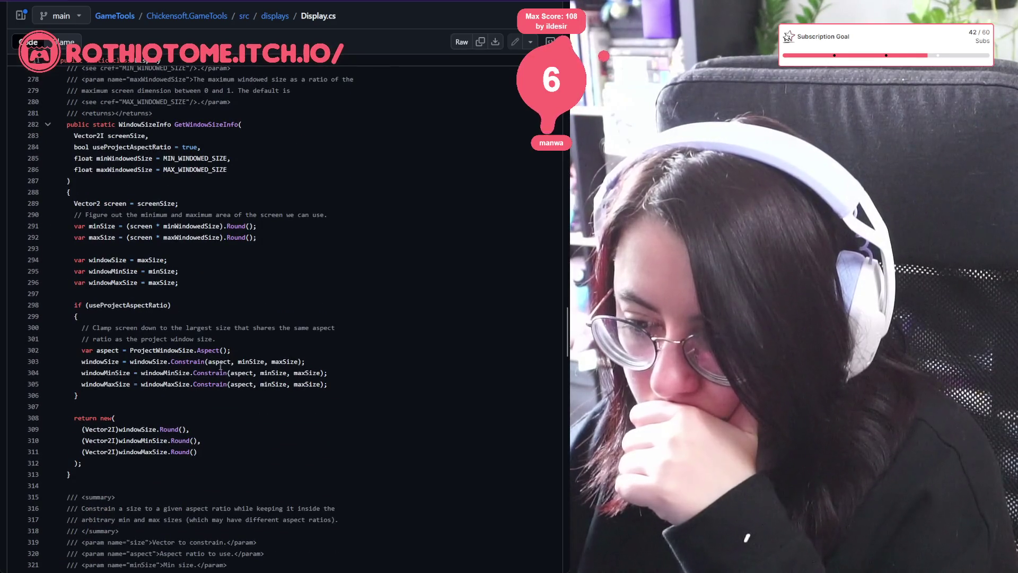
{"action": "scroll", "coordinate": [221, 366], "scroll_direction": "down", "scroll_amount": 5}
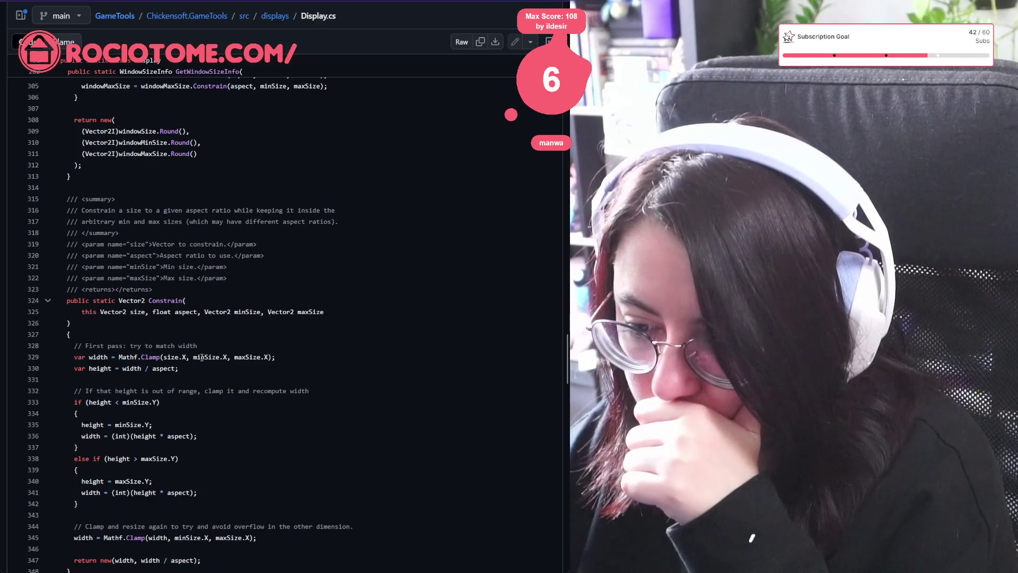
{"action": "scroll", "coordinate": [204, 357], "scroll_direction": "down", "scroll_amount": 3}
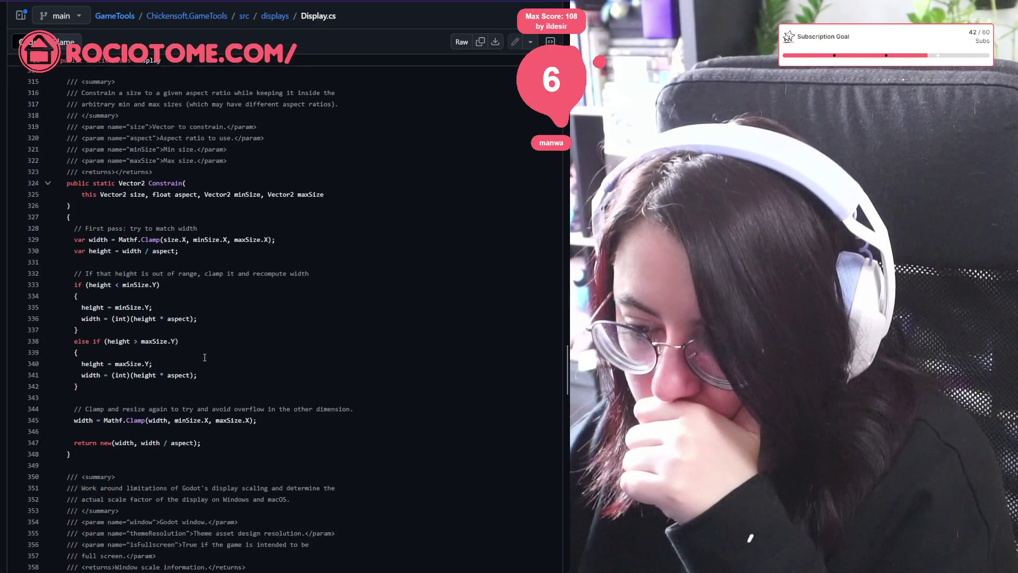
{"action": "scroll", "coordinate": [162, 434], "scroll_direction": "down", "scroll_amount": 1}
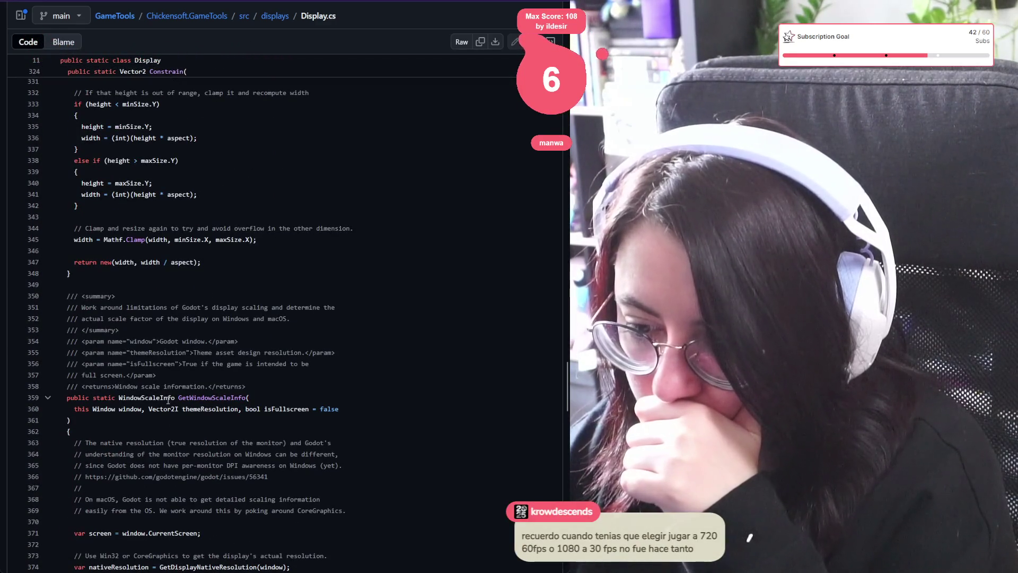
{"action": "scroll", "coordinate": [164, 395], "scroll_direction": "down", "scroll_amount": 5}
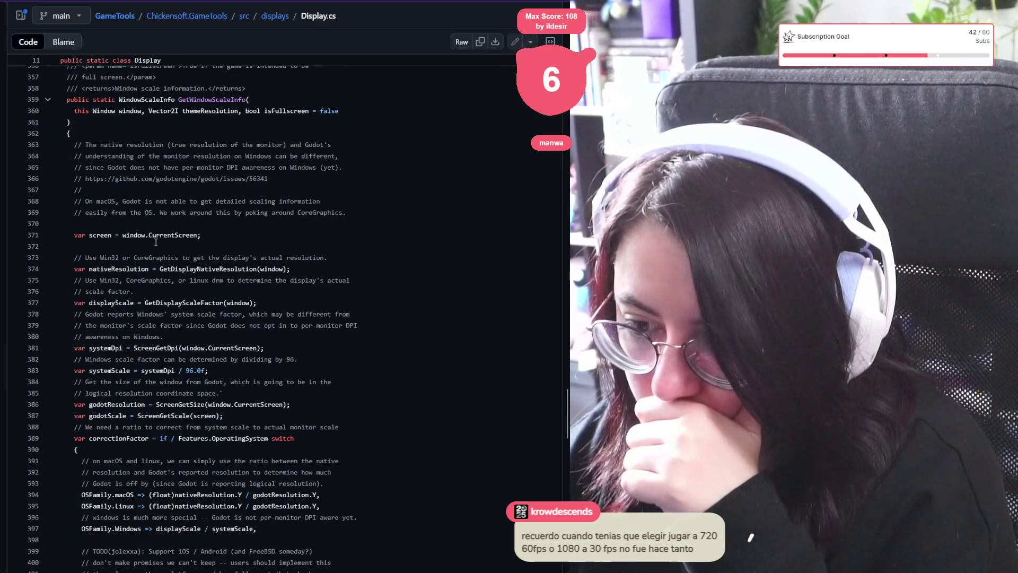
Step: Trace references for GetDisplayNativeResolution, GetDisplayScaleFactor, ScreenGetDpi, systemDpi and ScreenGetSize
{"action": "left_click", "coordinate": [201, 269]}
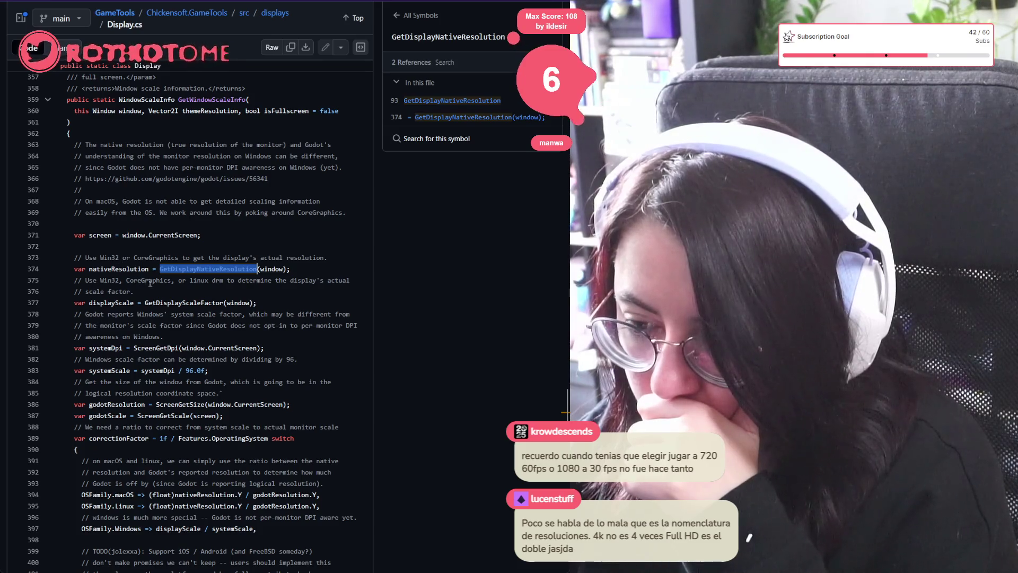
{"action": "left_click", "coordinate": [203, 303]}
{"action": "scroll", "coordinate": [149, 302], "scroll_direction": "down", "scroll_amount": 1}
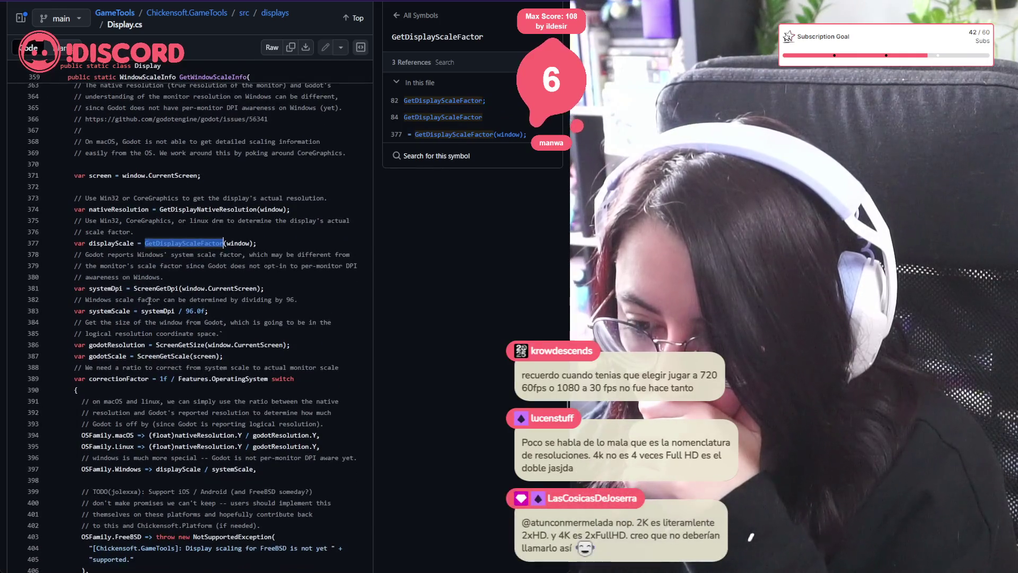
{"action": "left_click", "coordinate": [156, 288]}
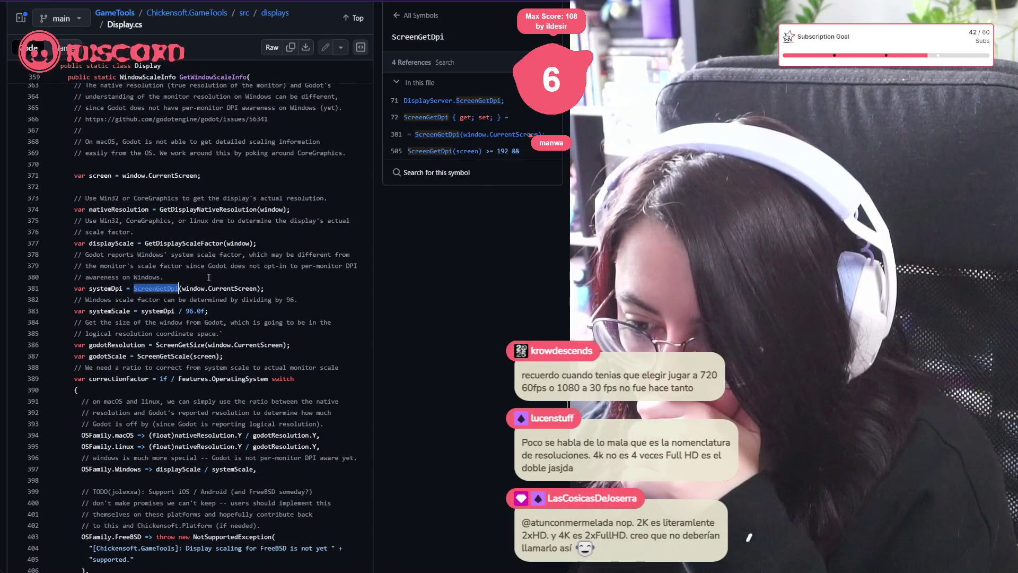
{"action": "left_click", "coordinate": [165, 311]}
{"action": "left_click", "coordinate": [176, 345]}
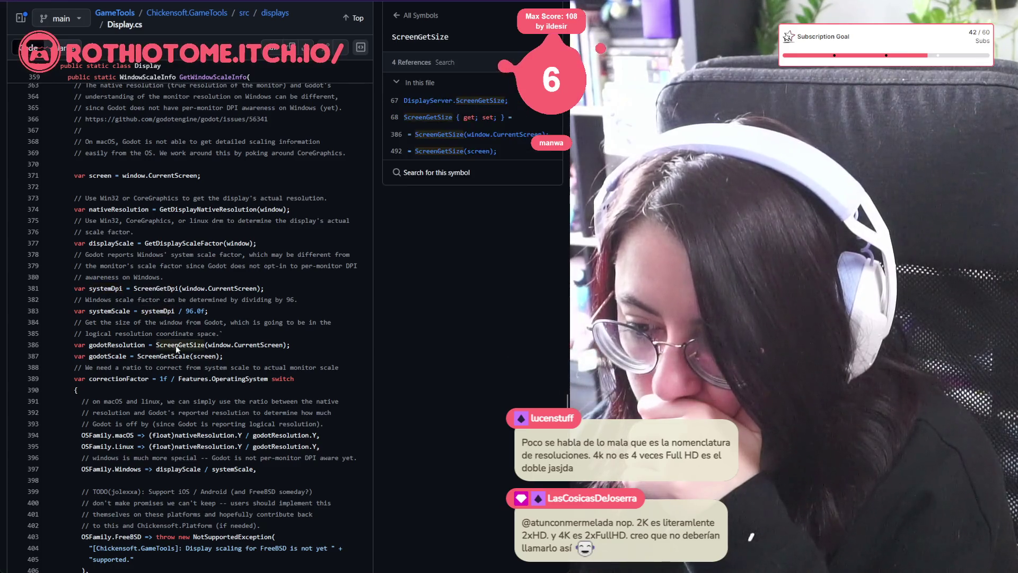
{"action": "scroll", "coordinate": [172, 302], "scroll_direction": "down", "scroll_amount": 2}
Step: List ScreenGetScale's four references and read down to GetAutoDisplayScale at the file's end
{"action": "double_click", "coordinate": [176, 297]}
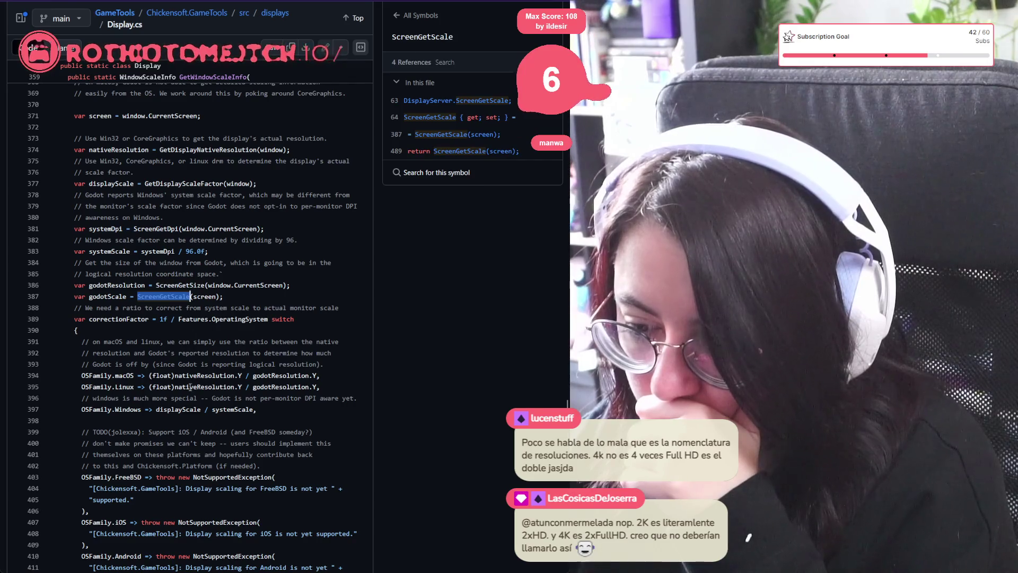
{"action": "scroll", "coordinate": [153, 273], "scroll_direction": "down", "scroll_amount": 4}
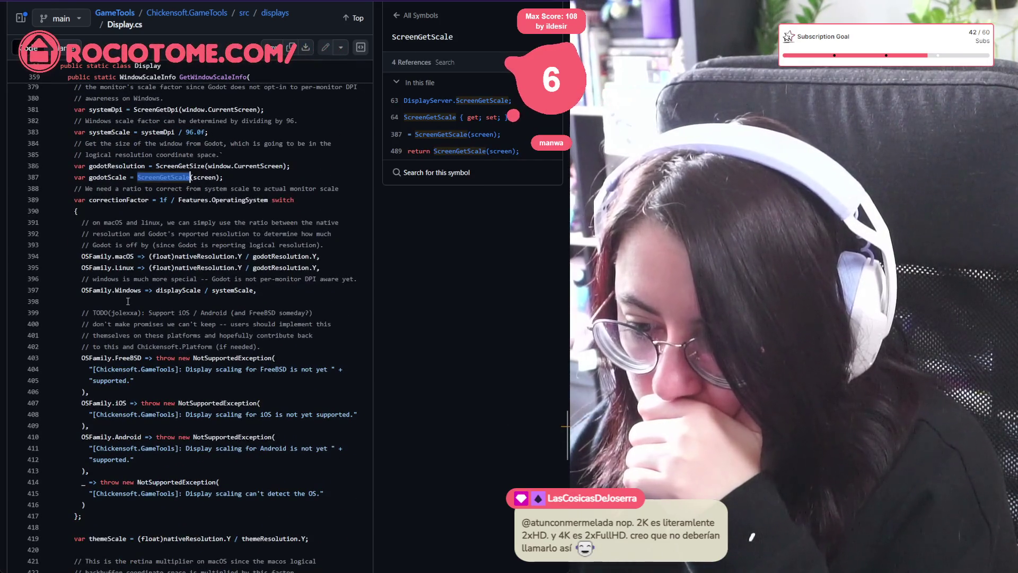
{"action": "scroll", "coordinate": [154, 272], "scroll_direction": "down", "scroll_amount": 4}
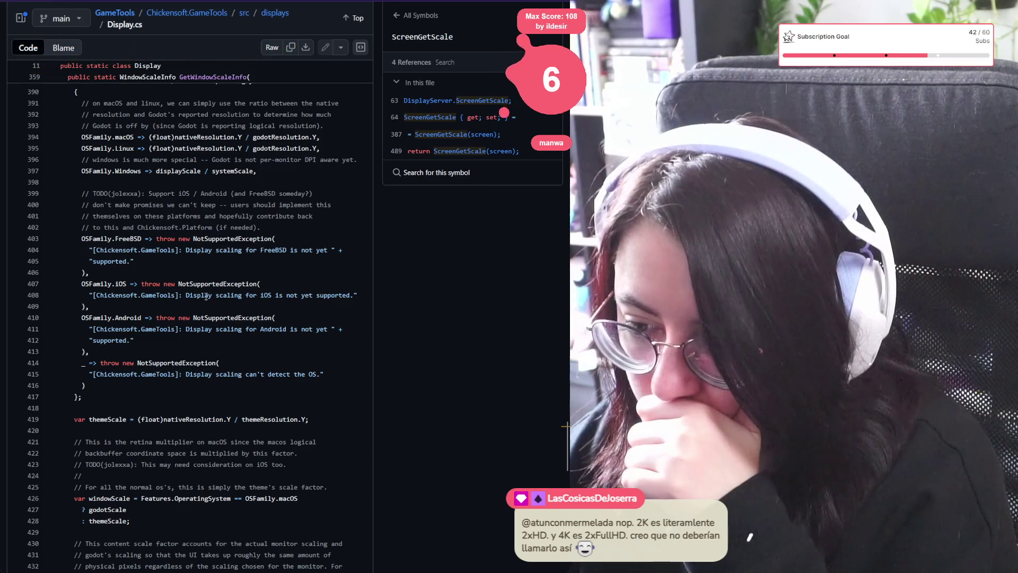
{"action": "scroll", "coordinate": [247, 331], "scroll_direction": "down", "scroll_amount": 4}
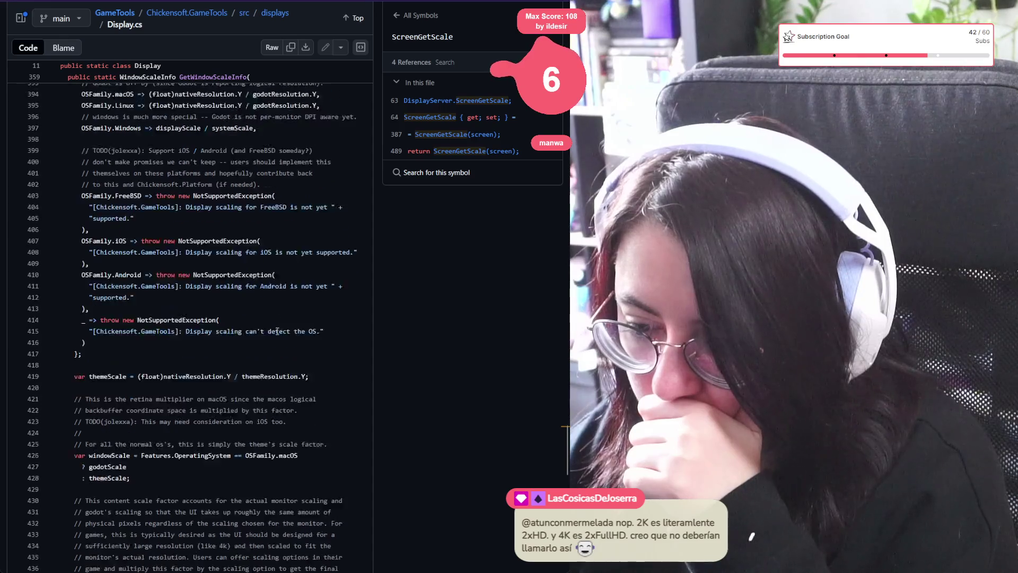
{"action": "scroll", "coordinate": [266, 257], "scroll_direction": "down", "scroll_amount": 4}
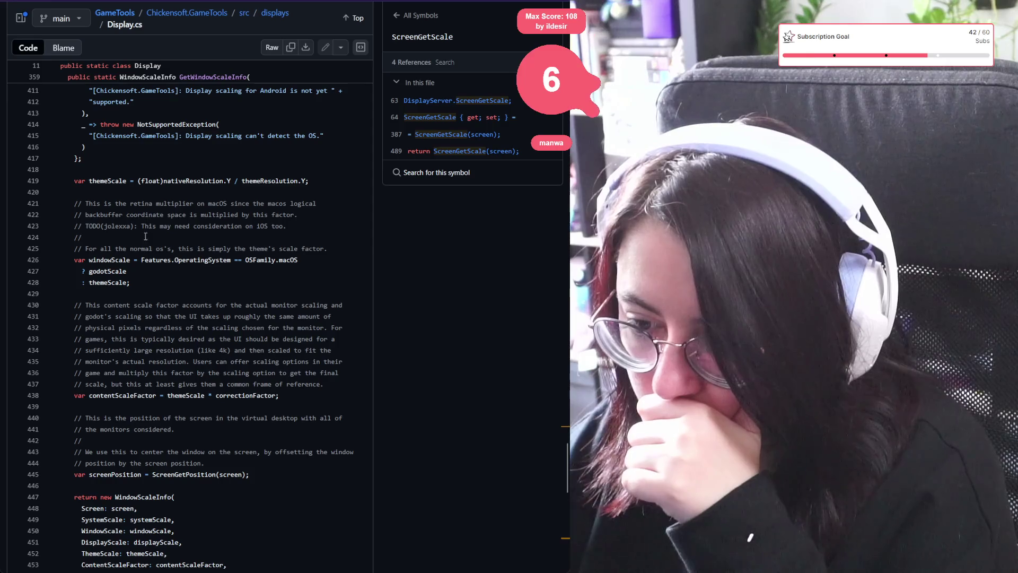
{"action": "scroll", "coordinate": [106, 296], "scroll_direction": "down", "scroll_amount": 12}
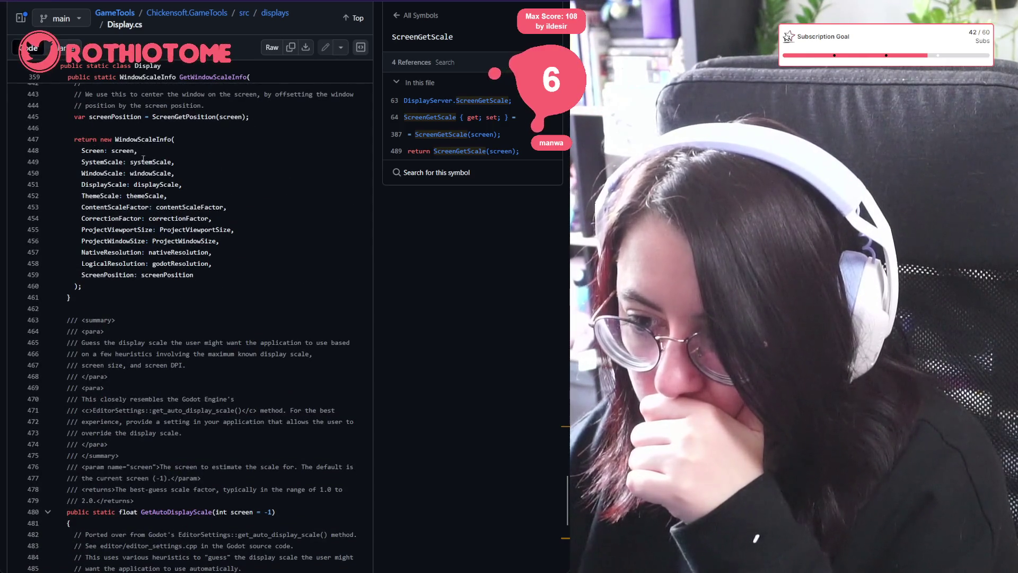
{"action": "scroll", "coordinate": [179, 322], "scroll_direction": "down", "scroll_amount": 15}
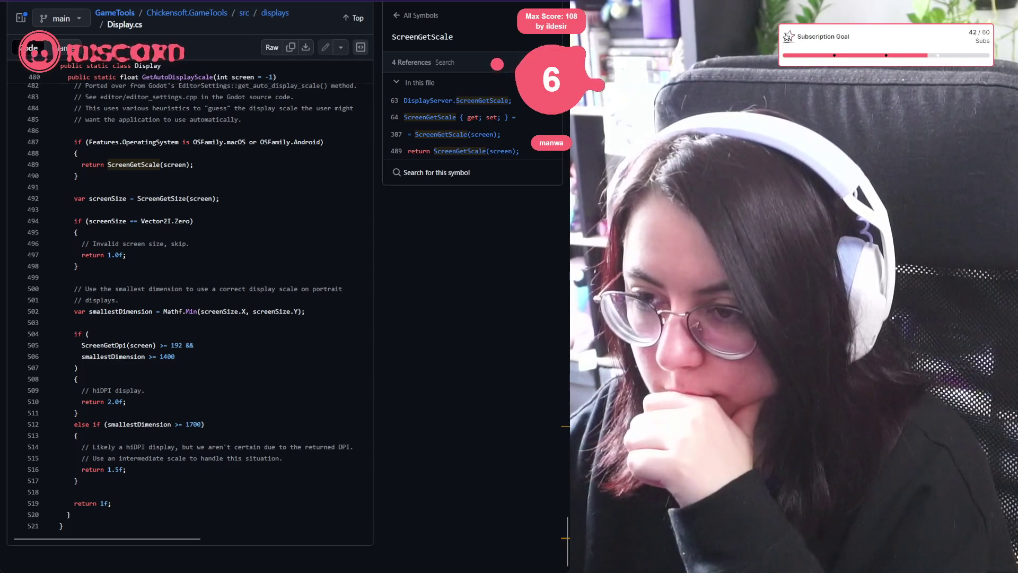
Step: Search Startpage for 'hidpi black pillars windowed mode' from the address bar
{"action": "key", "text": "ctrl+shift+Tab"}
{"action": "scroll", "coordinate": [285, 286], "scroll_direction": "up", "scroll_amount": 6}
{"action": "key", "text": "ctrl+l"}
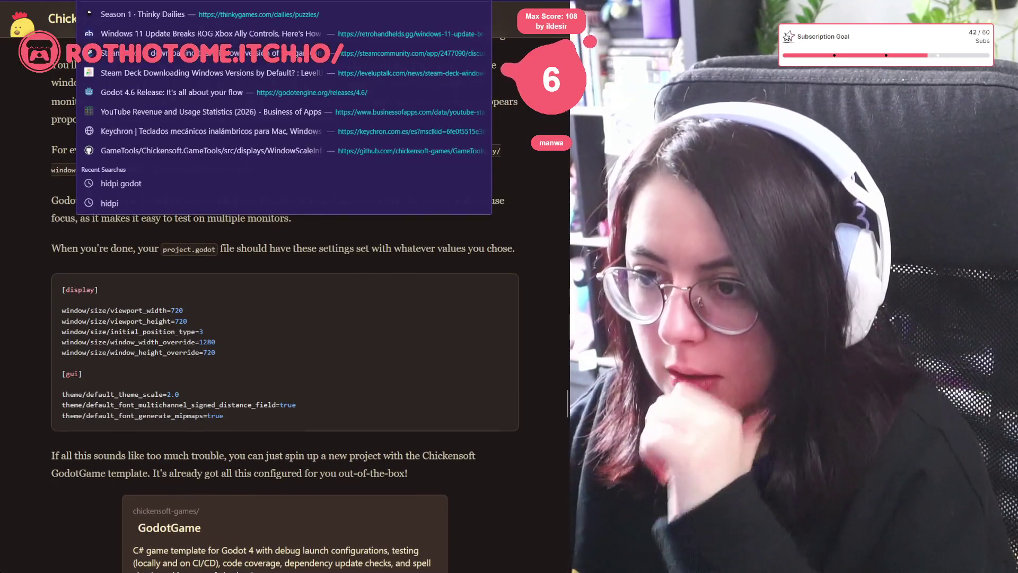
{"action": "type", "text": "hi"}
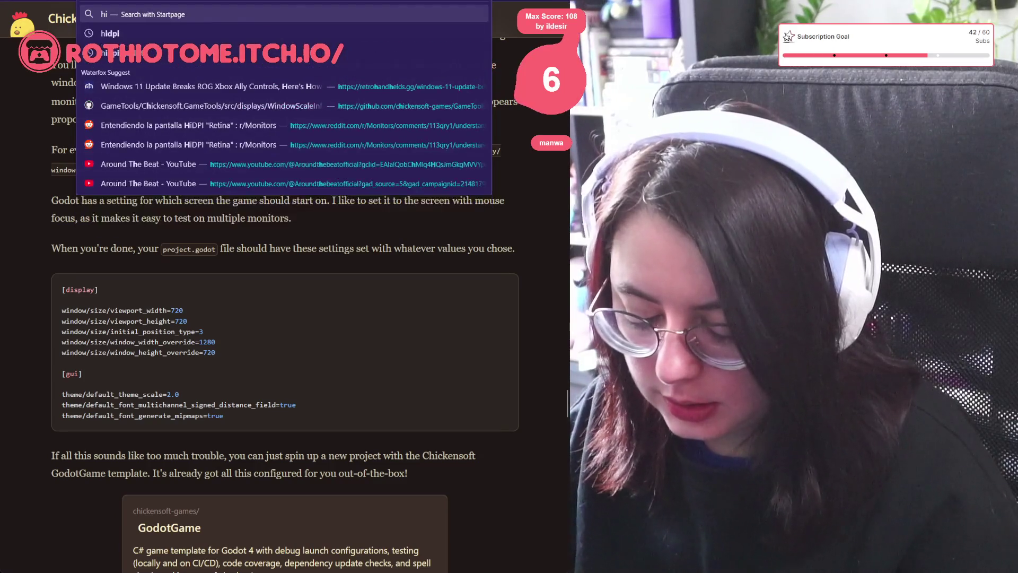
{"action": "type", "text": "dpi black"}
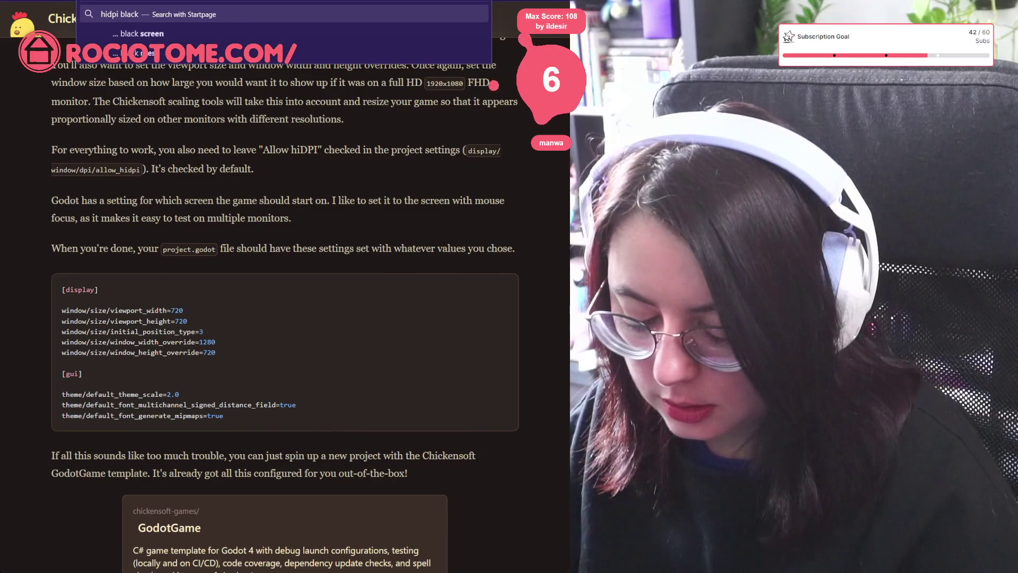
{"action": "type", "text": " pilla"}
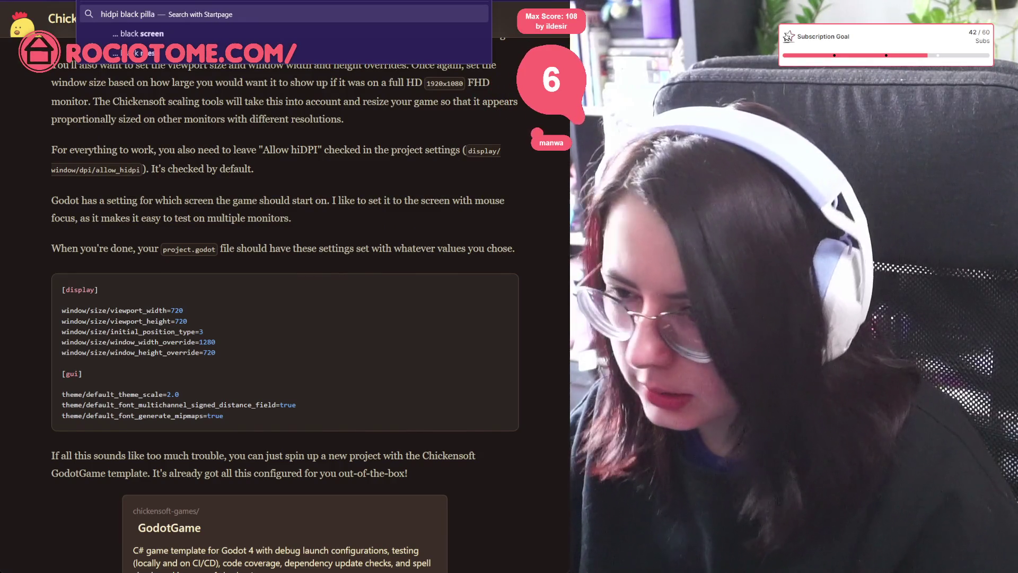
{"action": "type", "text": "rs windowd"}
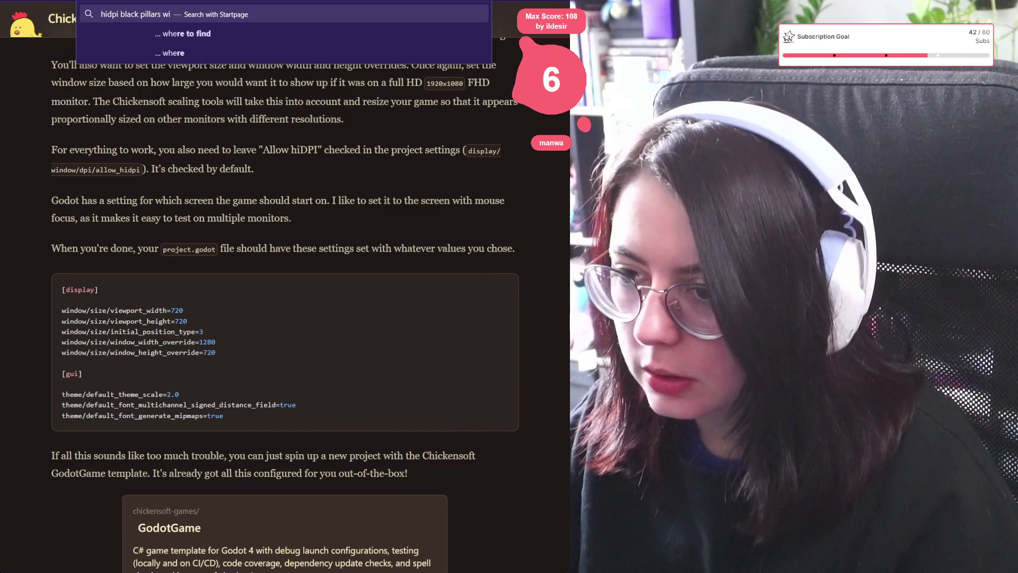
{"action": "key", "text": "BackSpace"}
{"action": "type", "text": "ed"}
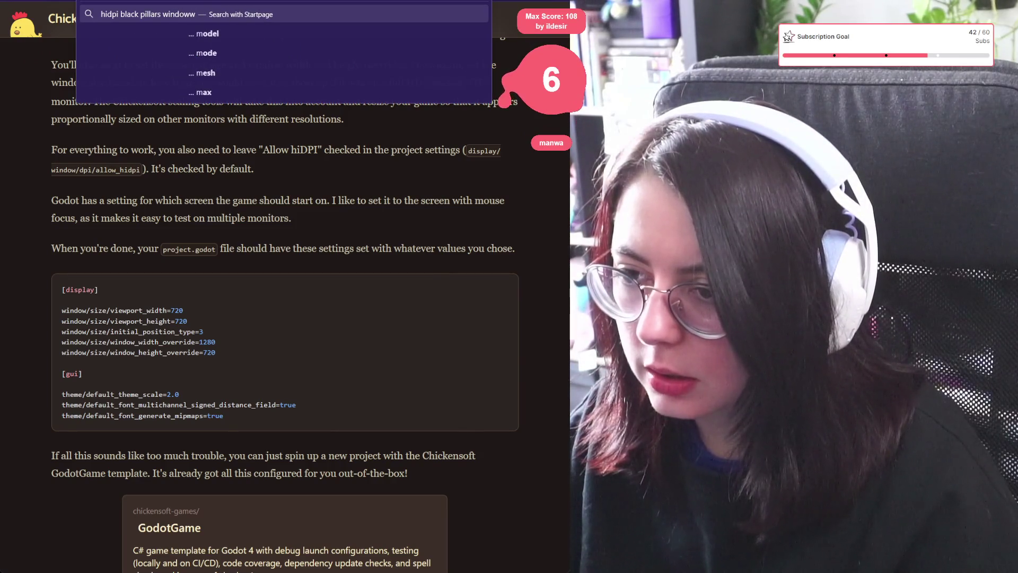
{"action": "type", "text": " mode"}
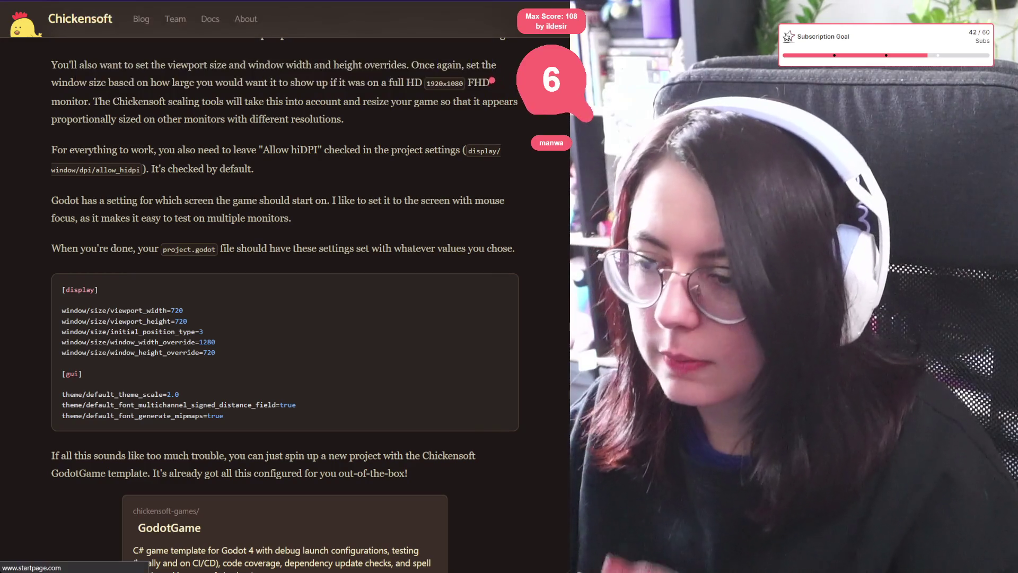
{"action": "key", "text": "Return"}
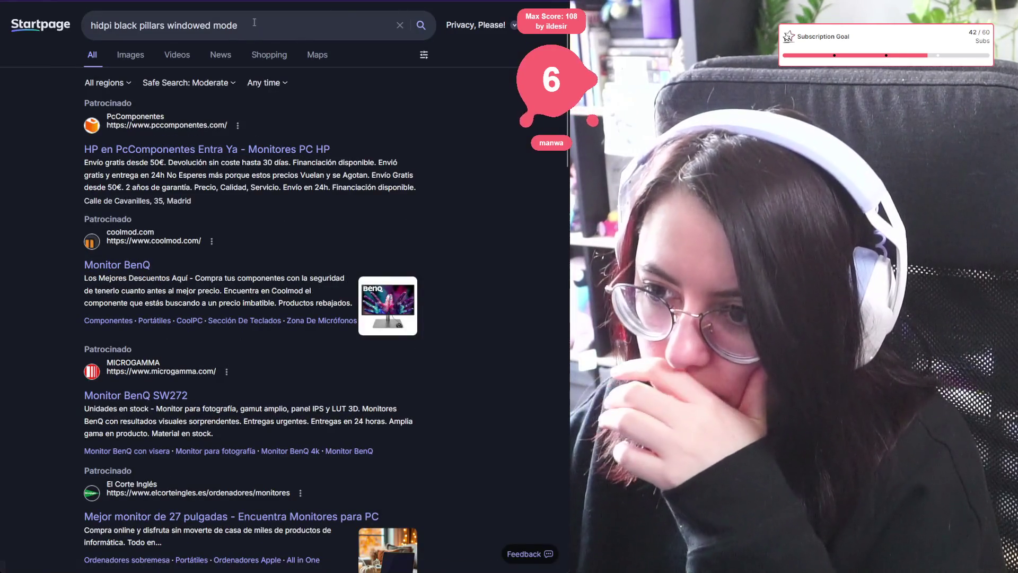
Step: Go to google.com and run the same 'hidpi black pillars windowed mode' search
{"action": "triple_click", "coordinate": [260, 22]}
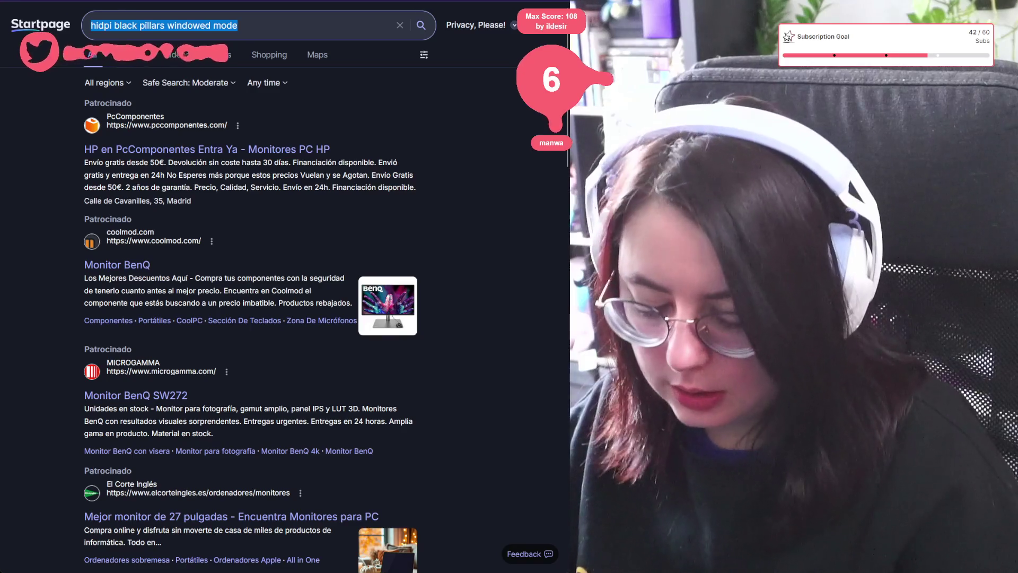
{"action": "key", "text": "ctrl+l"}
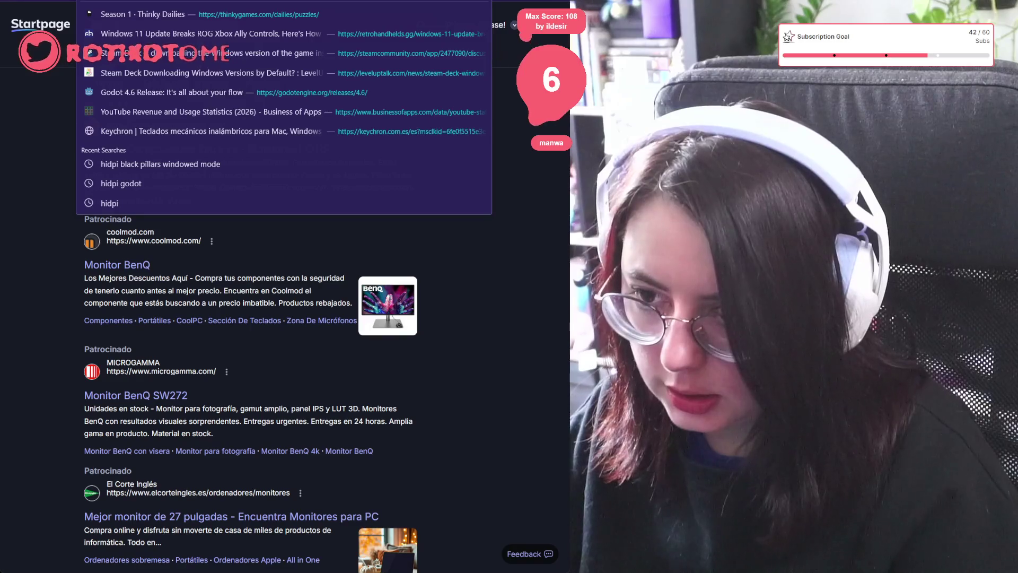
{"action": "type", "text": "google.c"}
{"action": "key", "text": "Return"}
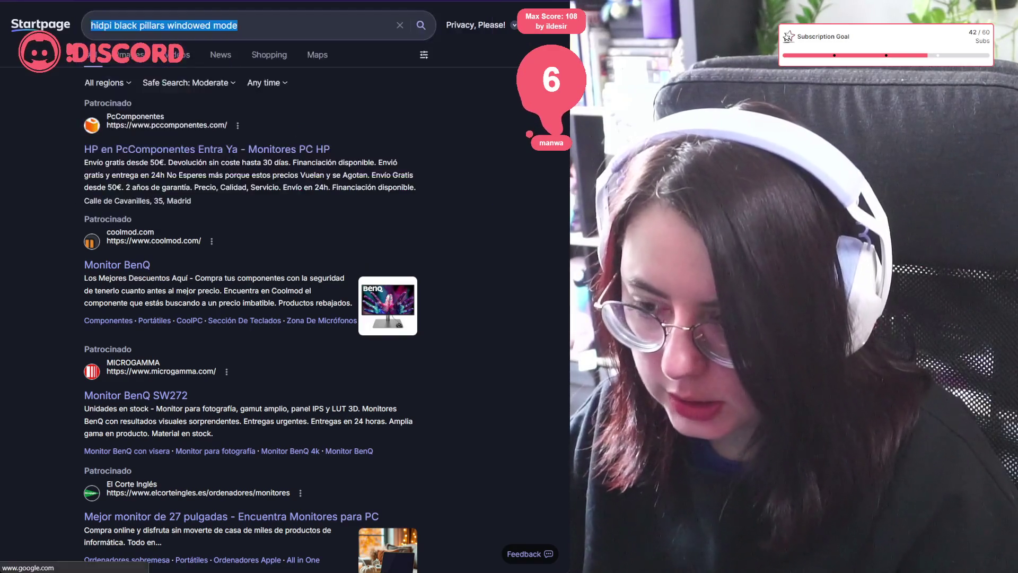
{"action": "type", "text": "hidpi black pillars windowed mode"}
{"action": "key", "text": "Return"}
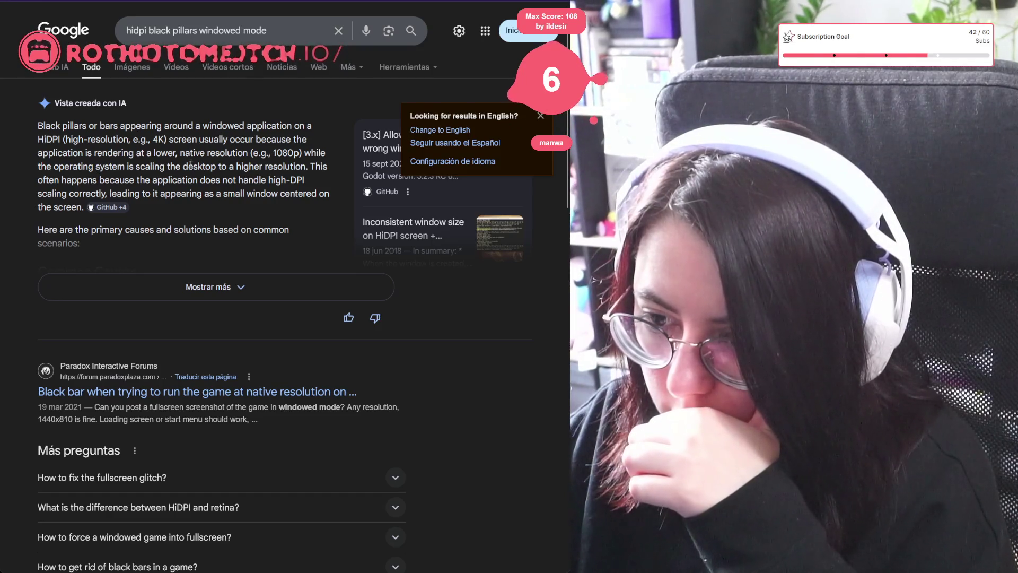
Step: Expand the AI overview for 'hidpi black pillars windowed mode', read through the results, then view Images
{"action": "left_click", "coordinate": [127, 281]}
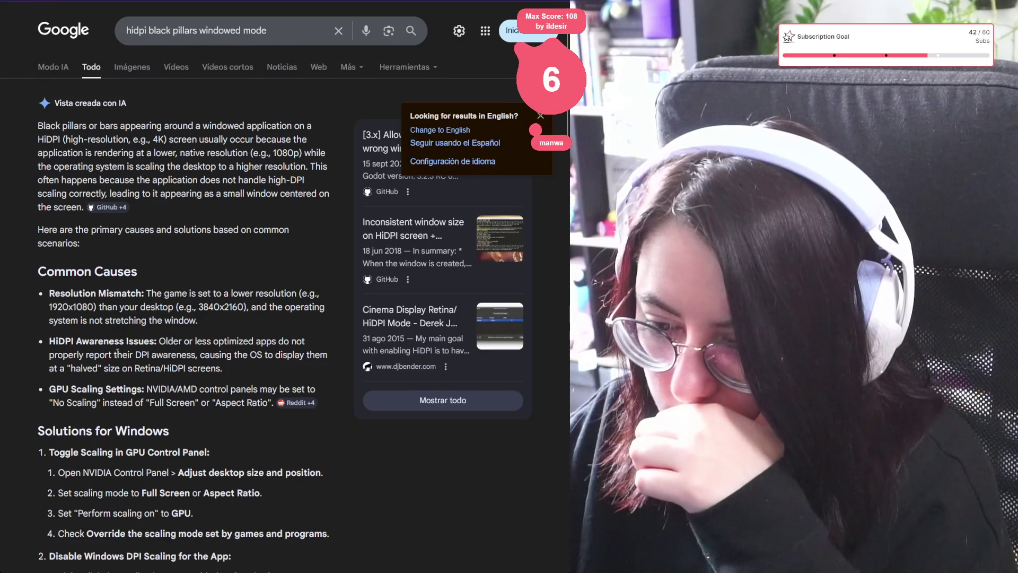
{"action": "scroll", "coordinate": [118, 353], "scroll_direction": "down", "scroll_amount": 3}
{"action": "scroll", "coordinate": [158, 352], "scroll_direction": "down", "scroll_amount": 7}
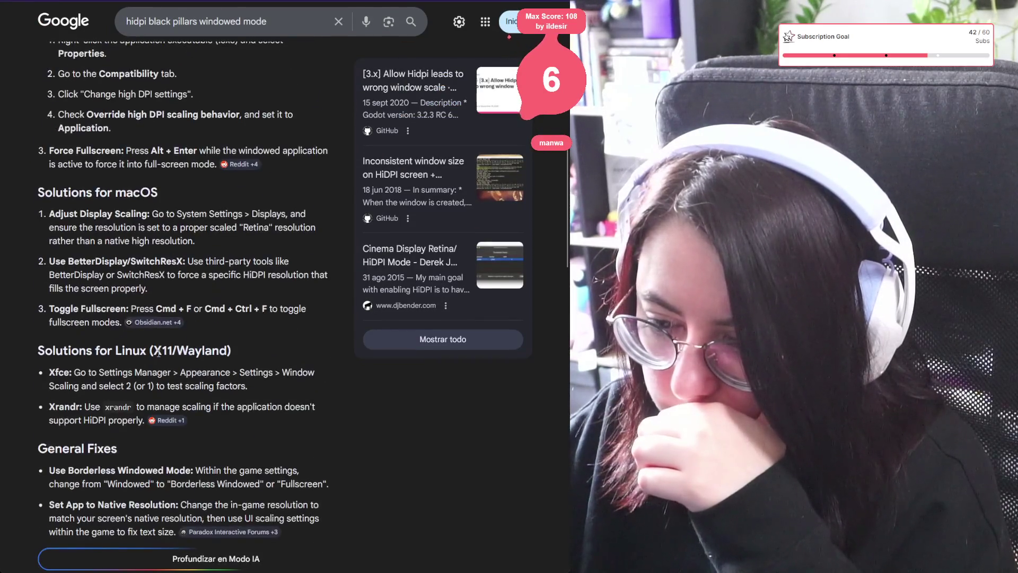
{"action": "scroll", "coordinate": [158, 352], "scroll_direction": "down", "scroll_amount": 8}
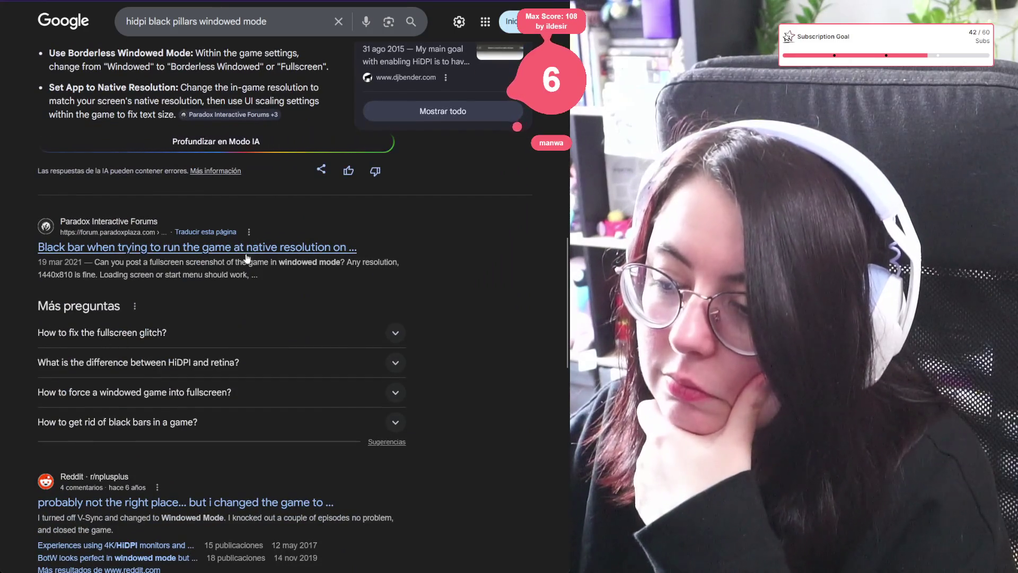
{"action": "scroll", "coordinate": [190, 513], "scroll_direction": "down", "scroll_amount": 5}
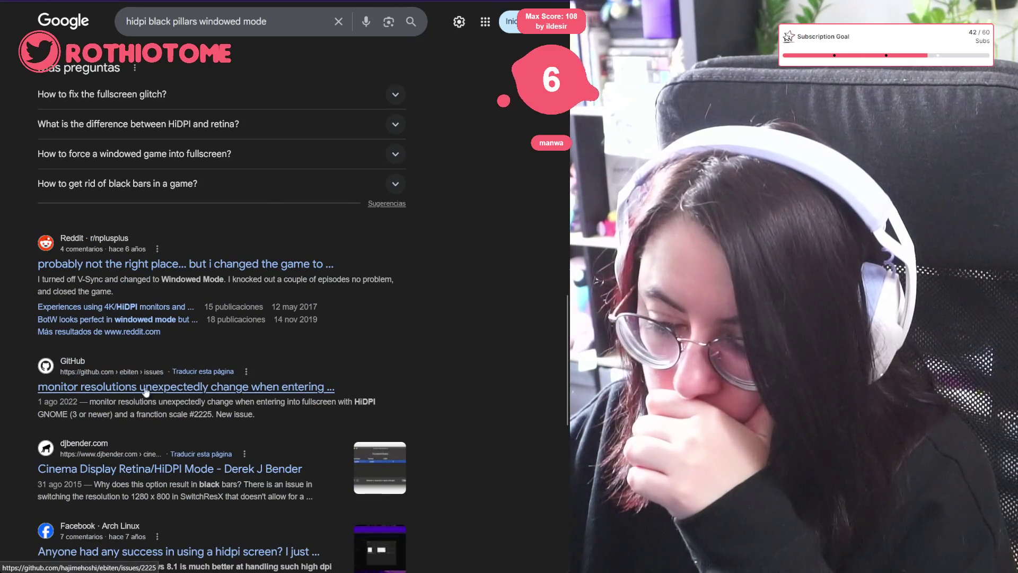
{"action": "scroll", "coordinate": [189, 393], "scroll_direction": "down", "scroll_amount": 4}
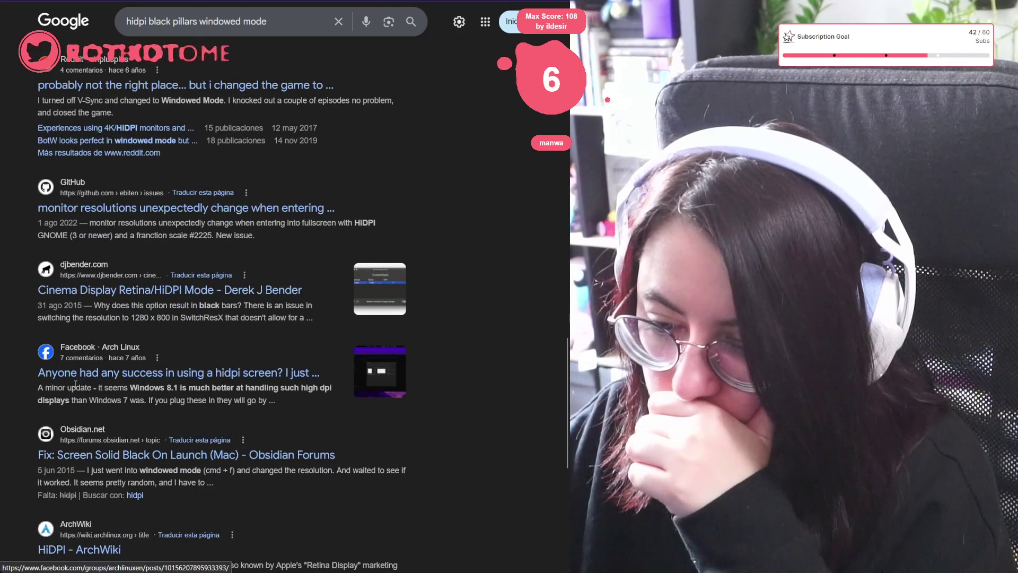
{"action": "scroll", "coordinate": [333, 207], "scroll_direction": "up", "scroll_amount": 10}
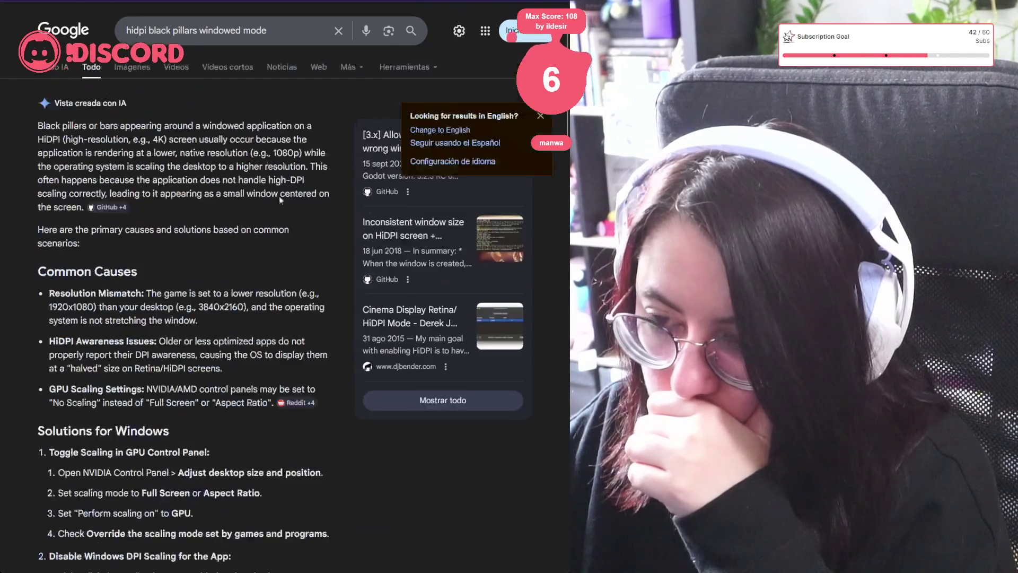
{"action": "left_click", "coordinate": [126, 67]}
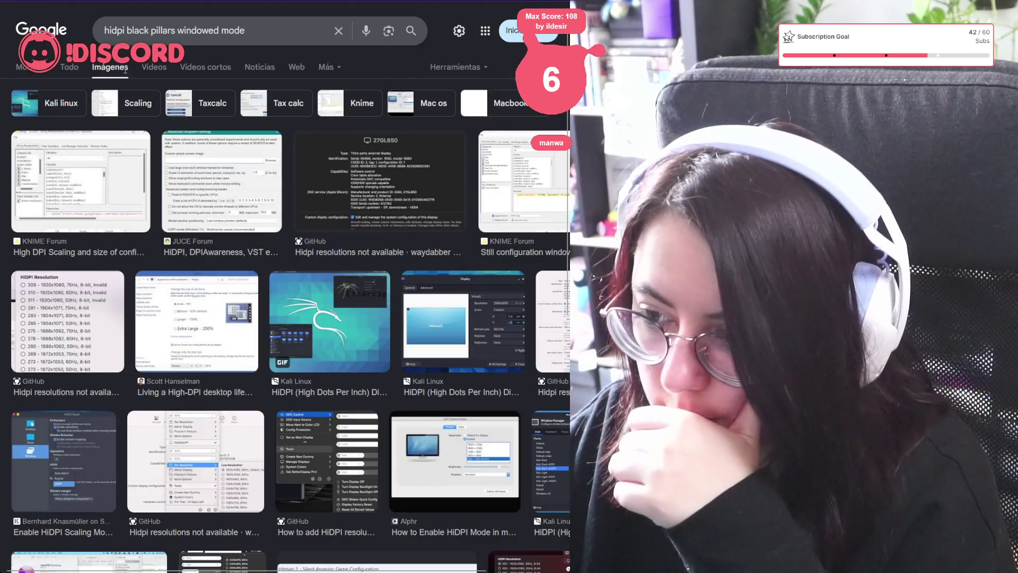
Step: Refine the image search to 'hidpi black pillars windowed mode godot' and browse the image grid
{"action": "scroll", "coordinate": [121, 144], "scroll_direction": "down", "scroll_amount": 8}
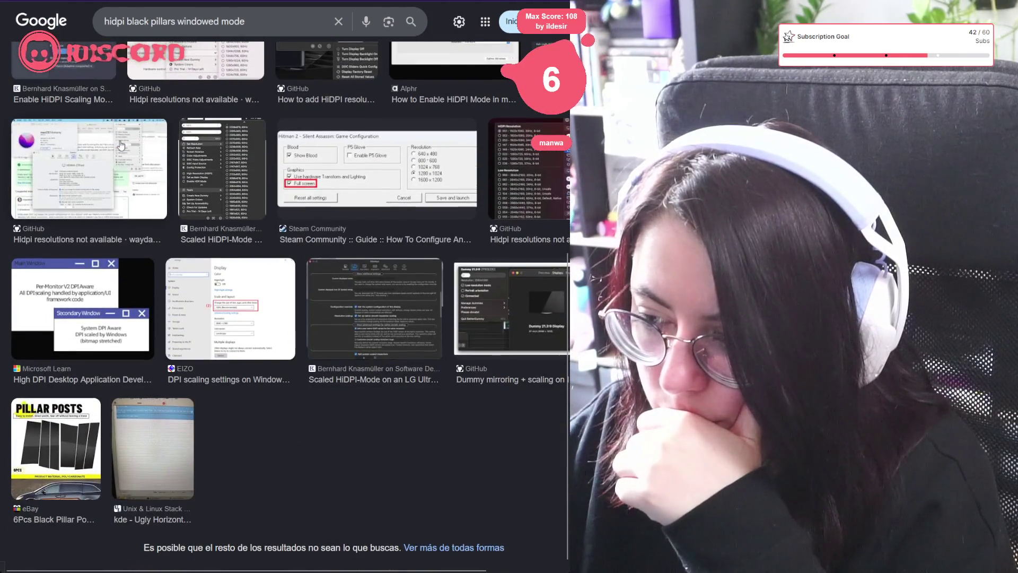
{"action": "scroll", "coordinate": [122, 145], "scroll_direction": "up", "scroll_amount": 8}
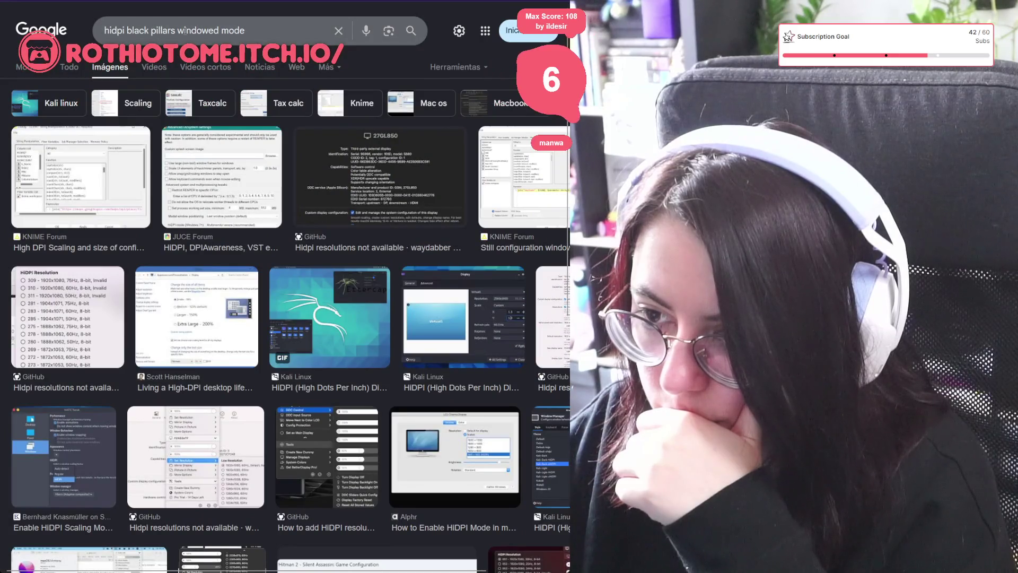
{"action": "type", "text": " godot"}
{"action": "key", "text": "Return"}
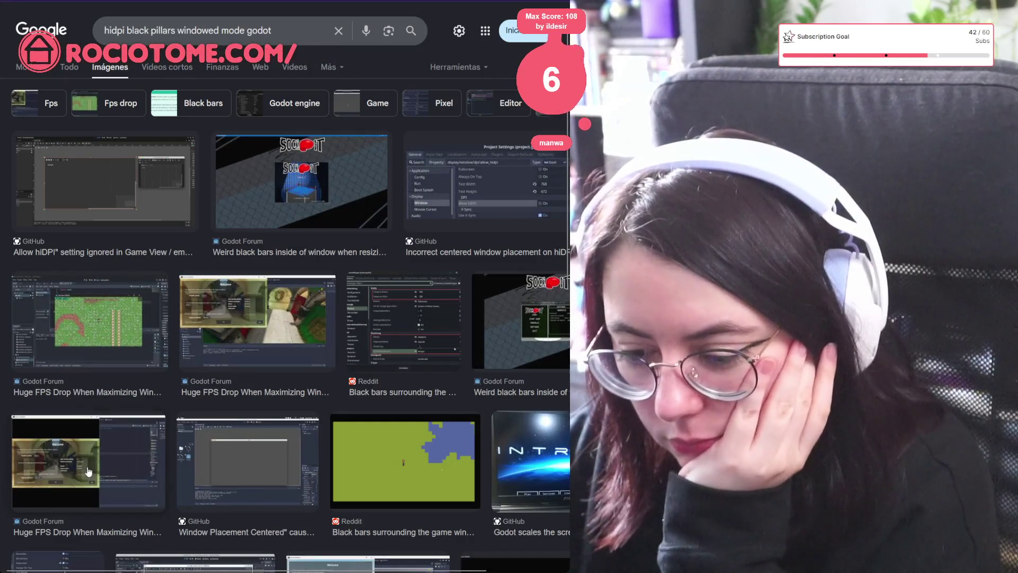
{"action": "scroll", "coordinate": [335, 275], "scroll_direction": "down", "scroll_amount": 10}
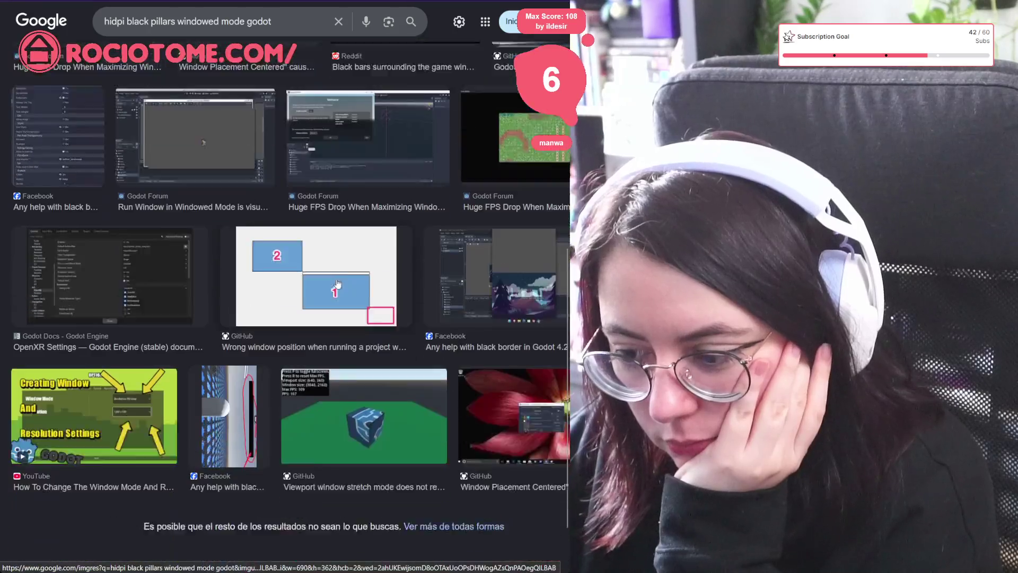
{"action": "scroll", "coordinate": [335, 275], "scroll_direction": "up", "scroll_amount": 10}
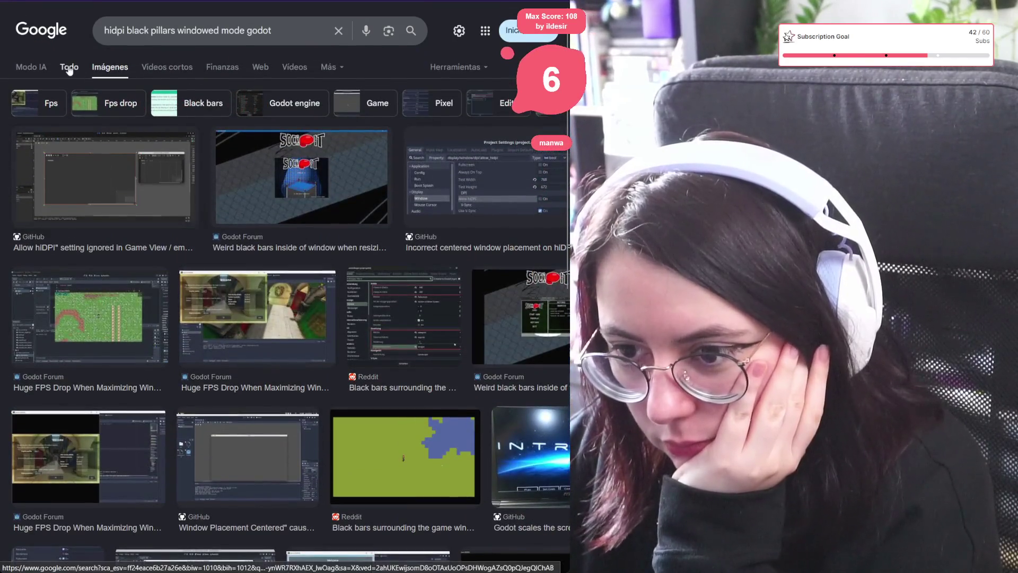
Step: Return to web results, expand the Godot AI overview and check the Godot Forum claim's sources
{"action": "left_click", "coordinate": [69, 68]}
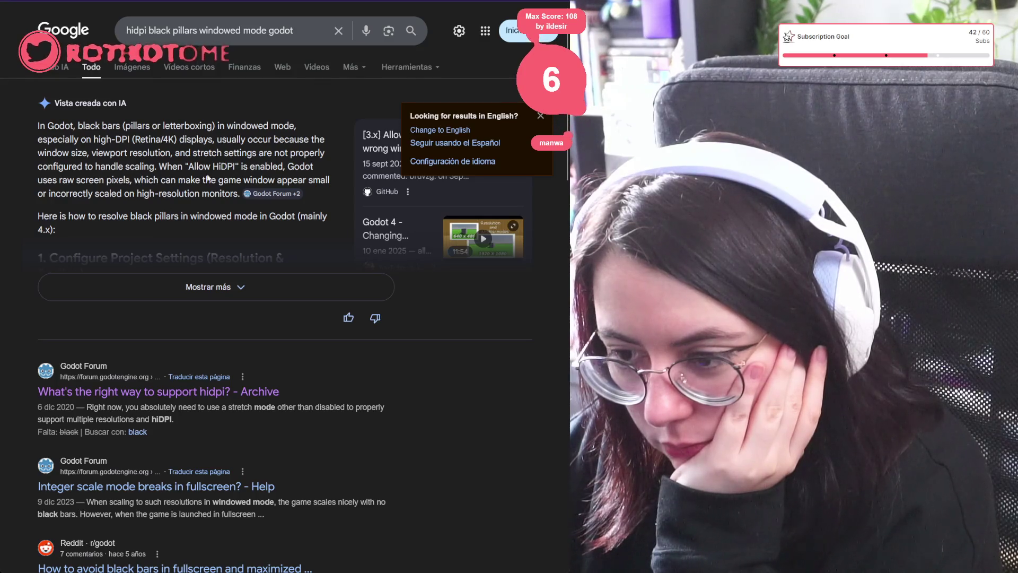
{"action": "left_click", "coordinate": [178, 287]}
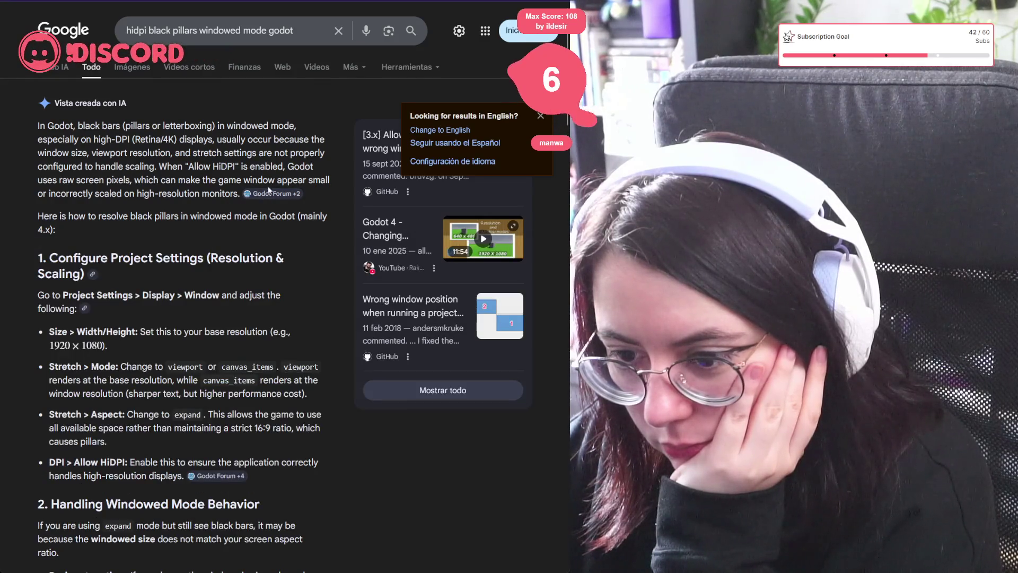
{"action": "left_click", "coordinate": [271, 193]}
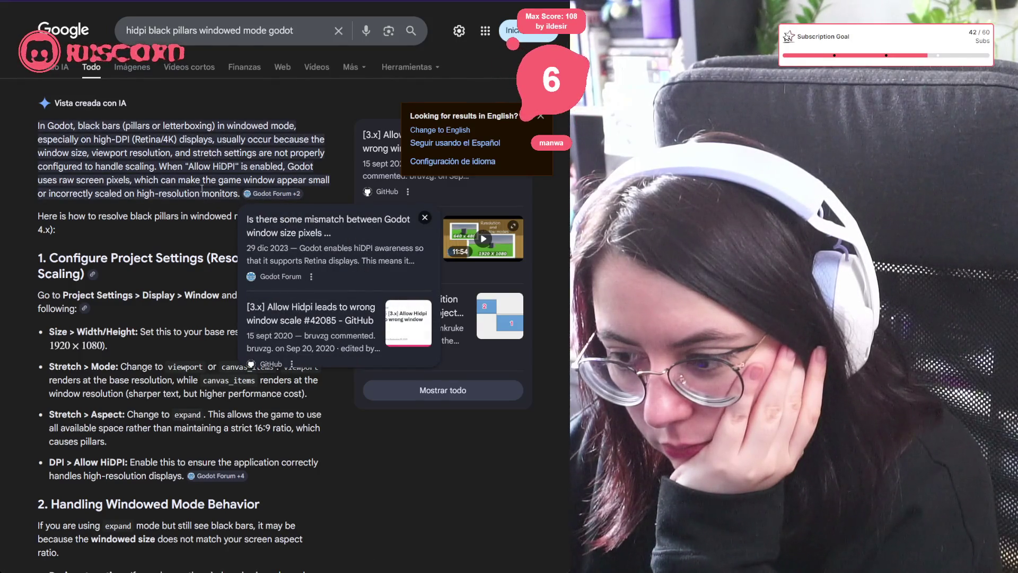
{"action": "left_click", "coordinate": [121, 251]}
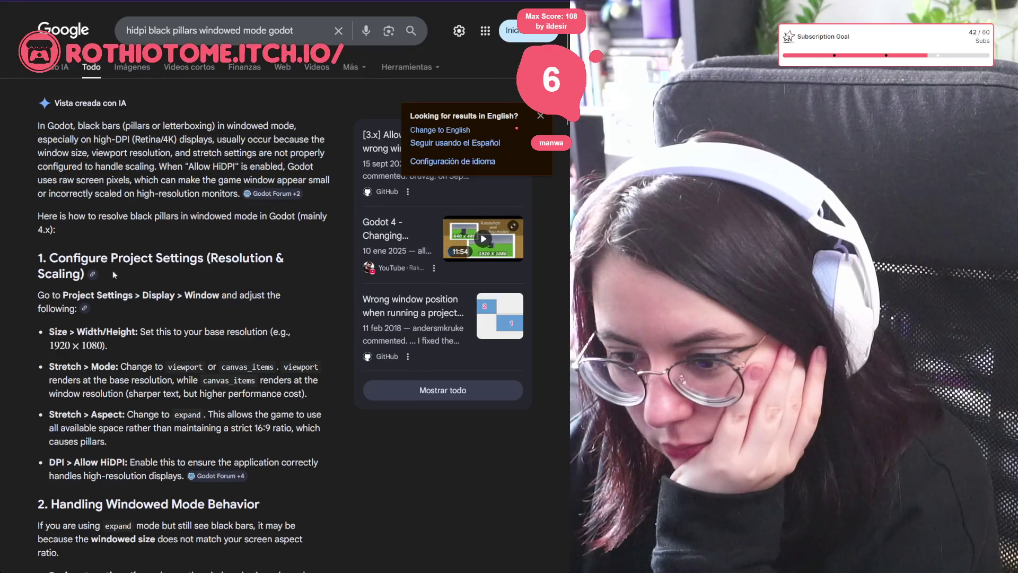
Step: Scroll down to the Facebook post about Godot 4.2 fullscreen black borders and open it
{"action": "scroll", "coordinate": [148, 385], "scroll_direction": "down", "scroll_amount": 1}
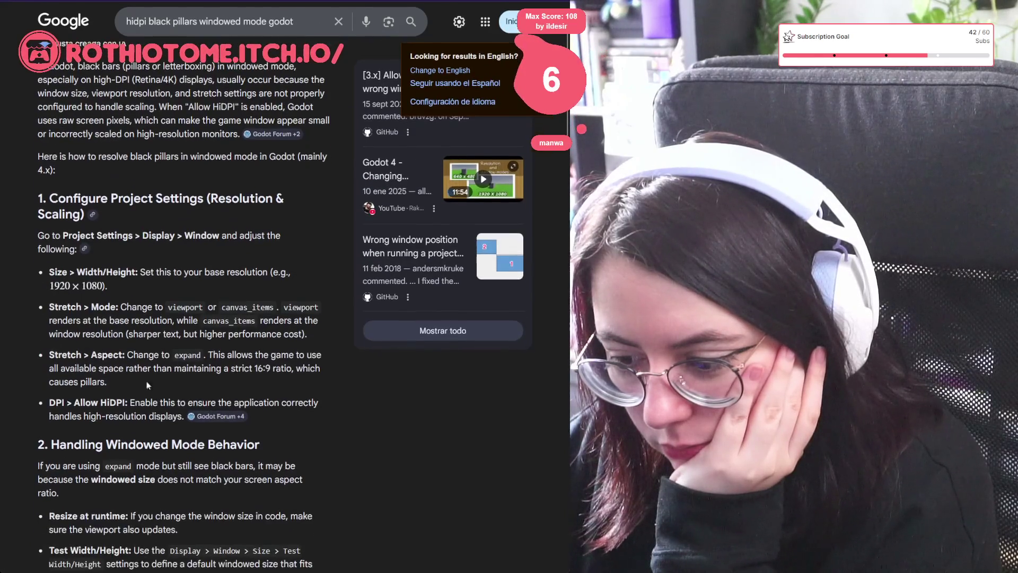
{"action": "scroll", "coordinate": [142, 393], "scroll_direction": "down", "scroll_amount": 3}
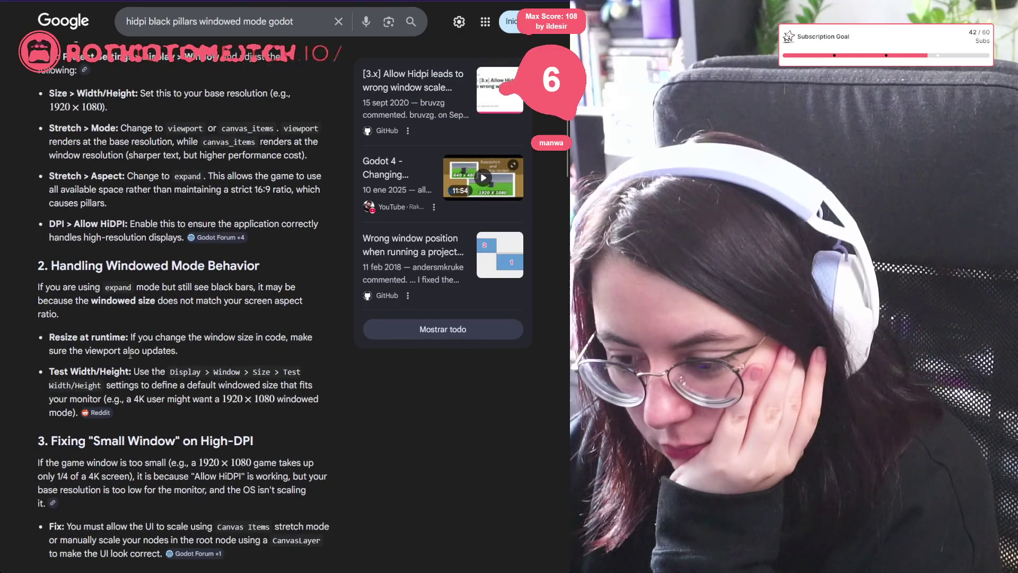
{"action": "scroll", "coordinate": [137, 396], "scroll_direction": "down", "scroll_amount": 2}
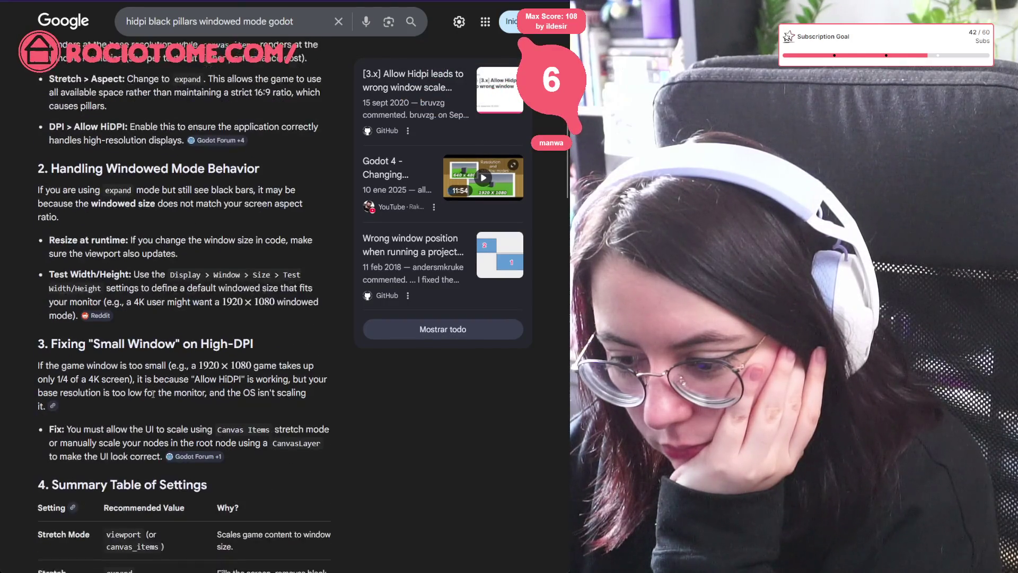
{"action": "scroll", "coordinate": [218, 323], "scroll_direction": "down", "scroll_amount": 7}
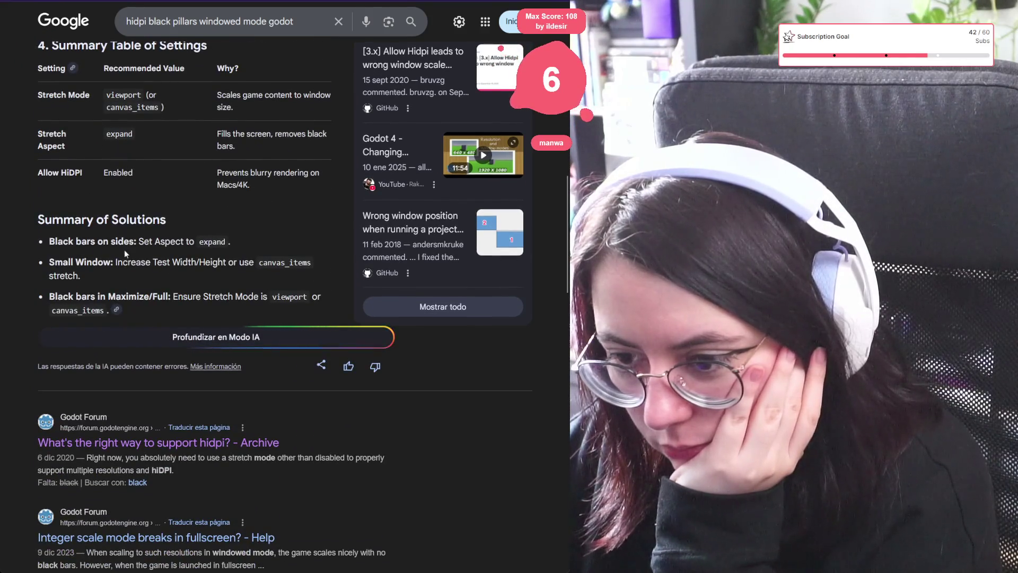
{"action": "scroll", "coordinate": [136, 292], "scroll_direction": "down", "scroll_amount": 4}
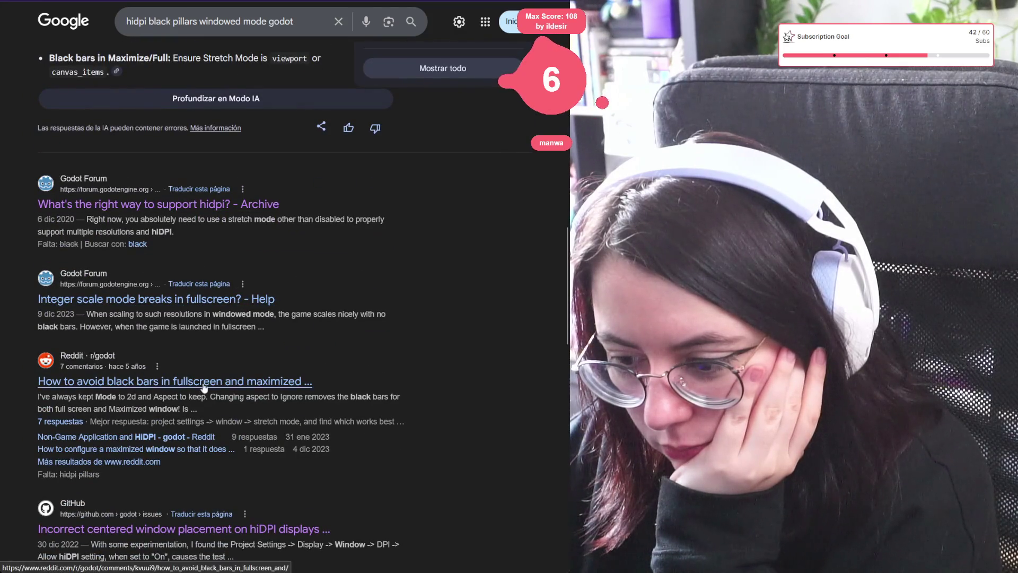
{"action": "scroll", "coordinate": [196, 396], "scroll_direction": "down", "scroll_amount": 4}
{"action": "scroll", "coordinate": [110, 401], "scroll_direction": "down", "scroll_amount": 3}
{"action": "scroll", "coordinate": [14, 315], "scroll_direction": "down", "scroll_amount": 1}
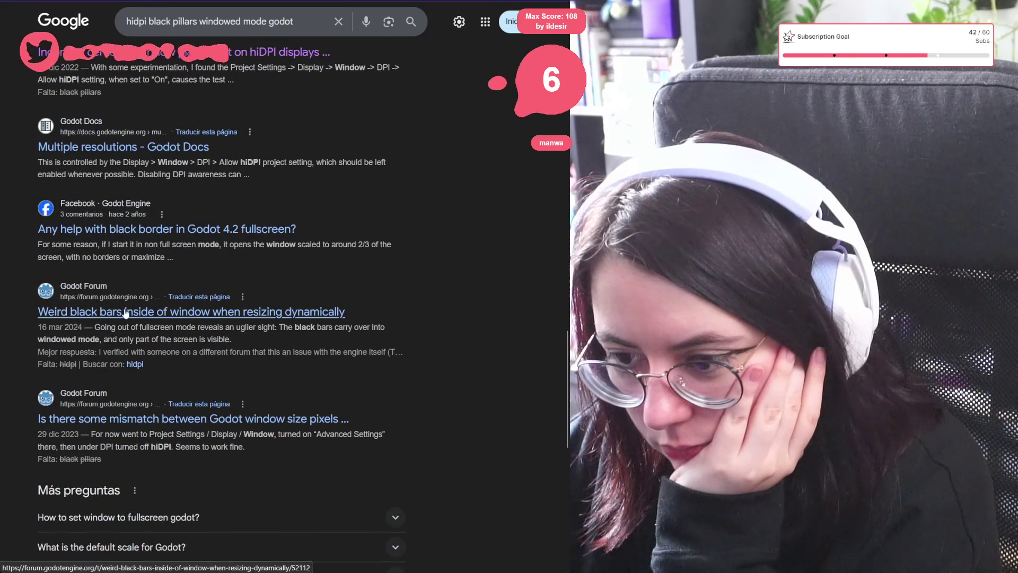
{"action": "left_click", "coordinate": [218, 229]}
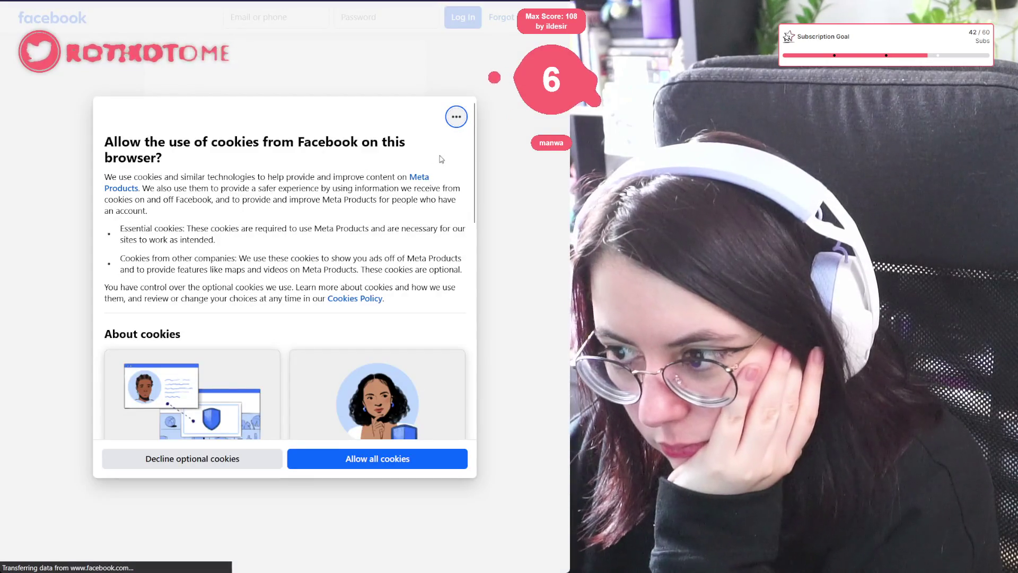
Step: Dismiss Facebook's cookie prompt and enlarge the author's Project Settings screenshot from the comment
{"action": "left_click", "coordinate": [294, 454]}
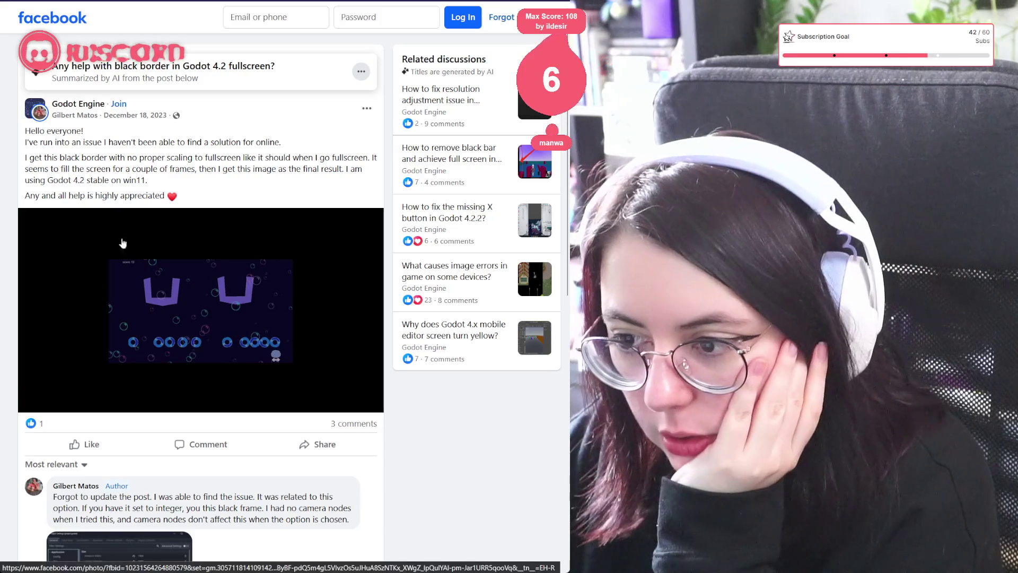
{"action": "scroll", "coordinate": [203, 298], "scroll_direction": "down", "scroll_amount": 3}
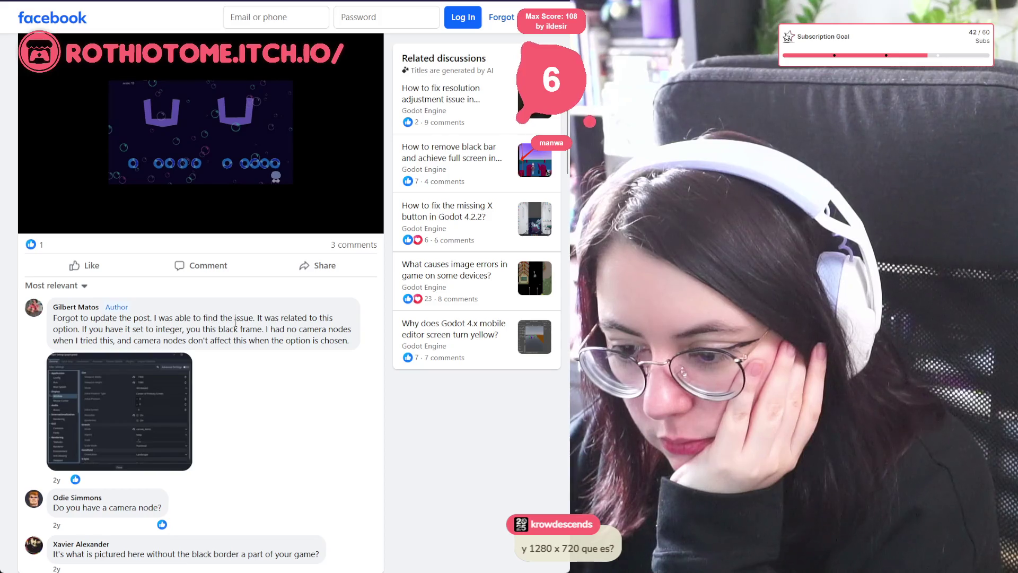
{"action": "left_click", "coordinate": [138, 397]}
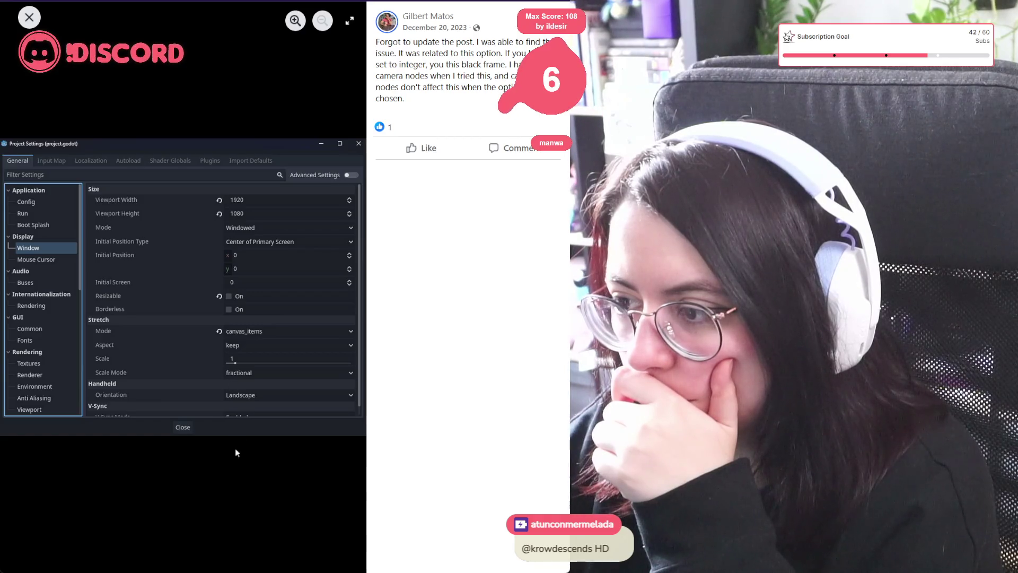
Step: Reopen the comment's project-settings screenshot to study it, then close the photo viewer
{"action": "key", "text": "Escape"}
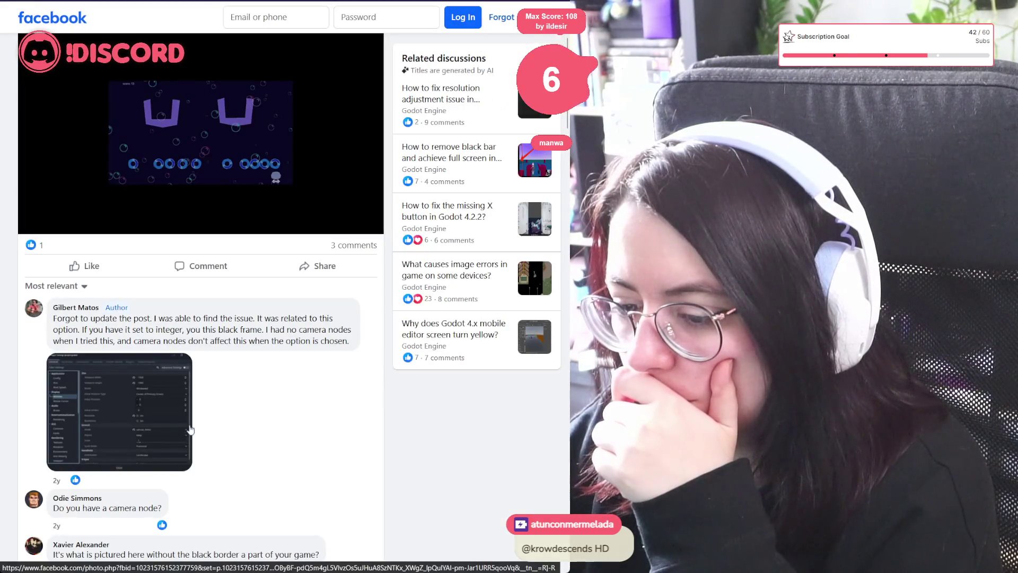
{"action": "scroll", "coordinate": [184, 424], "scroll_direction": "down", "scroll_amount": 2}
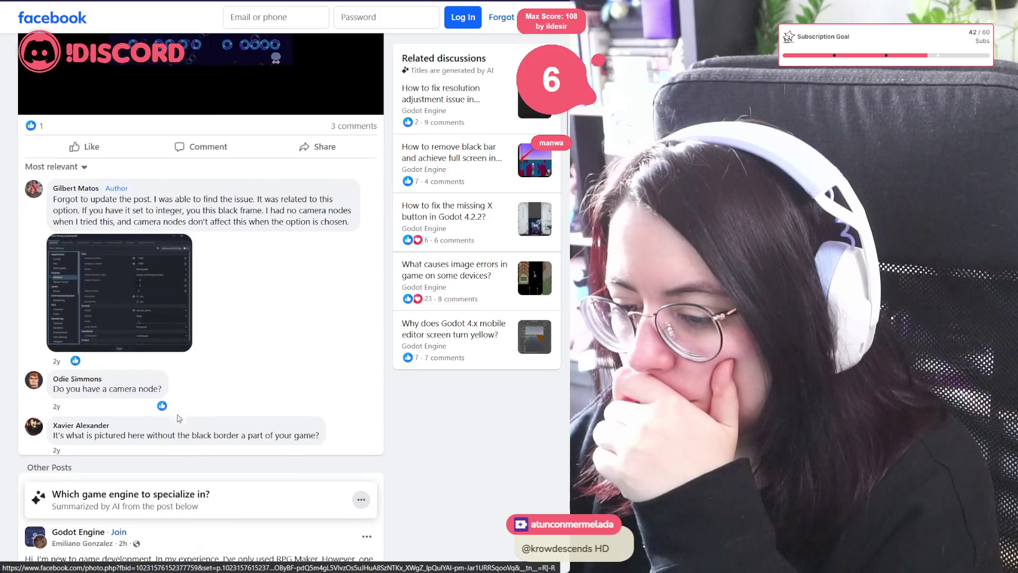
{"action": "left_click", "coordinate": [135, 292]}
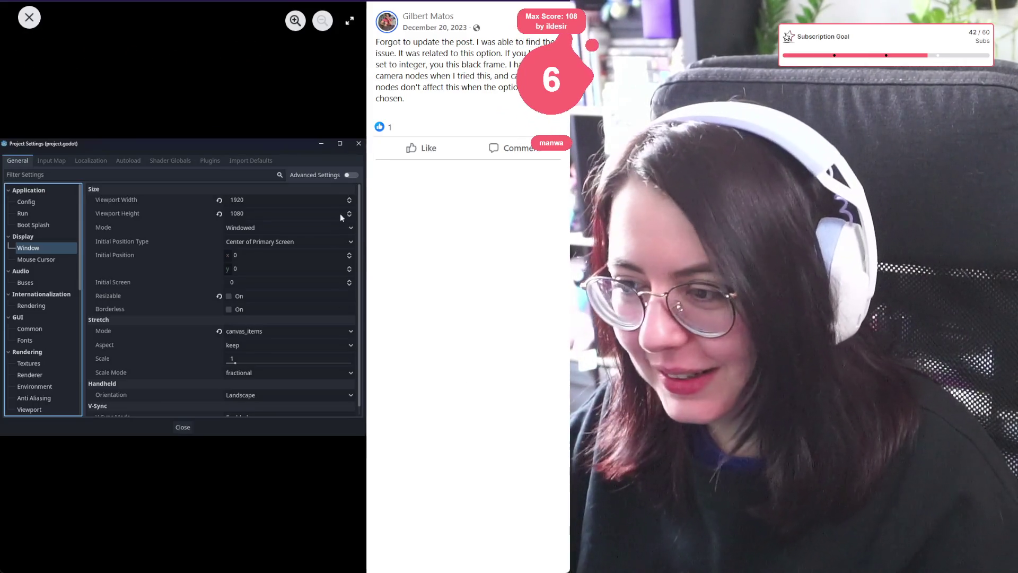
{"action": "left_click", "coordinate": [31, 17]}
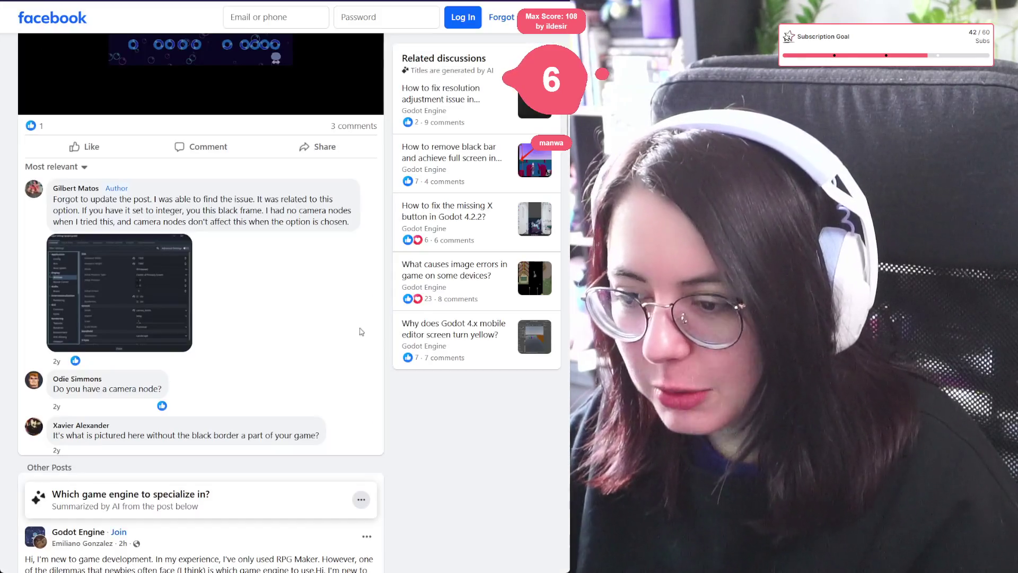
Step: Scroll up and open the Facebook post's image in the photo viewer
{"action": "scroll", "coordinate": [220, 131], "scroll_direction": "up", "scroll_amount": 5}
{"action": "left_click", "coordinate": [275, 312]}
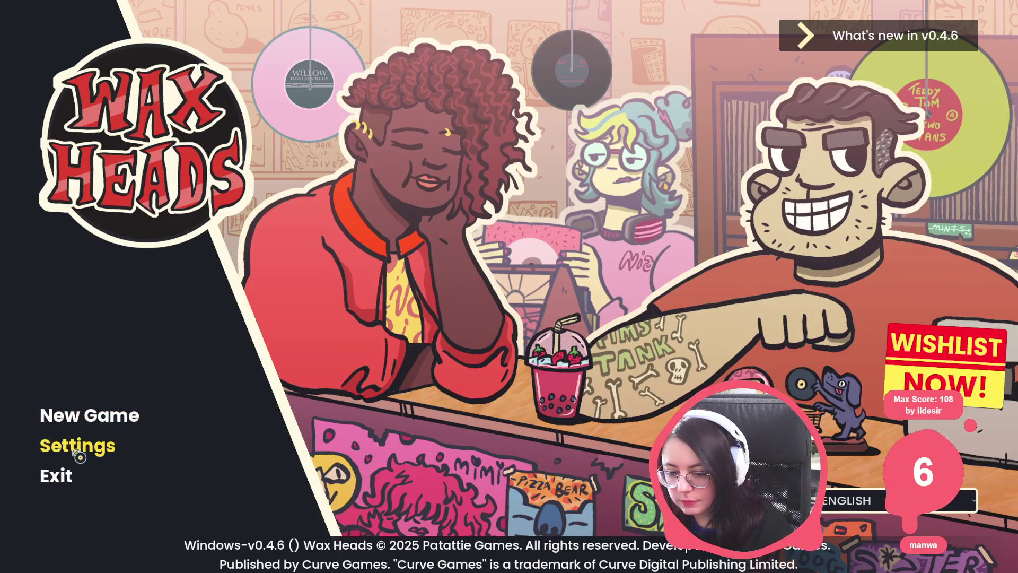
Step: In Wax Heads settings, apply FullScreen screen mode, then apply Windowed
{"action": "left_click", "coordinate": [79, 445]}
{"action": "left_click", "coordinate": [207, 147]}
{"action": "left_click", "coordinate": [212, 184]}
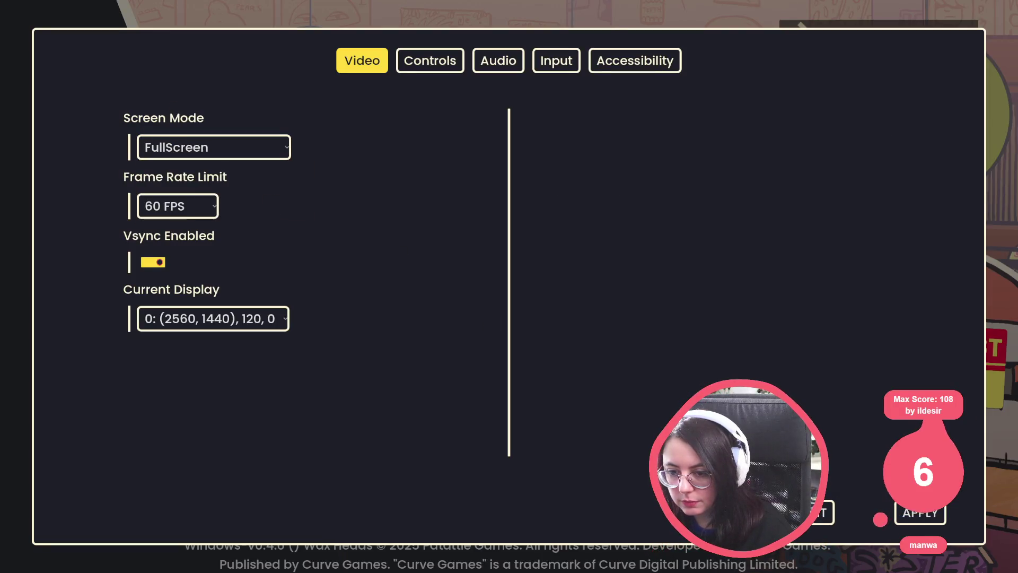
{"action": "left_click", "coordinate": [920, 512]}
{"action": "left_click", "coordinate": [280, 159]}
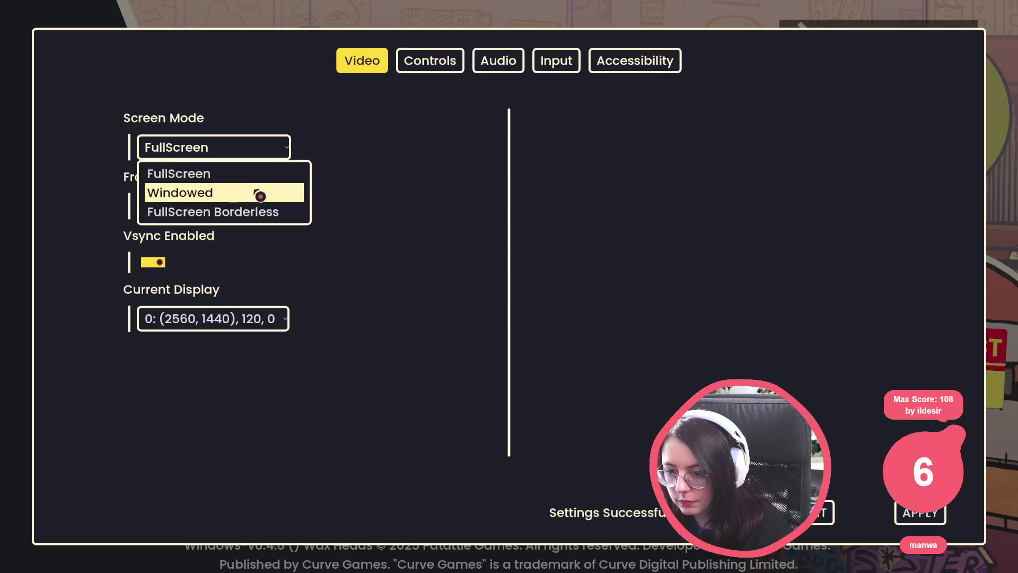
{"action": "left_click", "coordinate": [259, 193]}
{"action": "left_click", "coordinate": [921, 512]}
Step: Switch screen mode to FullScreen and back to Windowed, apply it, and exit the game
{"action": "left_click", "coordinate": [221, 151]}
{"action": "left_click", "coordinate": [224, 170]}
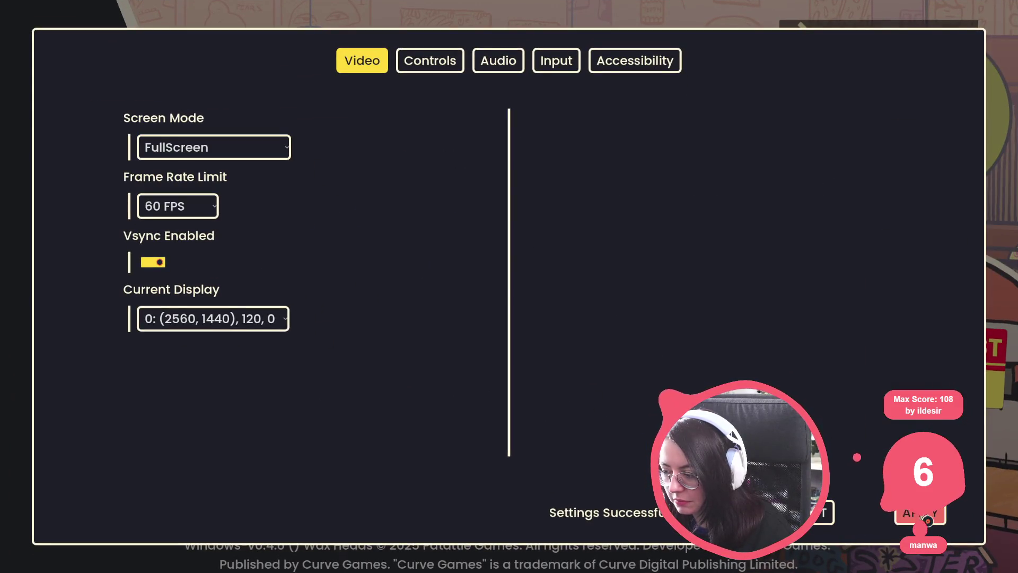
{"action": "left_click", "coordinate": [243, 157]}
{"action": "left_click", "coordinate": [242, 194]}
{"action": "left_click", "coordinate": [918, 514]}
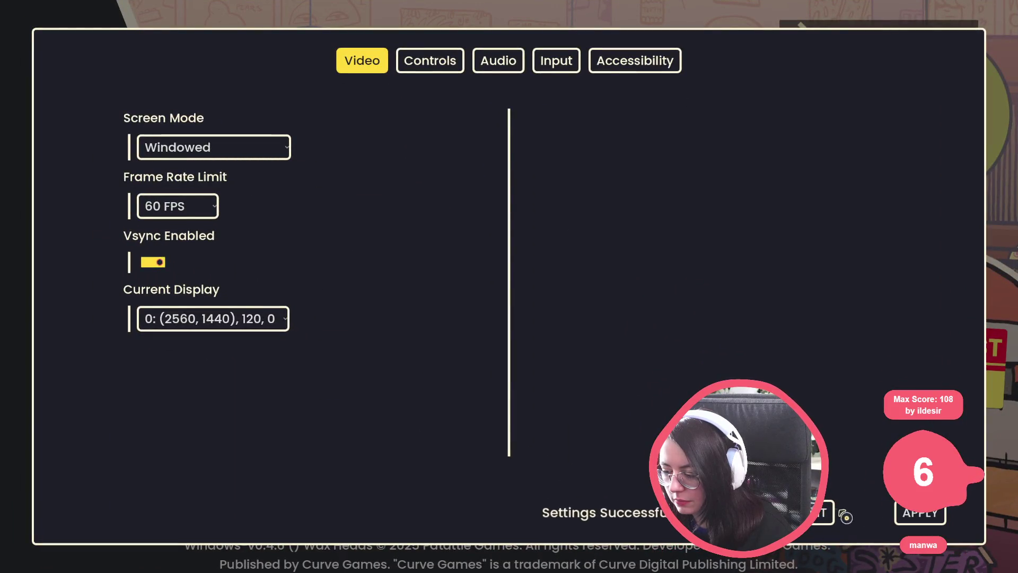
{"action": "key", "text": "Escape"}
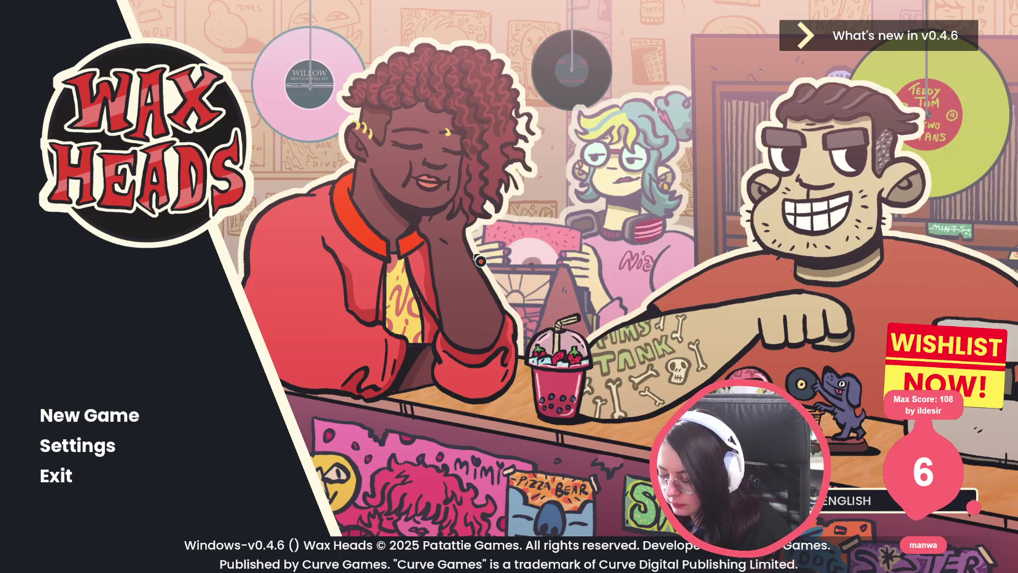
{"action": "left_click", "coordinate": [55, 475]}
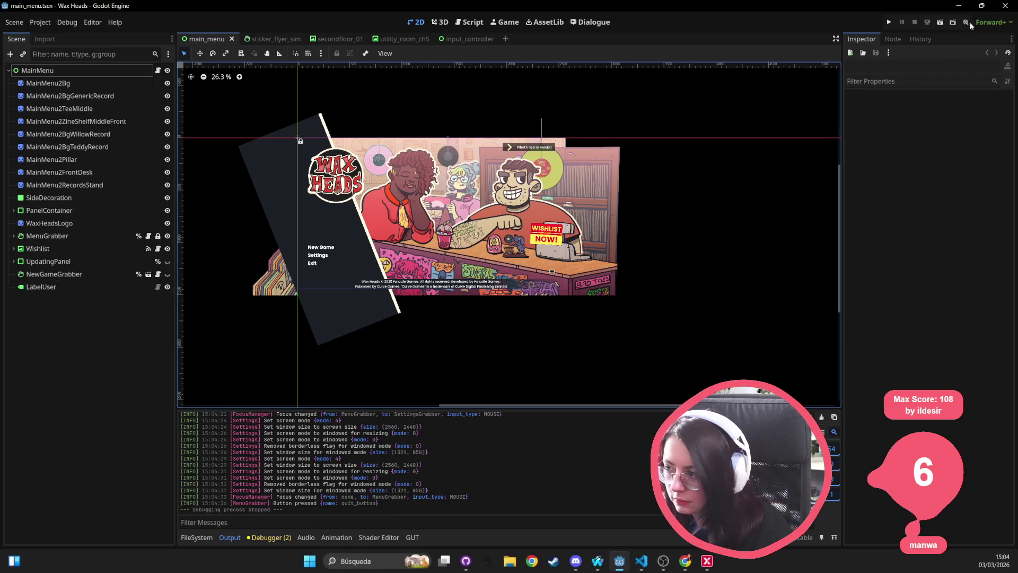
Step: Rerun and stop the project, then filter the Output log by 'sett'
{"action": "left_click", "coordinate": [884, 23]}
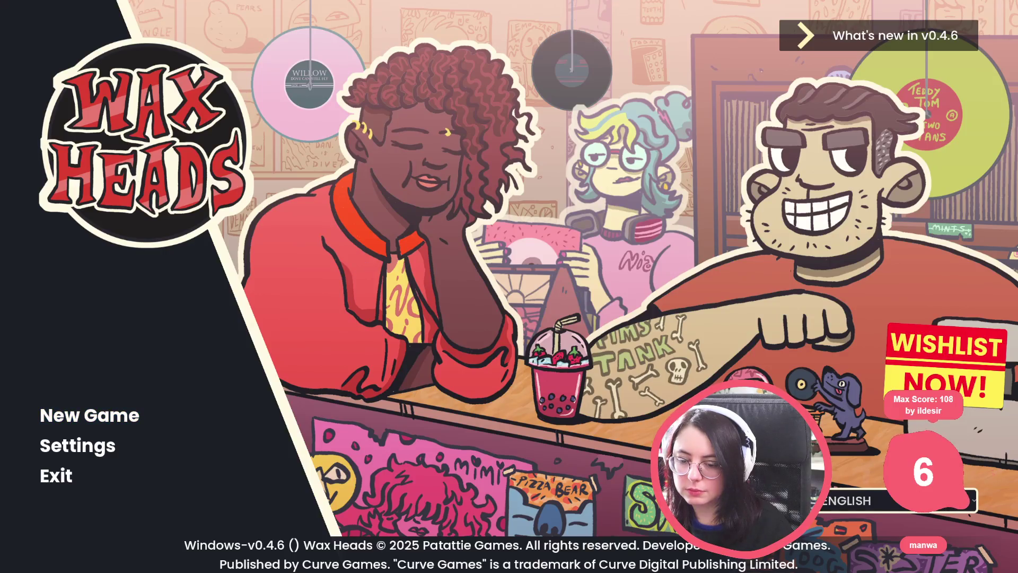
{"action": "key", "text": "F8"}
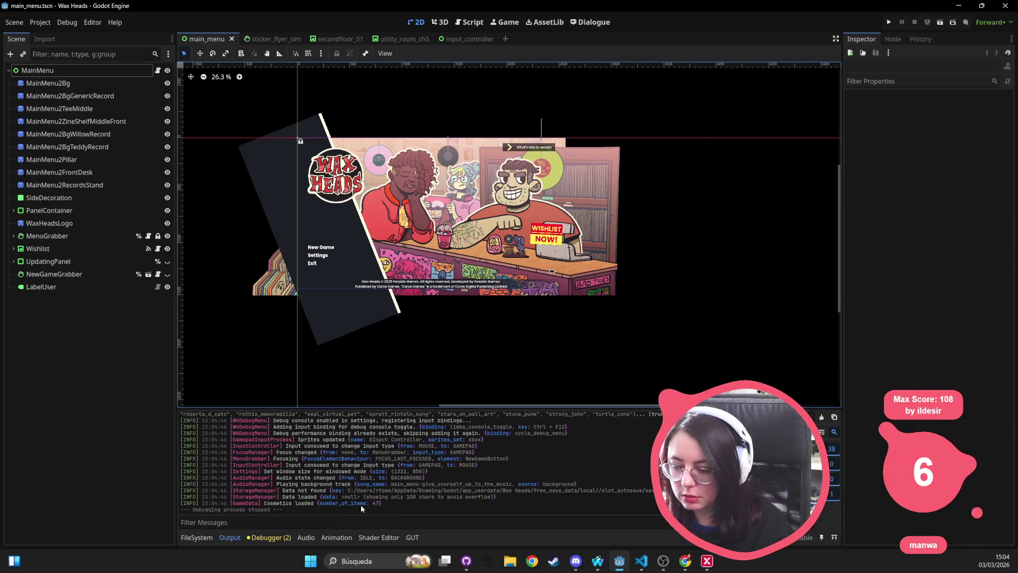
{"action": "left_click", "coordinate": [248, 524]}
{"action": "type", "text": "sett"}
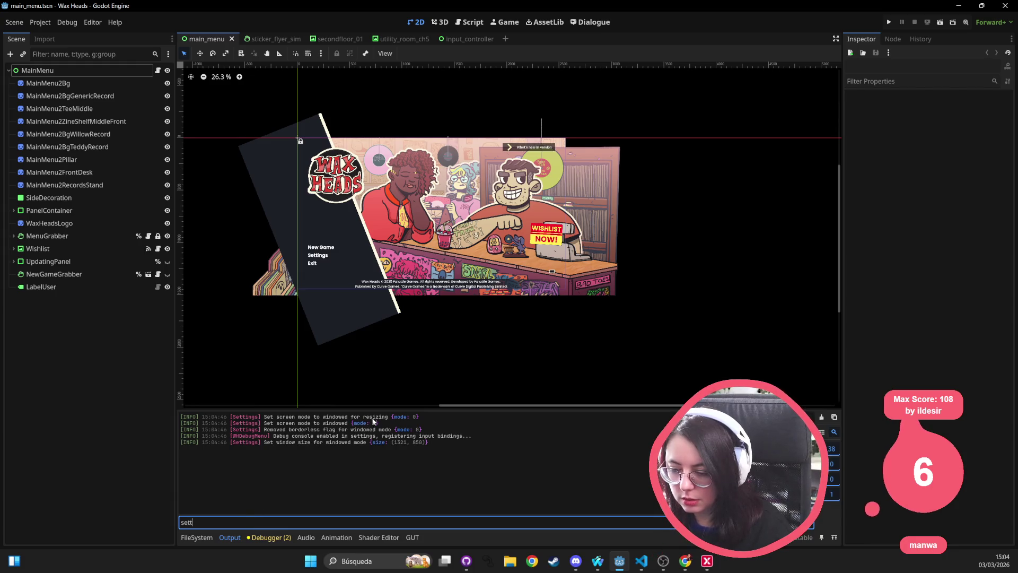
Step: Select the Settings log lines, including the 850 window height, ending with all five selected
{"action": "left_click_drag", "start_coordinate": [264, 429], "coordinate": [402, 431]}
{"action": "left_click_drag", "start_coordinate": [520, 436], "coordinate": [271, 436]}
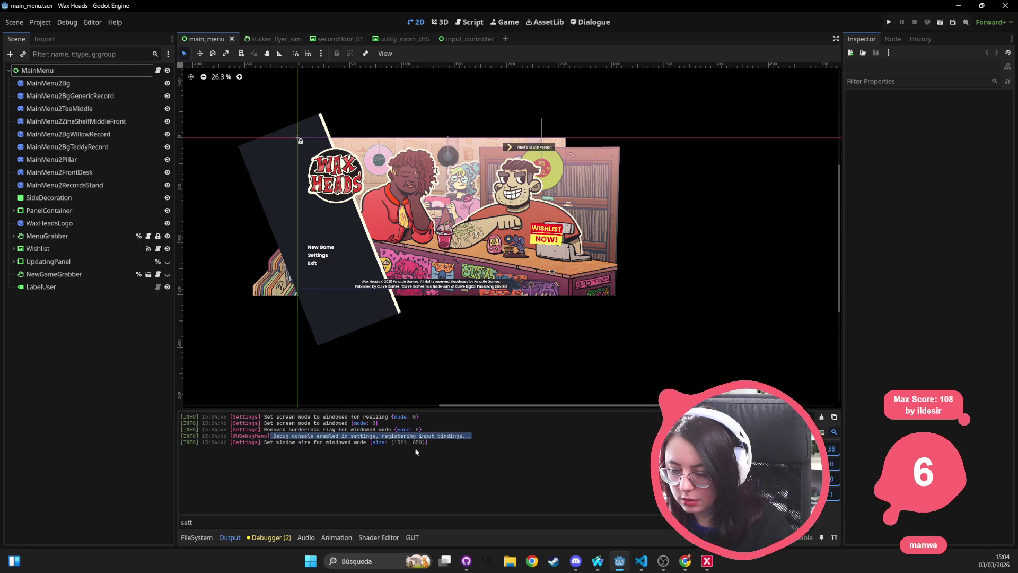
{"action": "left_click", "coordinate": [314, 443]}
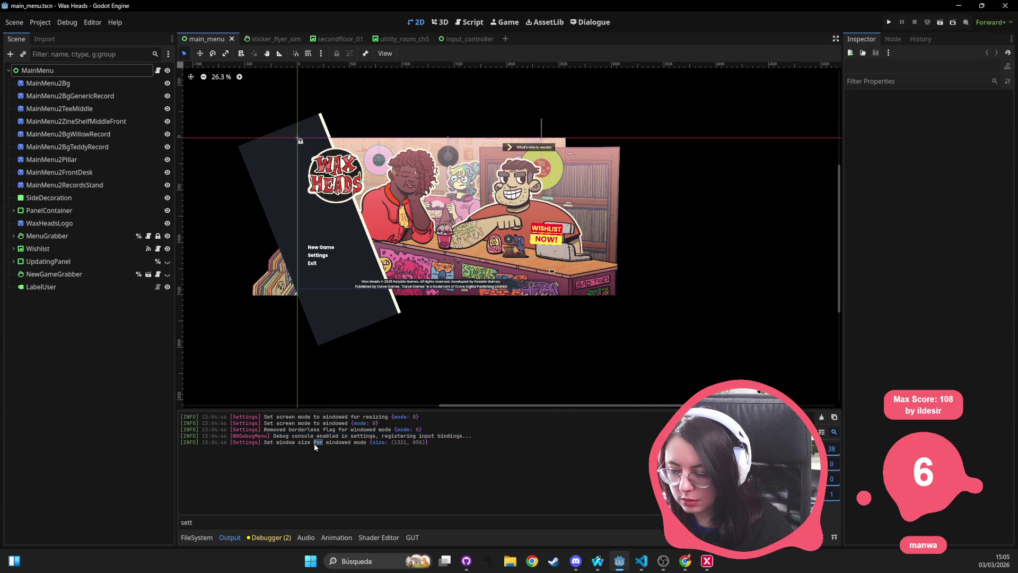
{"action": "double_click", "coordinate": [417, 441]}
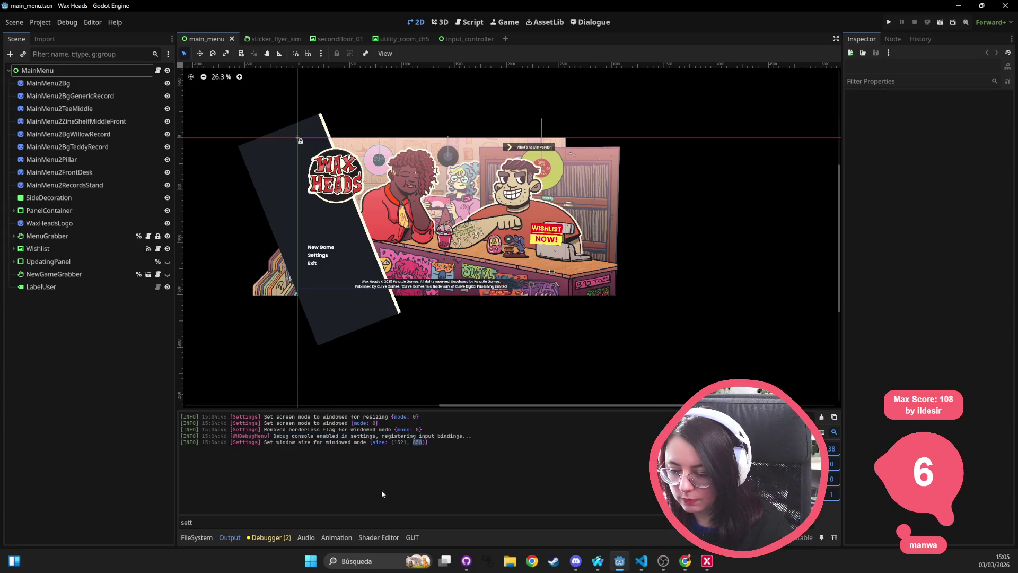
{"action": "left_click_drag", "start_coordinate": [437, 442], "coordinate": [212, 425]}
{"action": "left_click", "coordinate": [451, 442]}
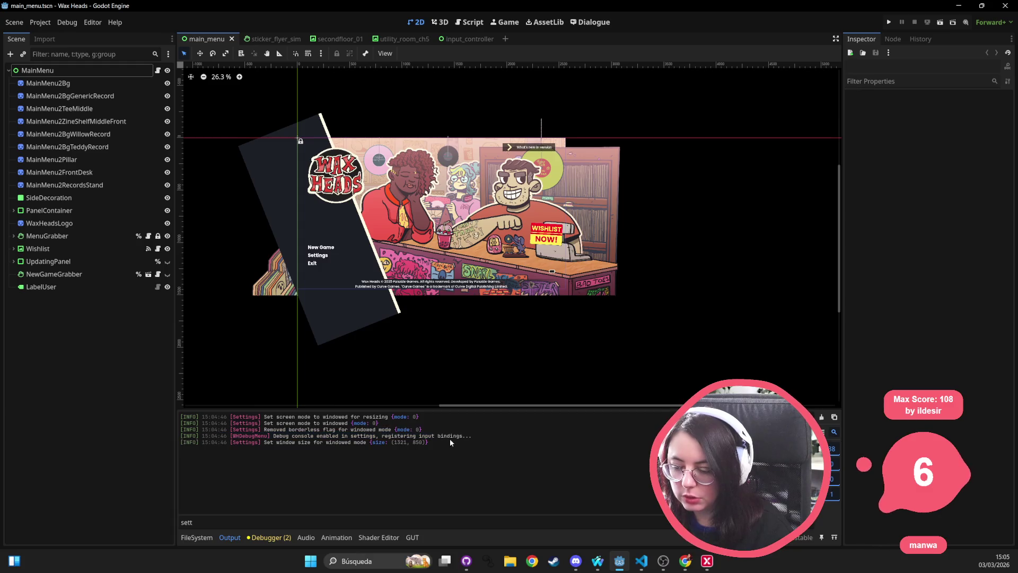
{"action": "left_click_drag", "start_coordinate": [430, 437], "coordinate": [209, 423]}
{"action": "left_click", "coordinate": [447, 444]}
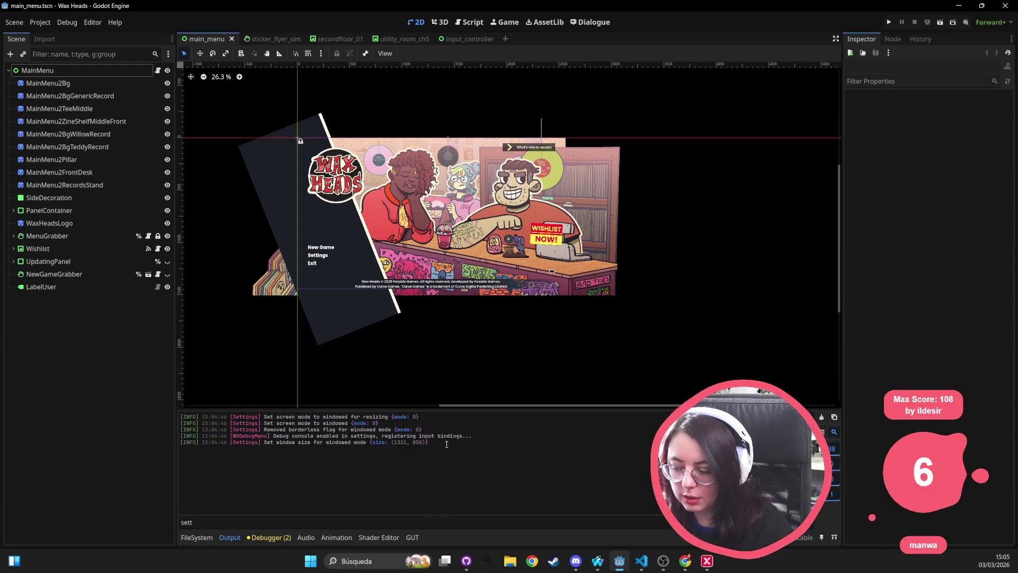
{"action": "left_click_drag", "start_coordinate": [440, 444], "coordinate": [182, 415]}
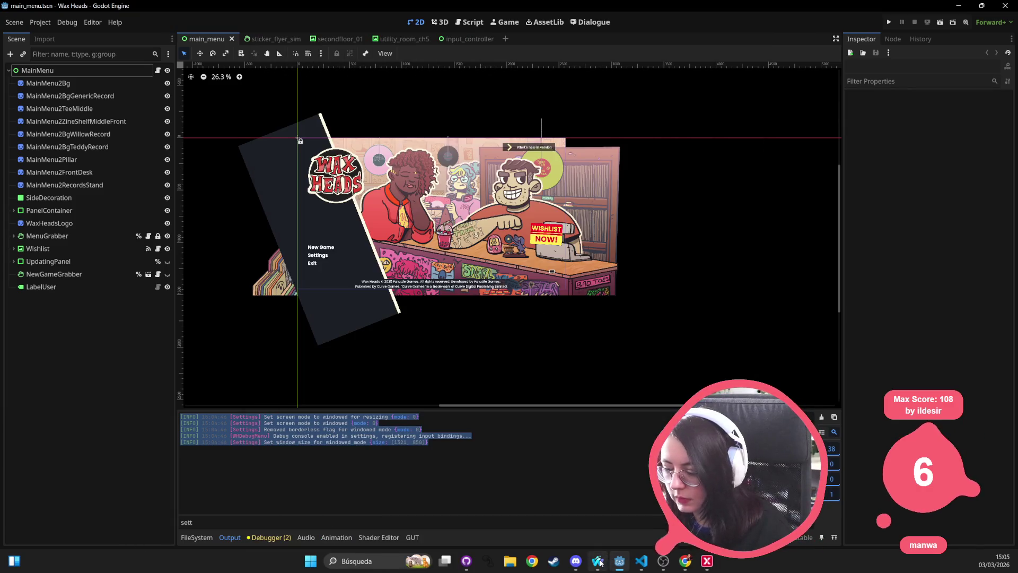
Step: Switch to settings.gd in VS Code and place the caret in screen_mode on line 745
{"action": "left_click", "coordinate": [619, 561]}
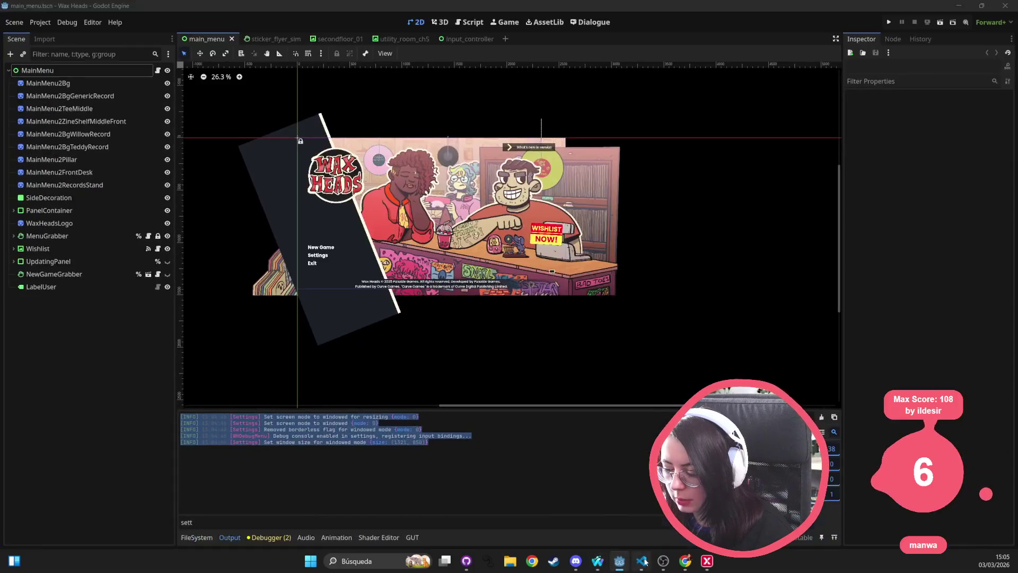
{"action": "left_click", "coordinate": [641, 561]}
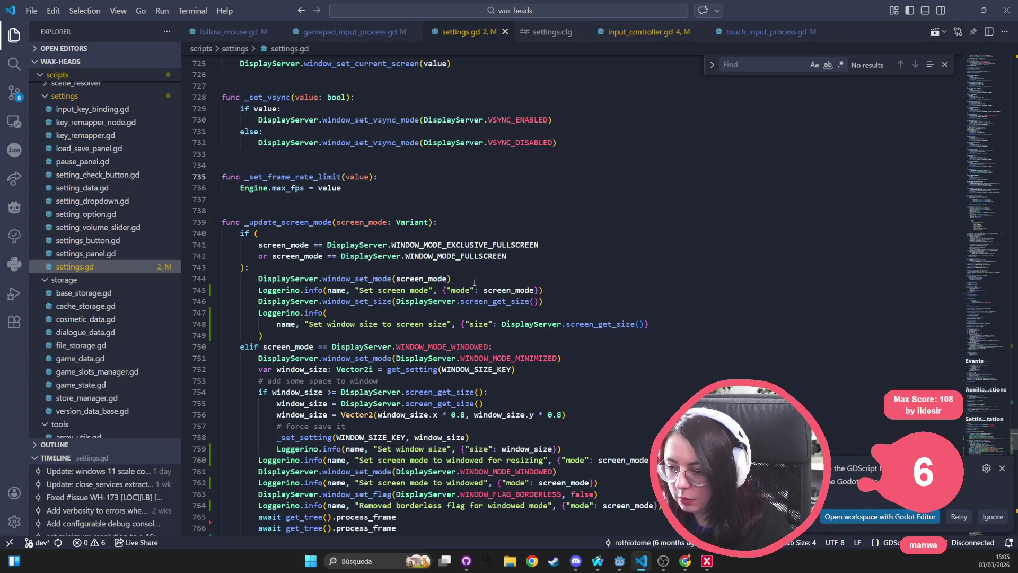
{"action": "left_click", "coordinate": [514, 290]}
{"action": "left_click", "coordinate": [486, 290]}
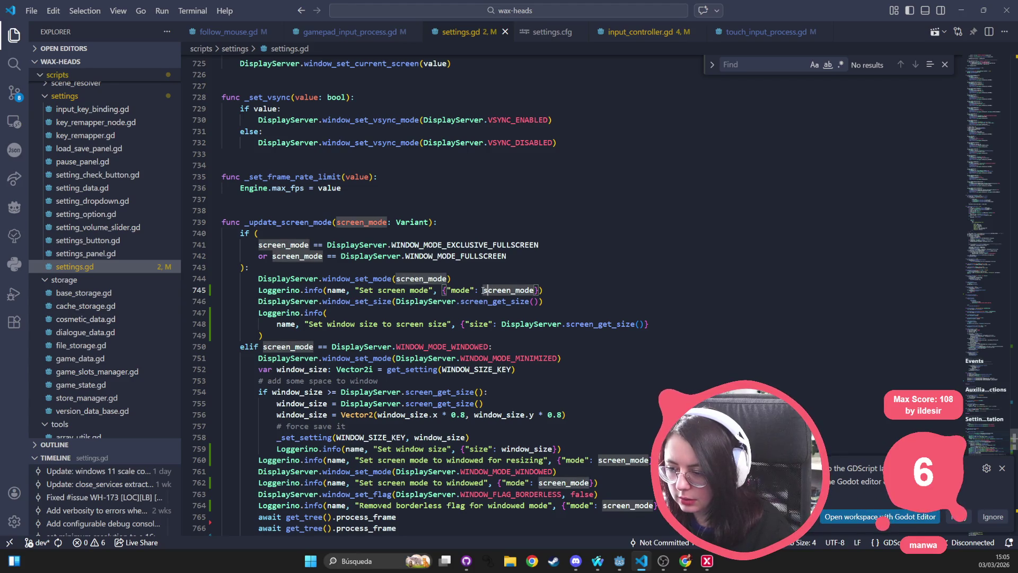
{"action": "type", "text": "D"}
{"action": "key", "text": "BackSpace"}
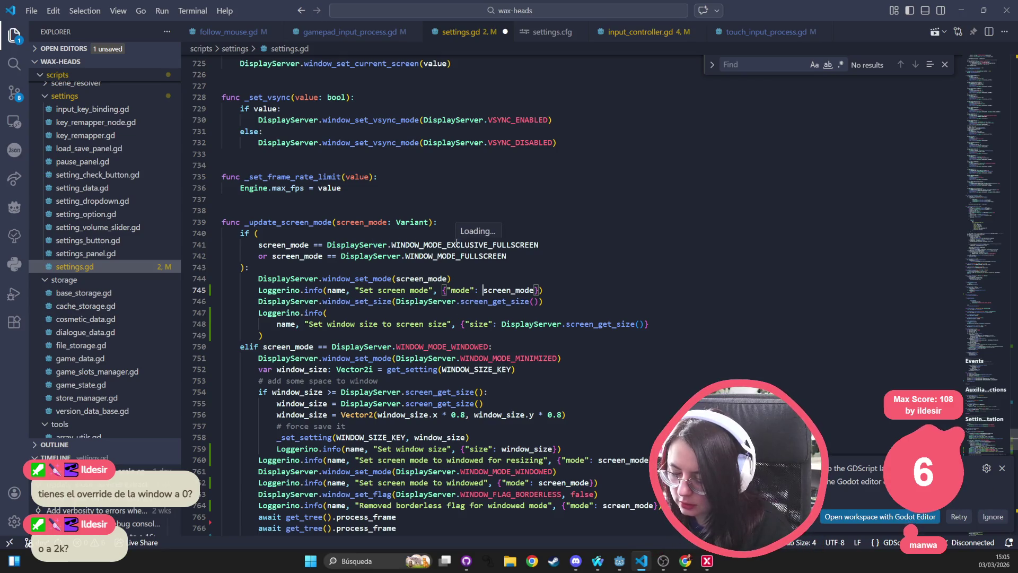
Step: Highlight WINDOW_MODE_EXCLUSIVE_FULLSCREEN and WINDOW_MODE_FULLSCREEN on lines 741–742, then return to Godot
{"action": "double_click", "coordinate": [409, 243]}
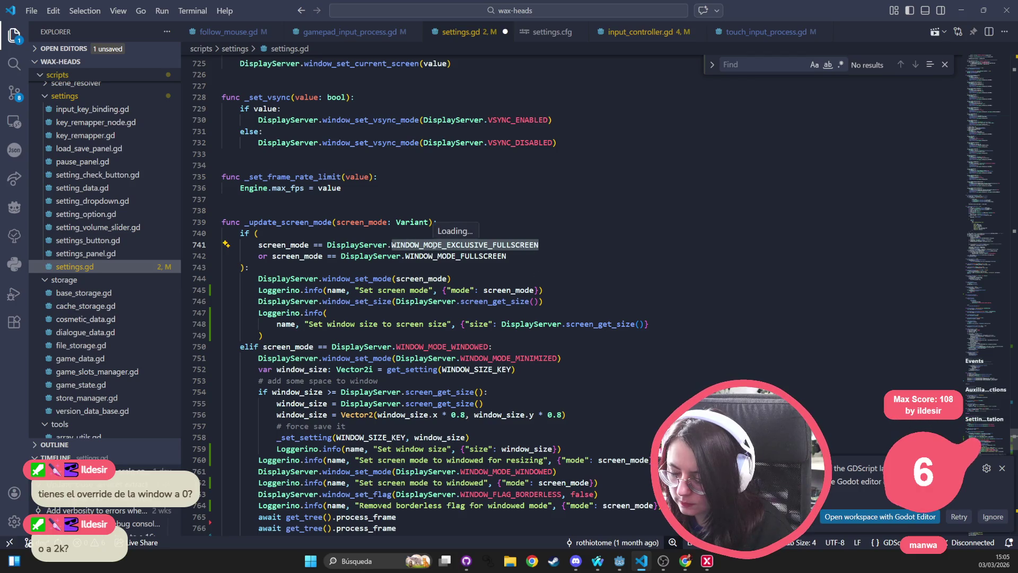
{"action": "double_click", "coordinate": [455, 256]}
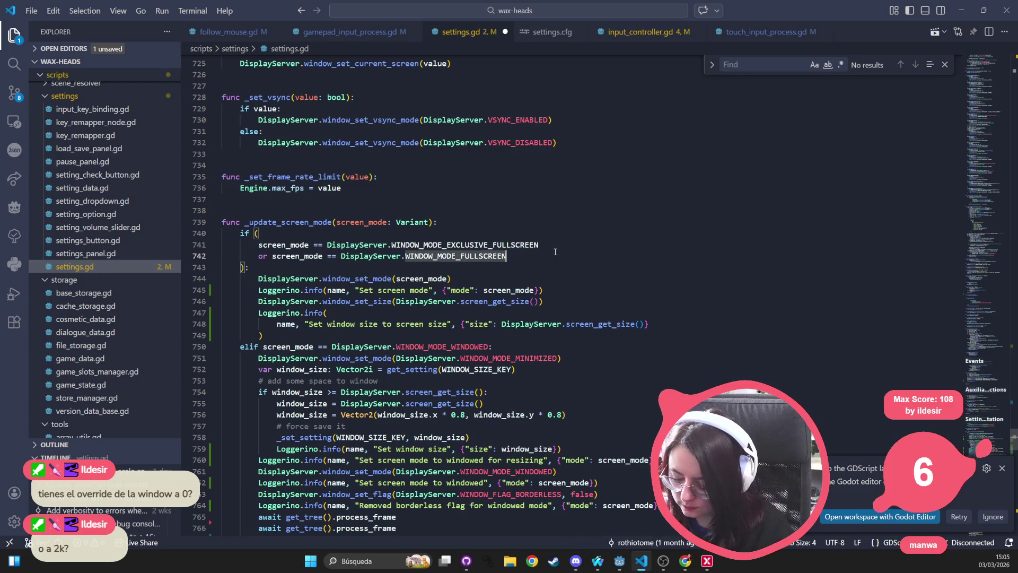
{"action": "key", "text": "ctrl+p"}
{"action": "key", "text": "ctrl+grave"}
{"action": "key", "text": "d"}
{"action": "key", "text": "alt+Tab"}
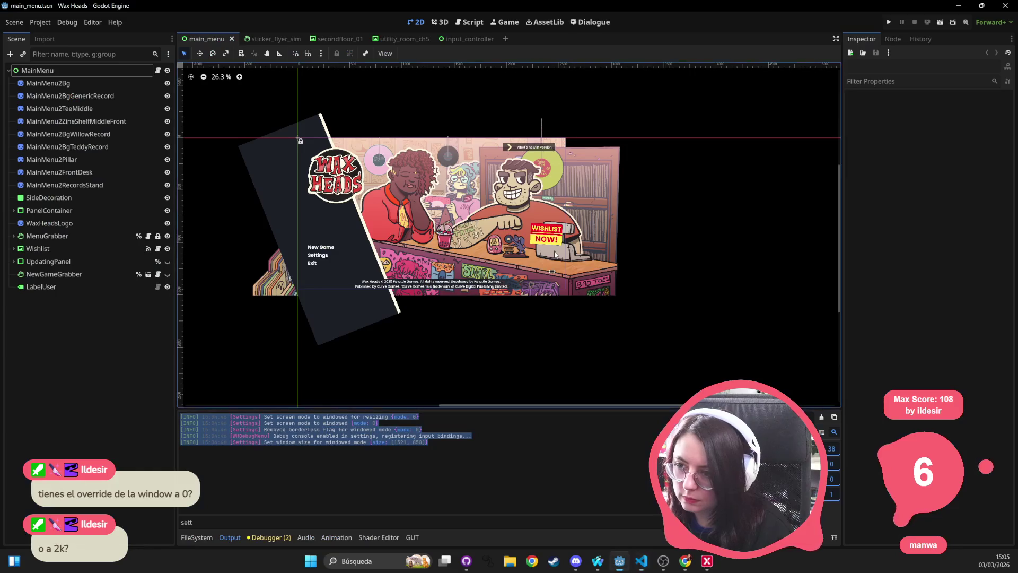
Step: In the Script workspace, search the built-in help for 'displayserv' and open the DisplayServer class
{"action": "left_click", "coordinate": [590, 22]}
{"action": "left_click", "coordinate": [545, 22]}
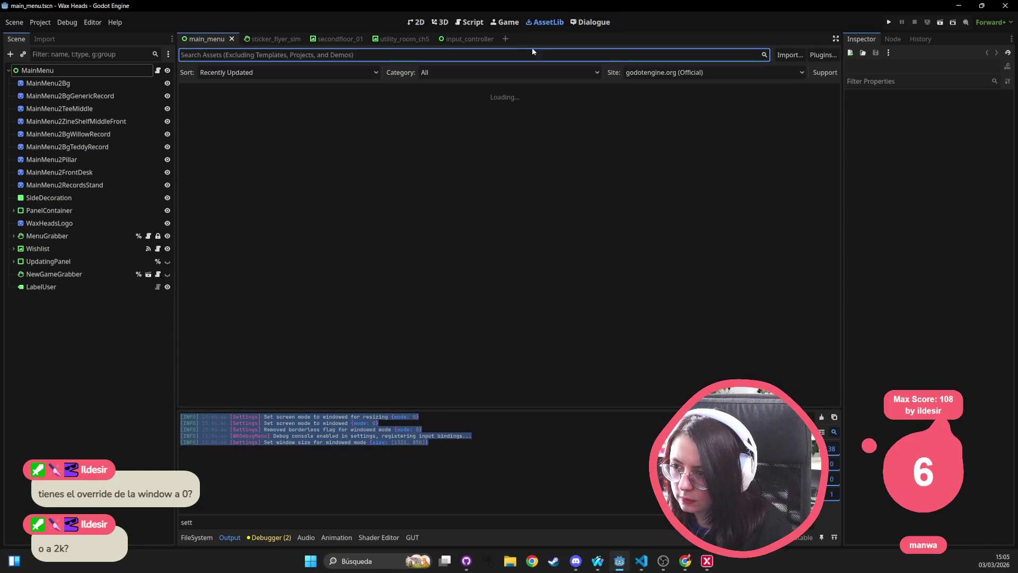
{"action": "left_click", "coordinate": [472, 22]}
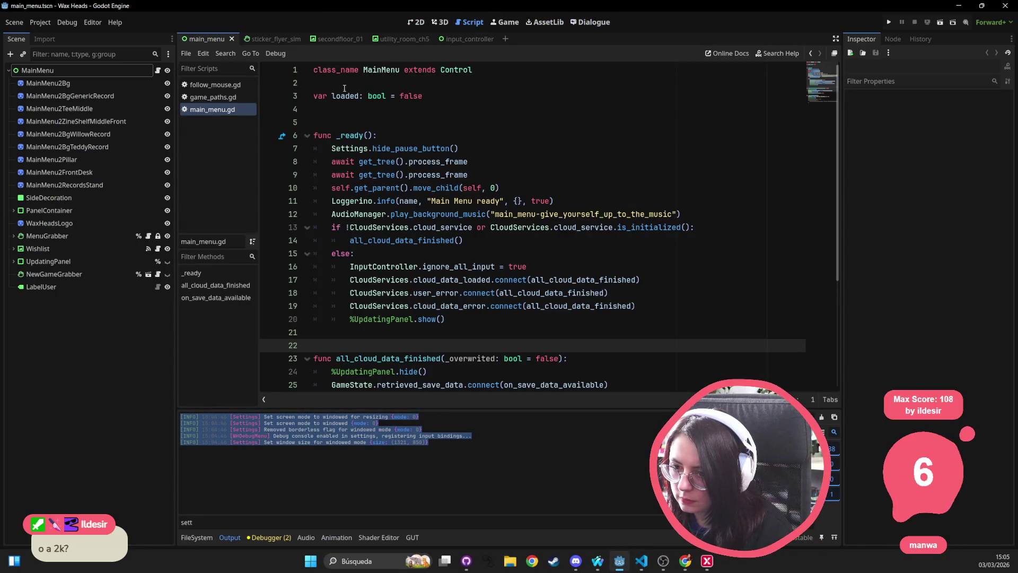
{"action": "key", "text": "F1"}
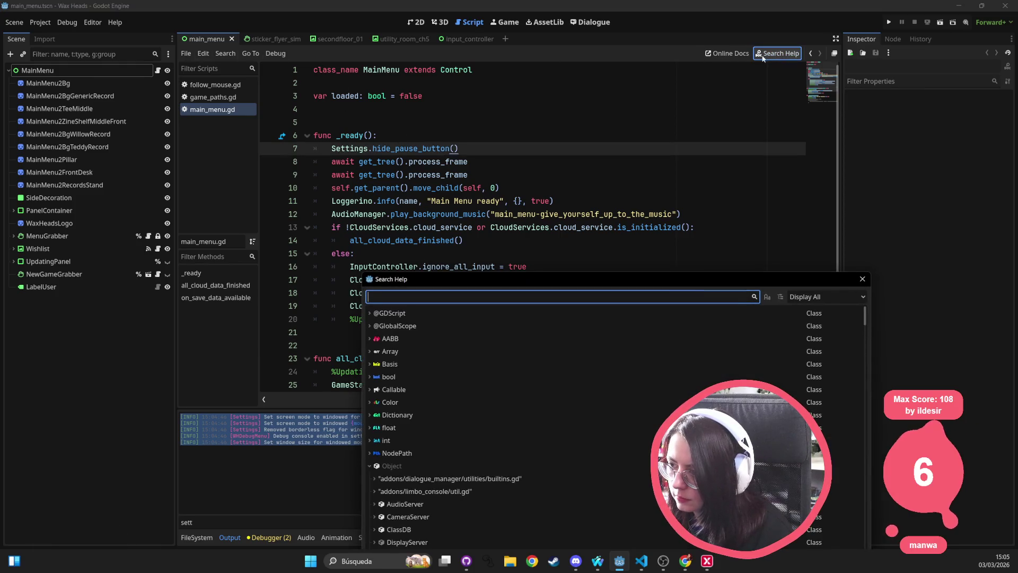
{"action": "type", "text": "di"}
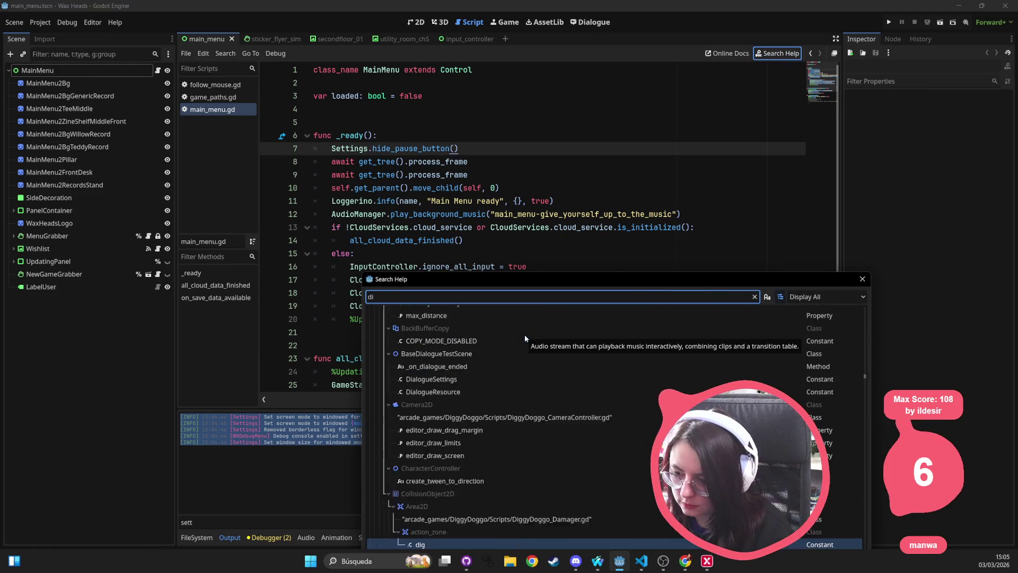
{"action": "type", "text": "splayserv"}
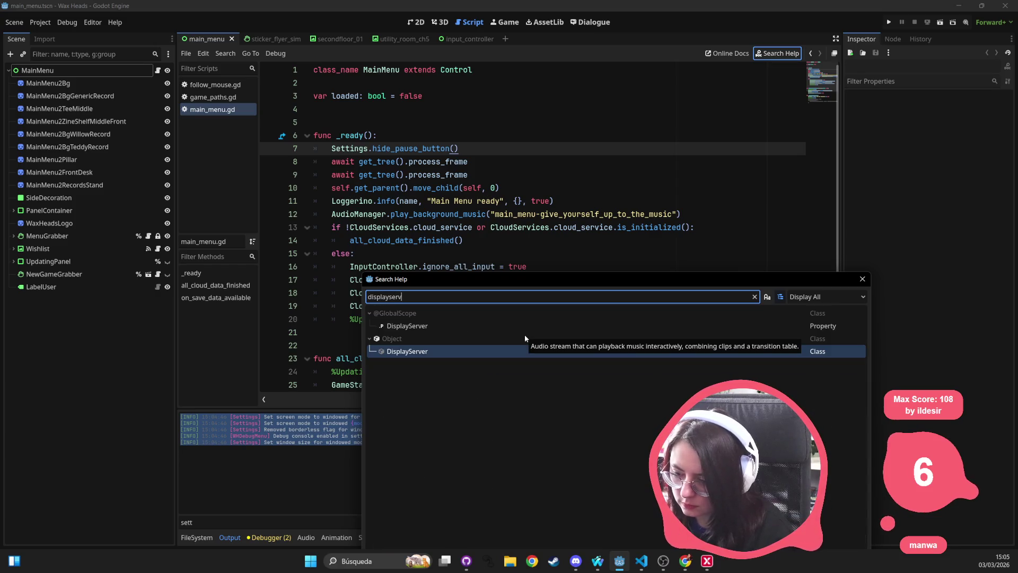
{"action": "key", "text": "Up"}
{"action": "key", "text": "Up"}
{"action": "key", "text": "Return"}
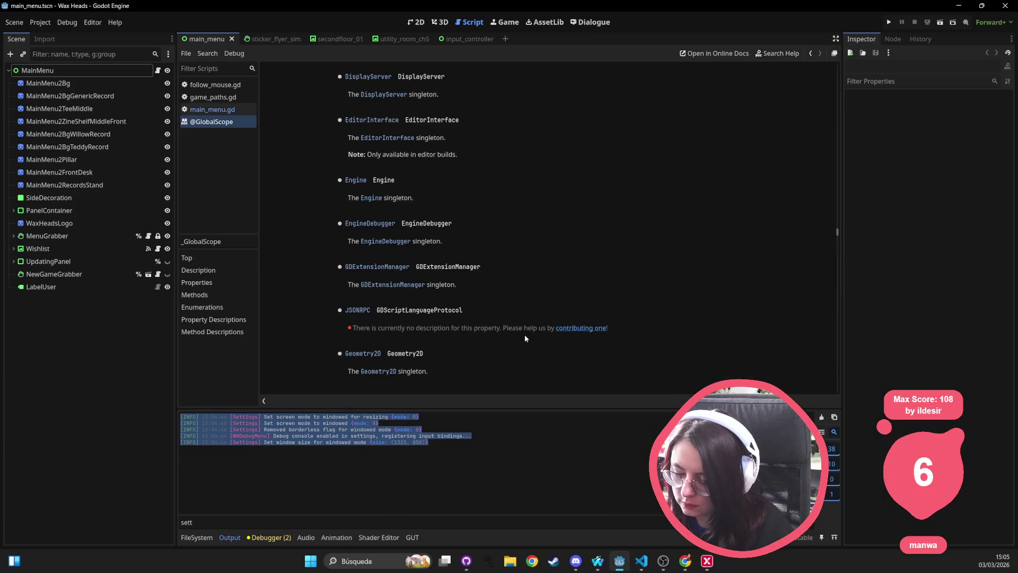
{"action": "left_click", "coordinate": [384, 97]}
Step: Scroll through DisplayServer's methods and jump to the screen_get_dpi description
{"action": "scroll", "coordinate": [494, 231], "scroll_direction": "down", "scroll_amount": 10}
{"action": "scroll", "coordinate": [494, 231], "scroll_direction": "down", "scroll_amount": 8}
{"action": "scroll", "coordinate": [507, 246], "scroll_direction": "down", "scroll_amount": 8}
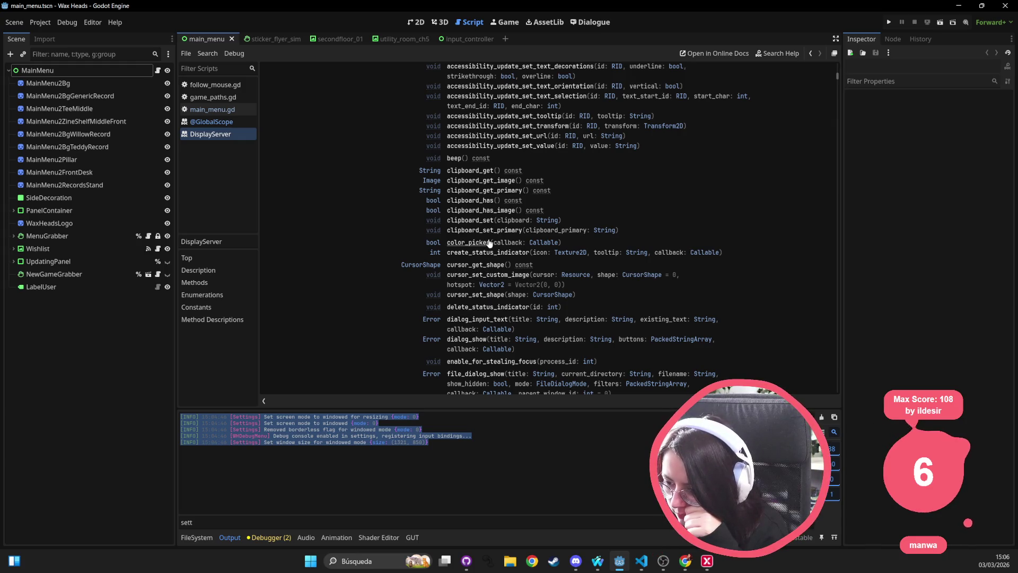
{"action": "scroll", "coordinate": [467, 244], "scroll_direction": "down", "scroll_amount": 5}
{"action": "scroll", "coordinate": [466, 243], "scroll_direction": "down", "scroll_amount": 1}
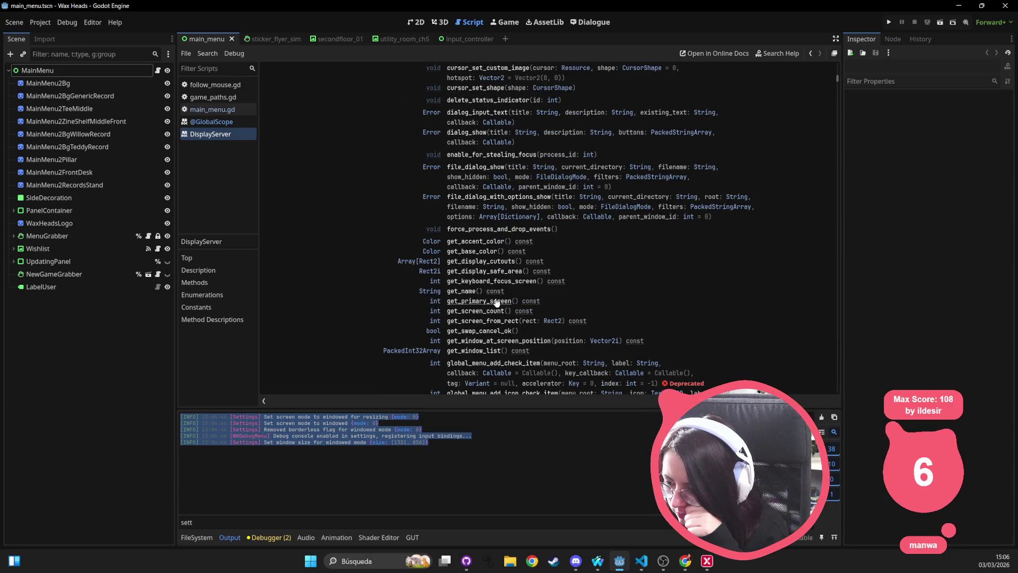
{"action": "scroll", "coordinate": [477, 313], "scroll_direction": "down", "scroll_amount": 1}
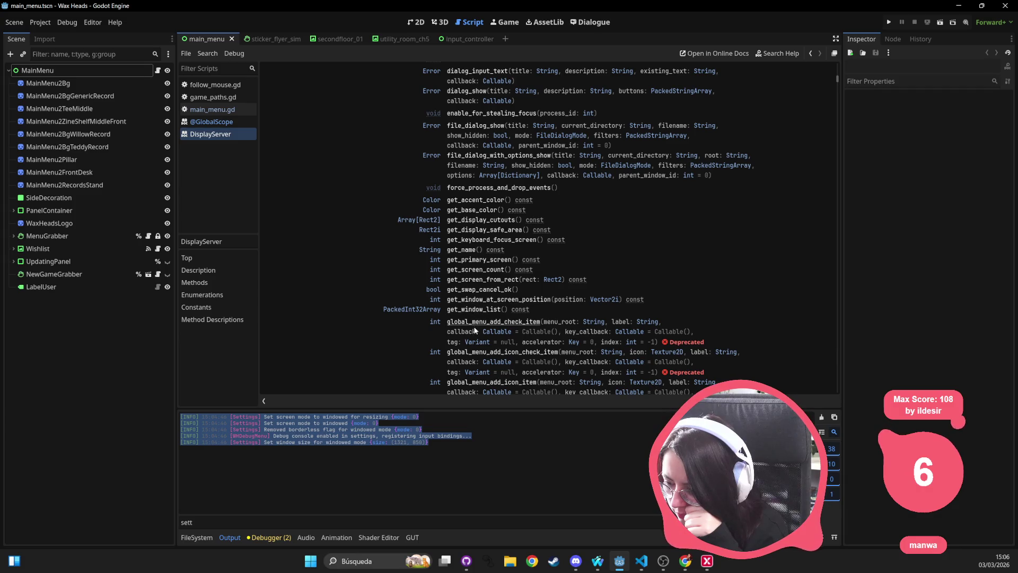
{"action": "scroll", "coordinate": [488, 314], "scroll_direction": "down", "scroll_amount": 1}
{"action": "scroll", "coordinate": [498, 315], "scroll_direction": "down", "scroll_amount": 10}
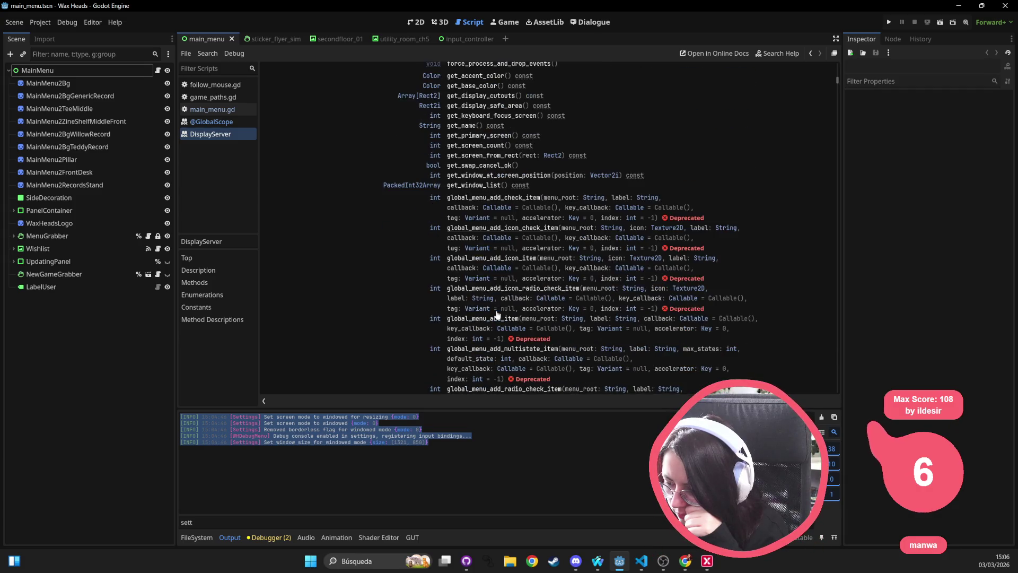
{"action": "scroll", "coordinate": [497, 314], "scroll_direction": "down", "scroll_amount": 9}
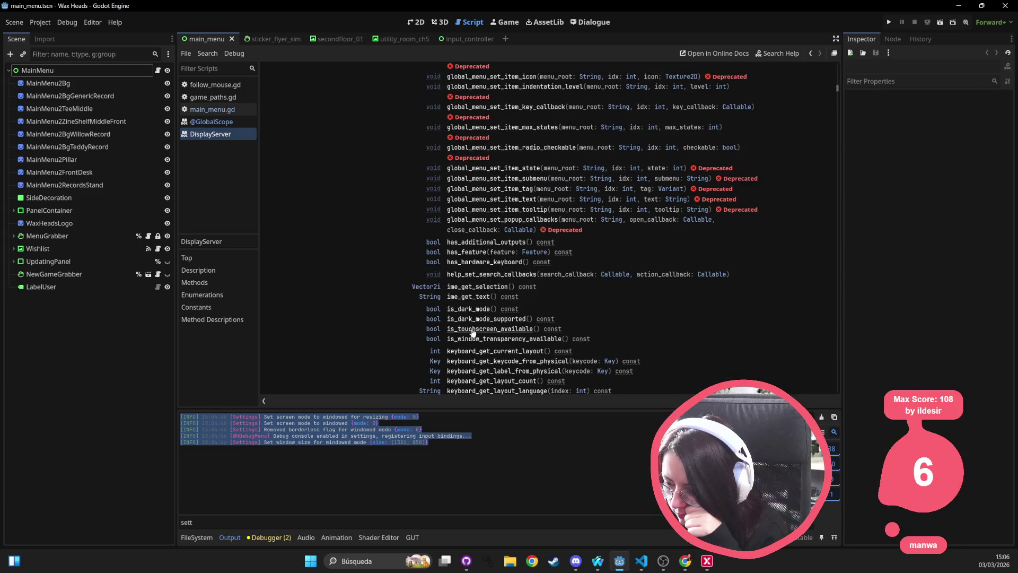
{"action": "scroll", "coordinate": [485, 326], "scroll_direction": "down", "scroll_amount": 1}
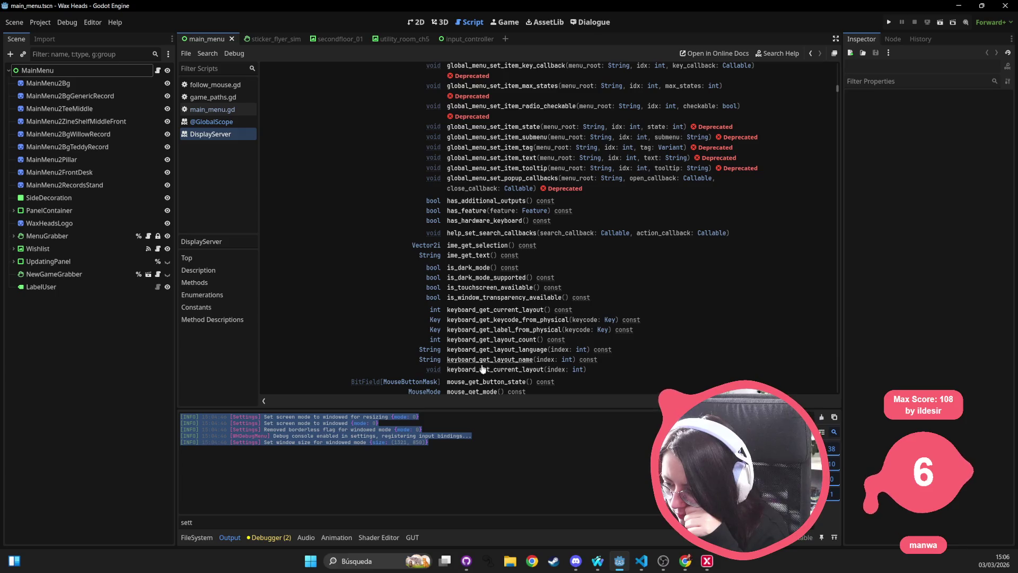
{"action": "scroll", "coordinate": [492, 328], "scroll_direction": "down", "scroll_amount": 2}
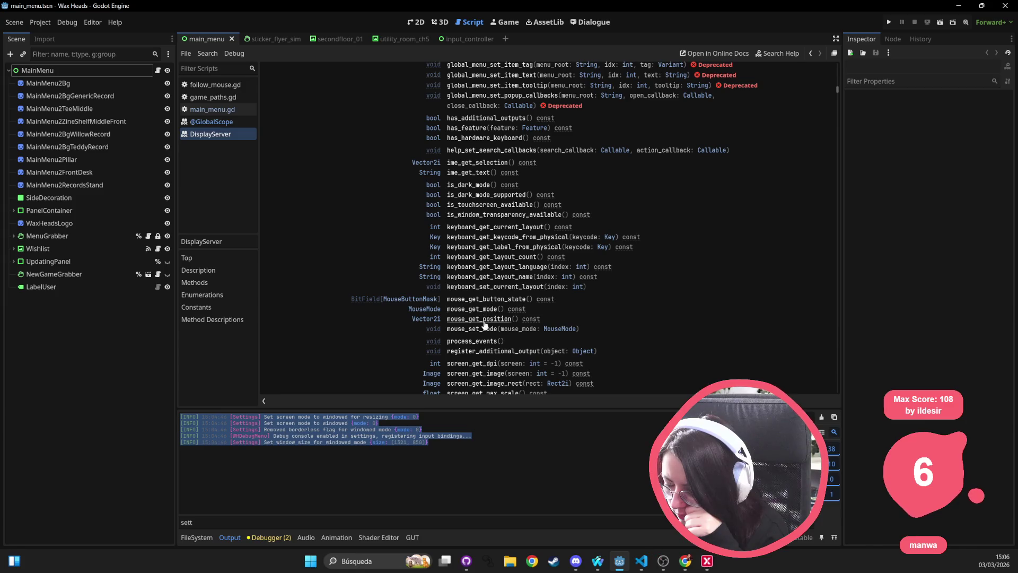
{"action": "scroll", "coordinate": [480, 311], "scroll_direction": "down", "scroll_amount": 1}
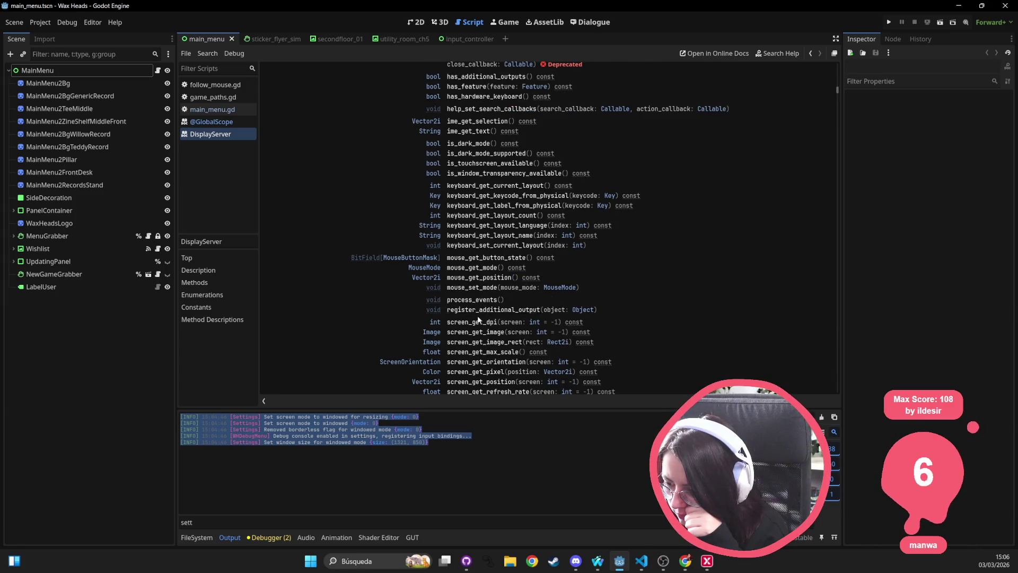
{"action": "scroll", "coordinate": [479, 312], "scroll_direction": "down", "scroll_amount": 3}
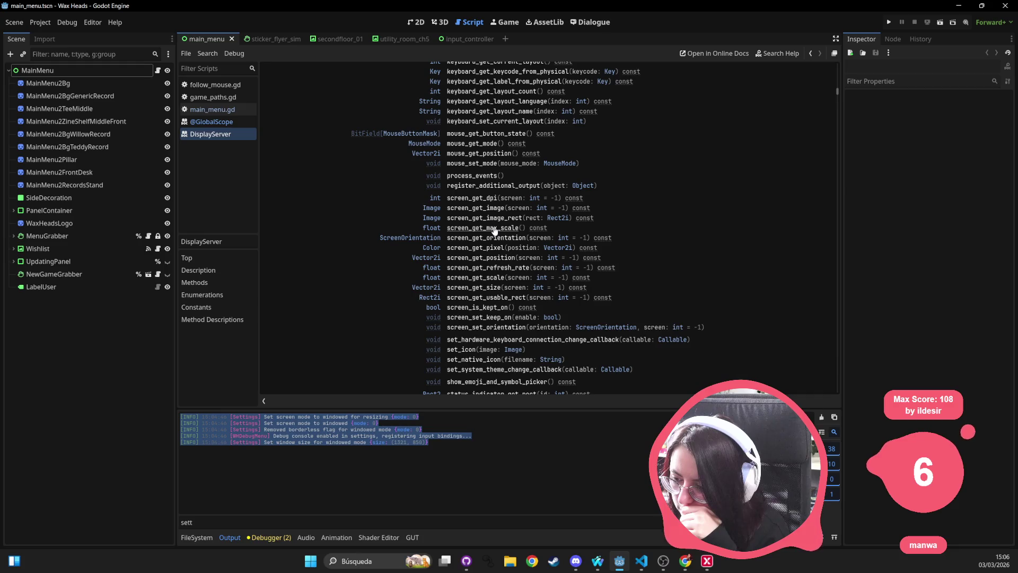
{"action": "left_click", "coordinate": [487, 200]}
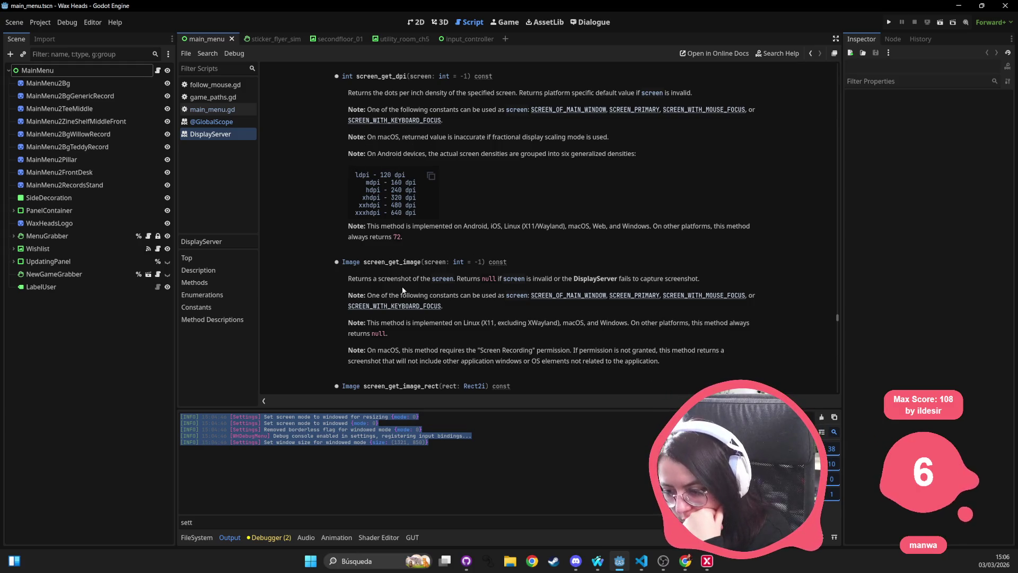
{"action": "scroll", "coordinate": [403, 286], "scroll_direction": "down", "scroll_amount": 3}
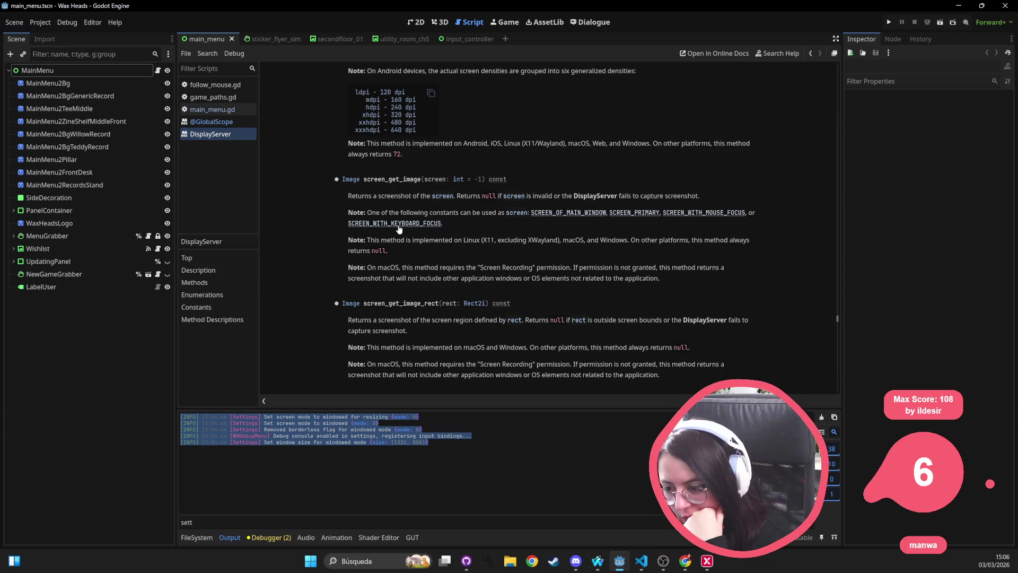
{"action": "scroll", "coordinate": [399, 229], "scroll_direction": "down", "scroll_amount": 3}
{"action": "scroll", "coordinate": [398, 230], "scroll_direction": "down", "scroll_amount": 2}
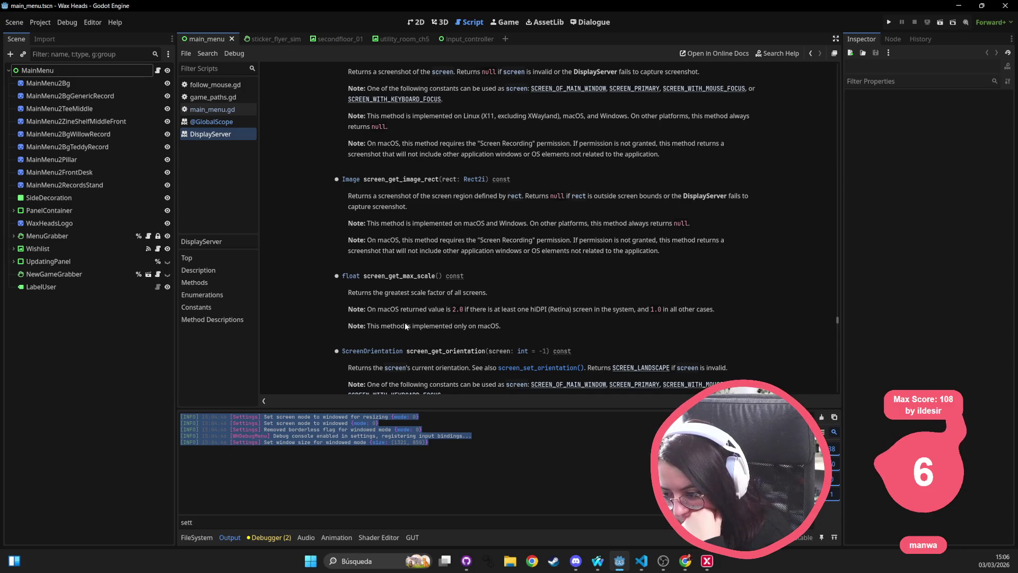
{"action": "mouse_move", "coordinate": [364, 276]}
{"action": "left_mouse_down"}
{"action": "mouse_move", "coordinate": [462, 277]}
{"action": "mouse_move", "coordinate": [444, 278]}
{"action": "left_mouse_up"}
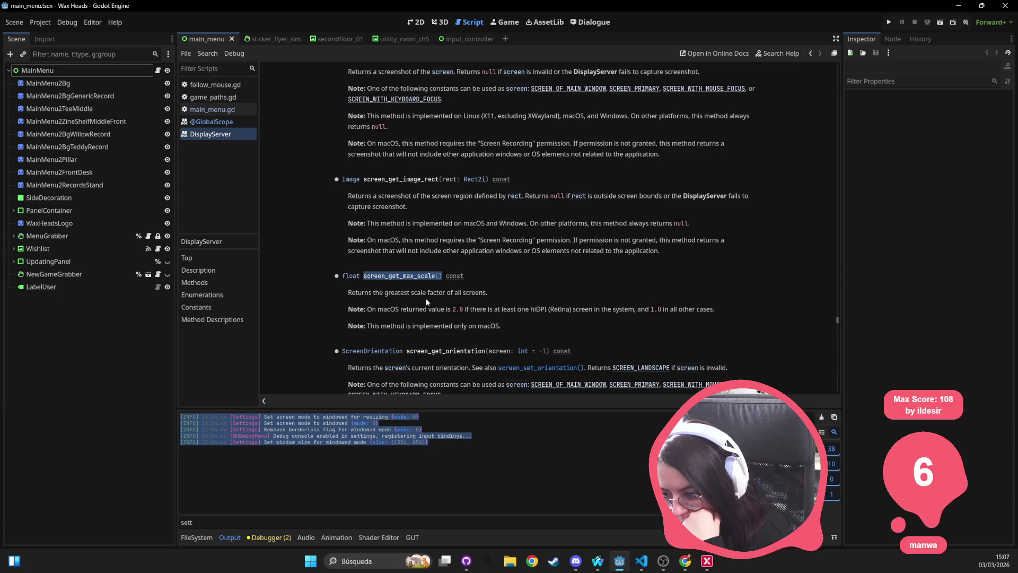
{"action": "mouse_move", "coordinate": [390, 294]}
{"action": "left_mouse_down"}
{"action": "mouse_move", "coordinate": [477, 294]}
{"action": "mouse_move", "coordinate": [401, 309]}
{"action": "mouse_move", "coordinate": [719, 305]}
{"action": "mouse_move", "coordinate": [711, 326]}
{"action": "left_mouse_up"}
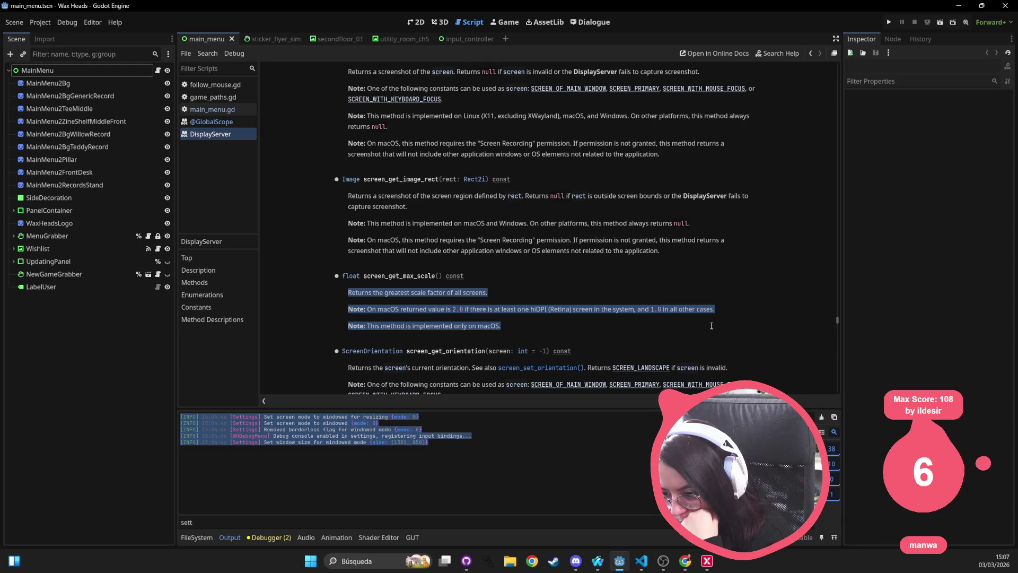
{"action": "left_click", "coordinate": [602, 339]}
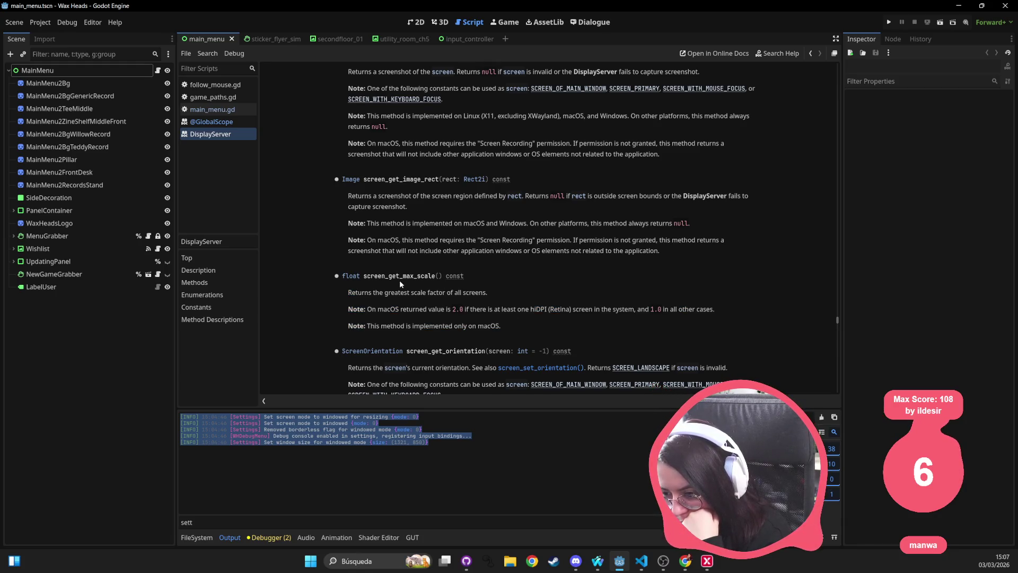
{"action": "scroll", "coordinate": [400, 283], "scroll_direction": "down", "scroll_amount": 3}
{"action": "scroll", "coordinate": [419, 281], "scroll_direction": "down", "scroll_amount": 3}
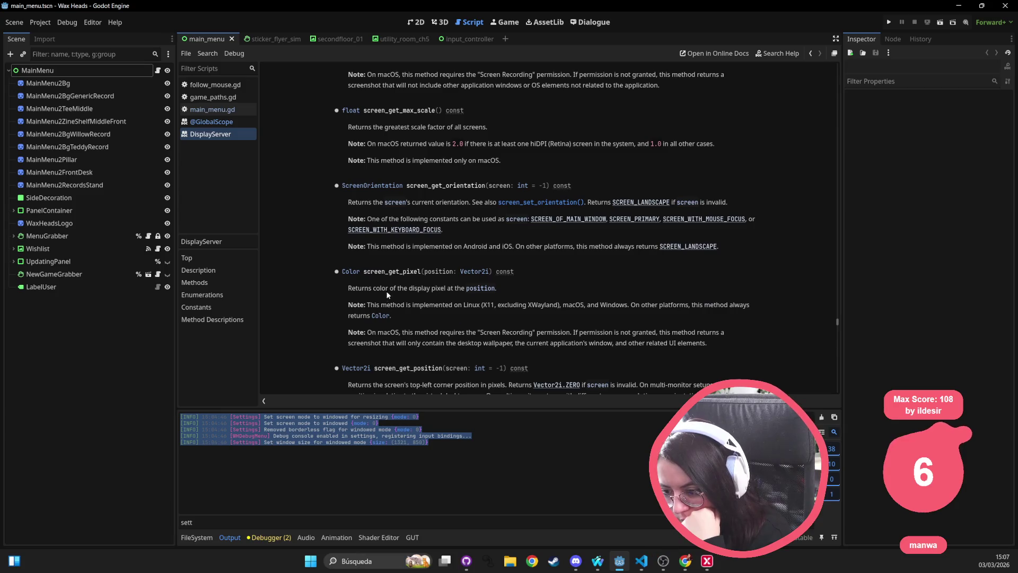
{"action": "scroll", "coordinate": [395, 308], "scroll_direction": "down", "scroll_amount": 3}
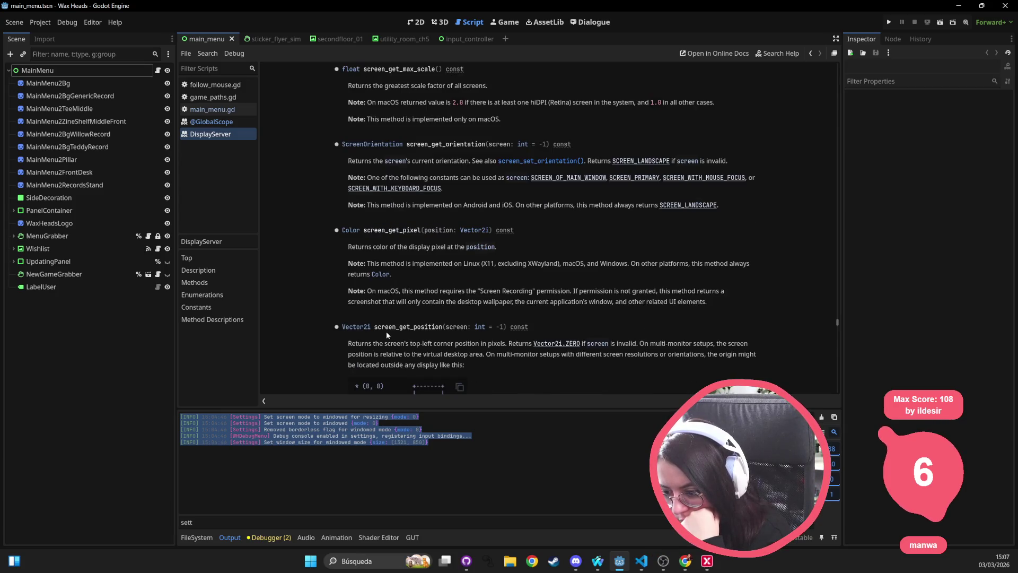
{"action": "scroll", "coordinate": [385, 338], "scroll_direction": "down", "scroll_amount": 2}
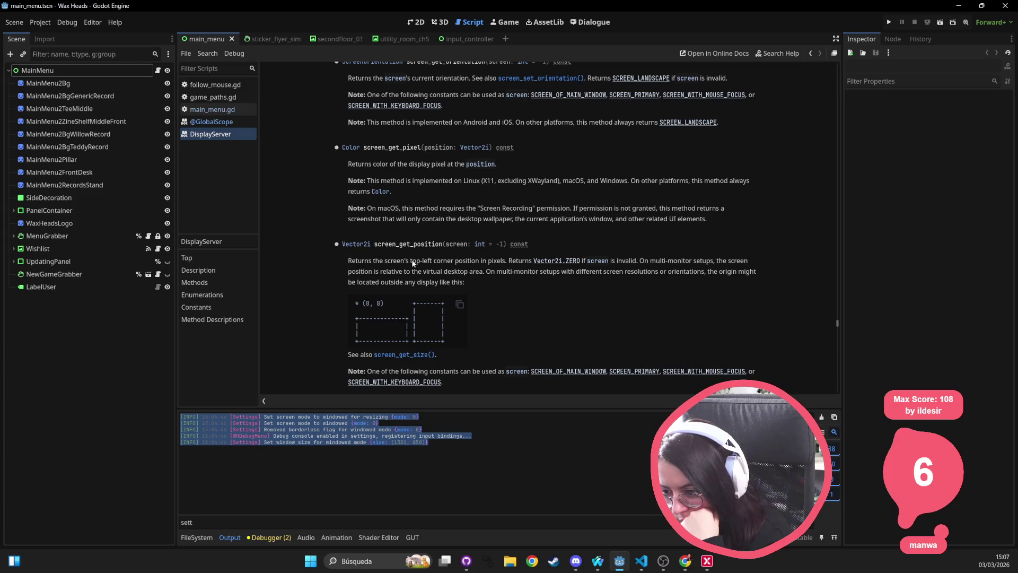
{"action": "scroll", "coordinate": [484, 263], "scroll_direction": "down", "scroll_amount": 3}
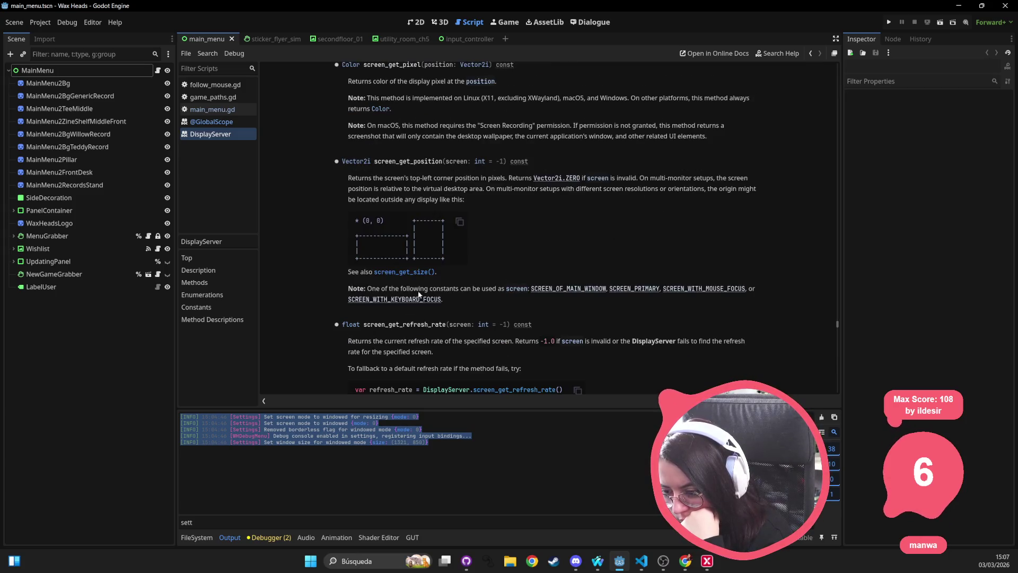
{"action": "scroll", "coordinate": [402, 304], "scroll_direction": "down", "scroll_amount": 1}
{"action": "scroll", "coordinate": [413, 275], "scroll_direction": "down", "scroll_amount": 1}
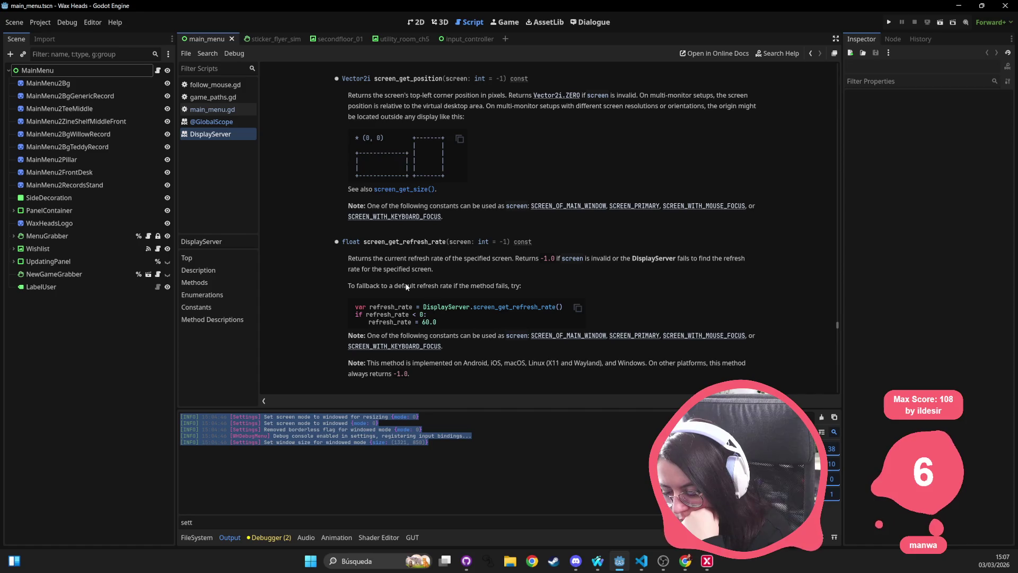
{"action": "scroll", "coordinate": [412, 272], "scroll_direction": "down", "scroll_amount": 2}
{"action": "scroll", "coordinate": [369, 297], "scroll_direction": "down", "scroll_amount": 2}
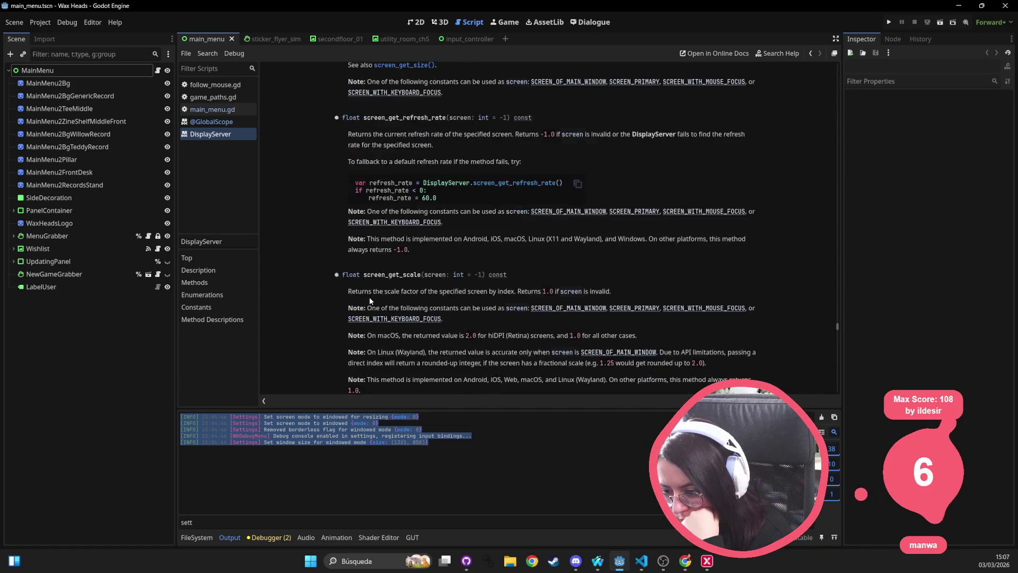
{"action": "left_click_drag", "start_coordinate": [346, 253], "coordinate": [343, 263]}
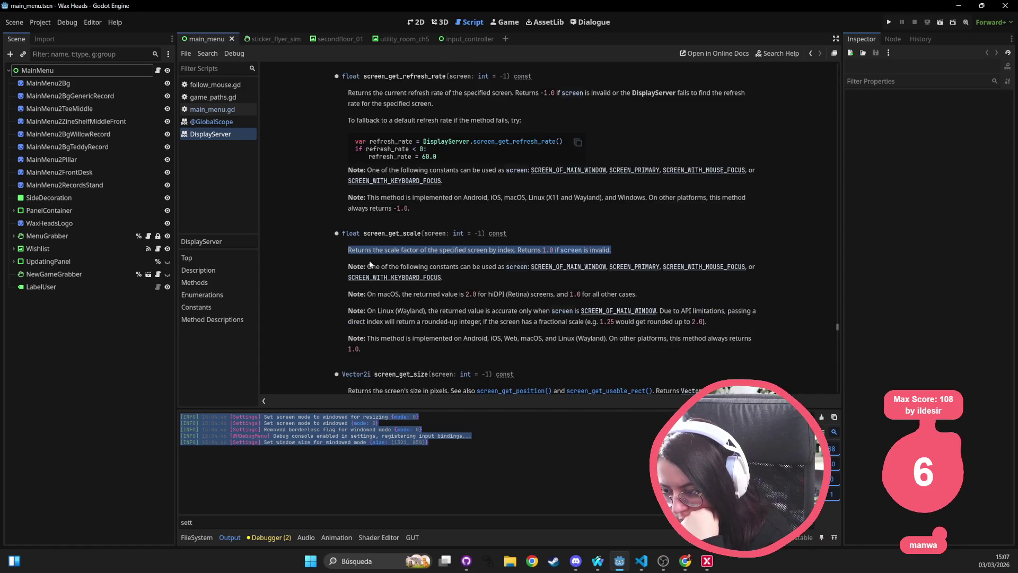
{"action": "left_click", "coordinate": [343, 263]}
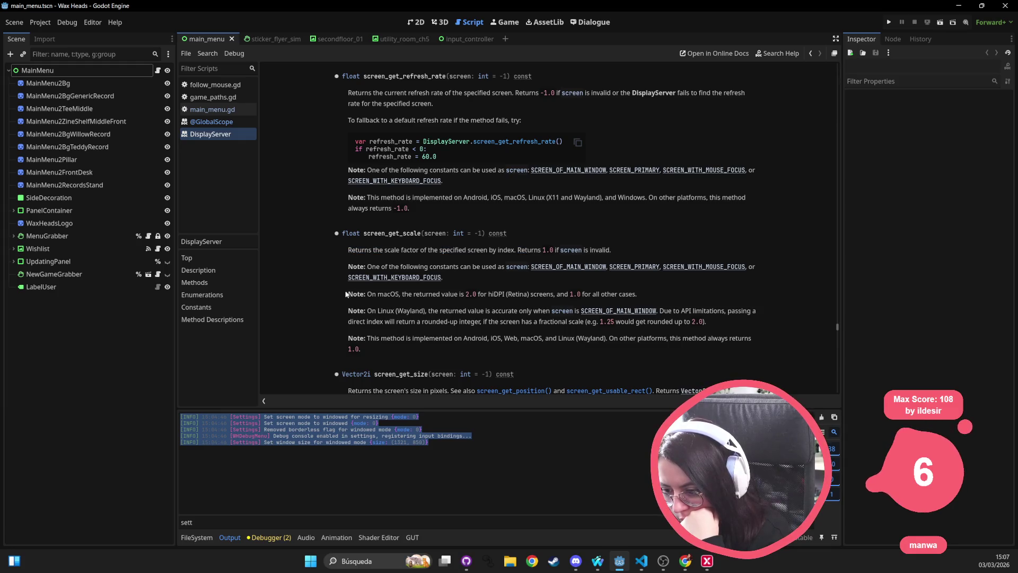
{"action": "left_click_drag", "start_coordinate": [346, 295], "coordinate": [639, 299]}
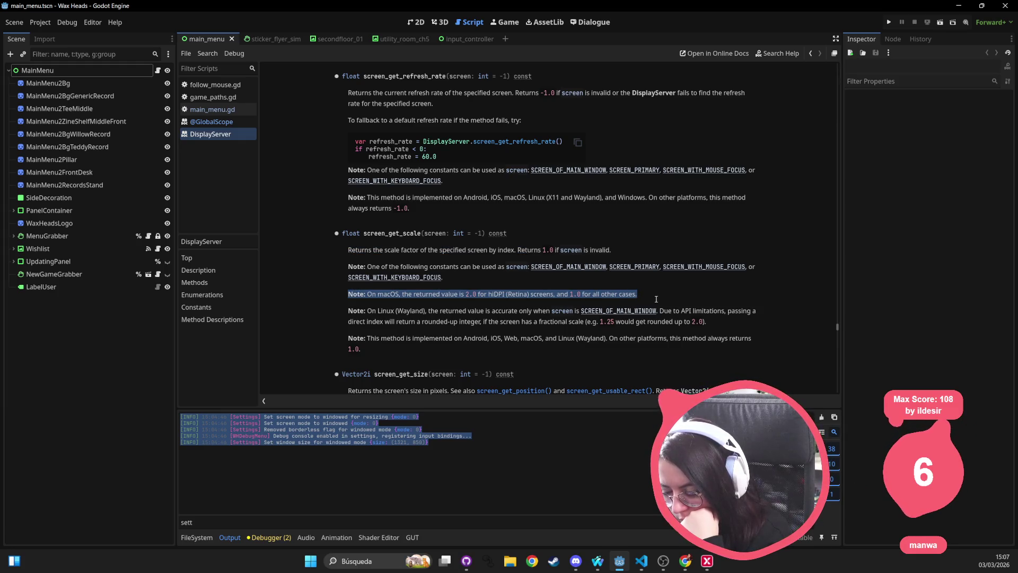
{"action": "double_click", "coordinate": [347, 310]}
{"action": "left_click", "coordinate": [392, 310]}
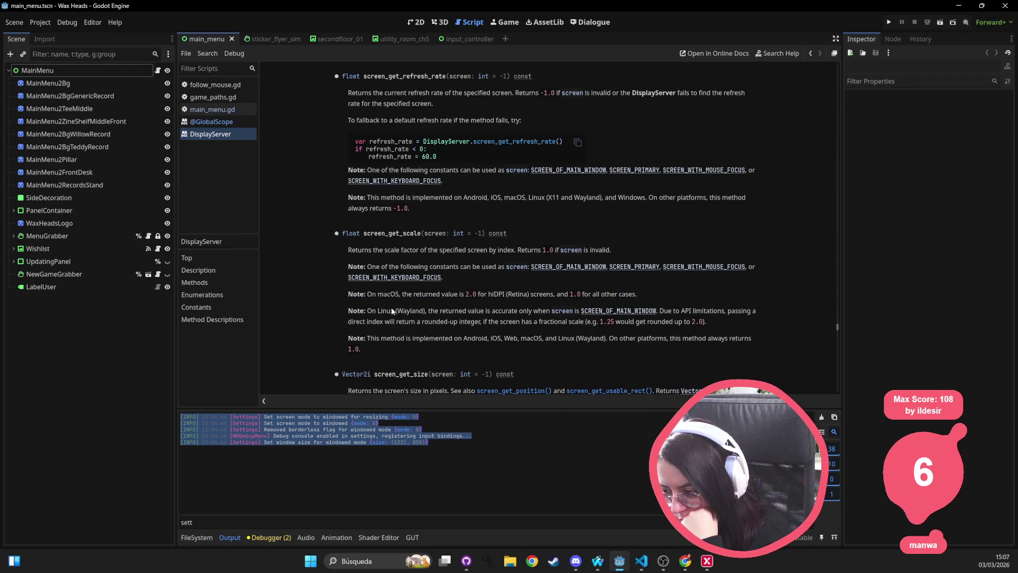
{"action": "left_click_drag", "start_coordinate": [340, 308], "coordinate": [689, 322]}
{"action": "scroll", "coordinate": [711, 318], "scroll_direction": "down", "scroll_amount": 3}
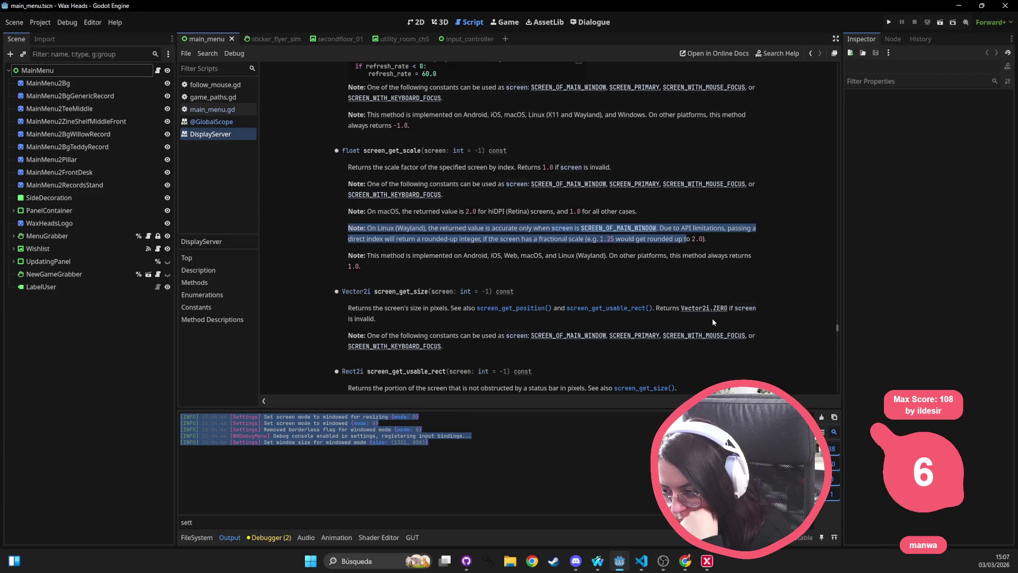
{"action": "scroll", "coordinate": [400, 218], "scroll_direction": "down", "scroll_amount": 2}
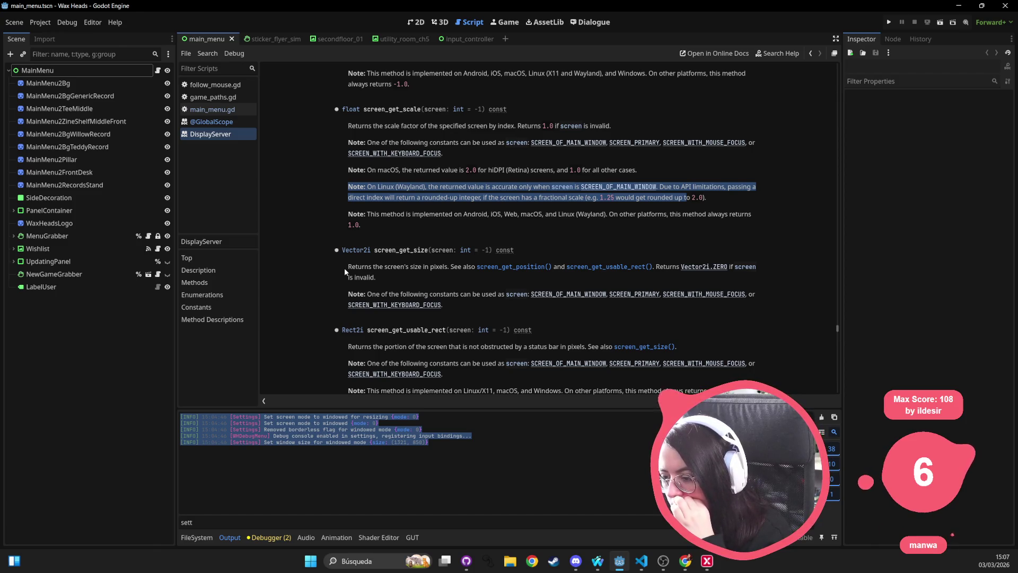
{"action": "scroll", "coordinate": [345, 268], "scroll_direction": "down", "scroll_amount": 3}
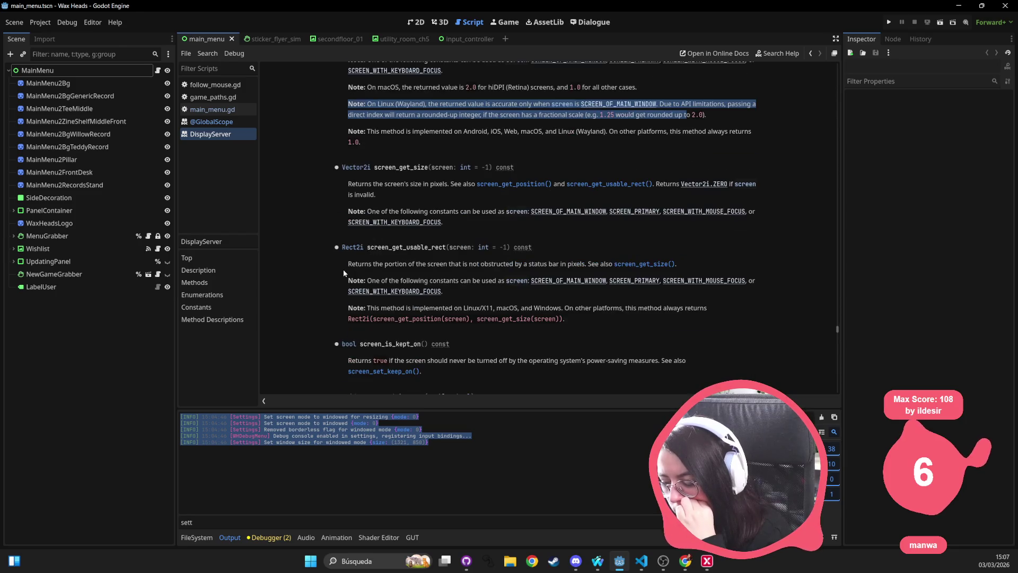
{"action": "scroll", "coordinate": [345, 267], "scroll_direction": "down", "scroll_amount": 3}
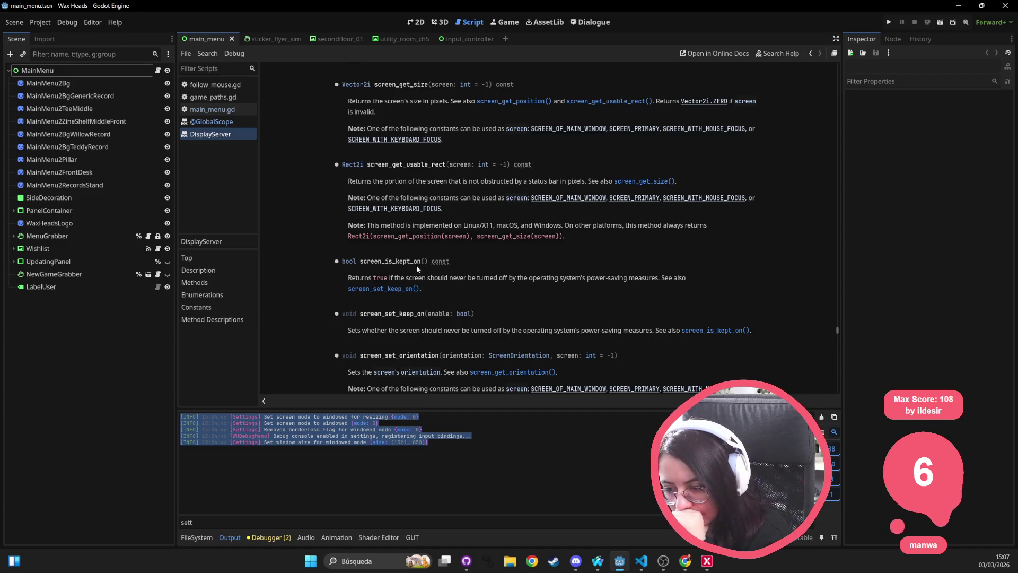
{"action": "scroll", "coordinate": [416, 267], "scroll_direction": "down", "scroll_amount": 3}
{"action": "scroll", "coordinate": [408, 269], "scroll_direction": "down", "scroll_amount": 3}
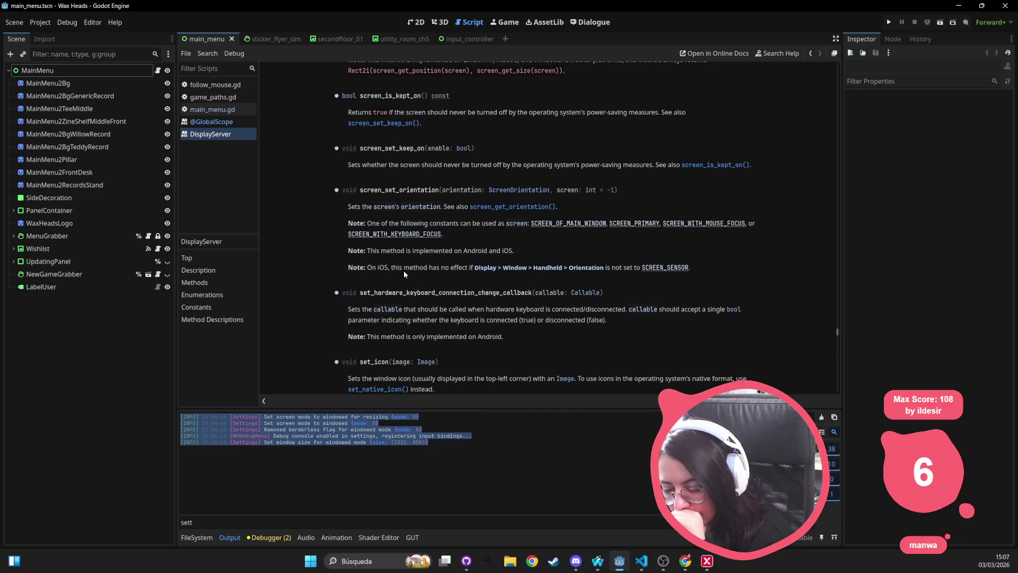
{"action": "scroll", "coordinate": [403, 270], "scroll_direction": "down", "scroll_amount": 7}
{"action": "scroll", "coordinate": [403, 271], "scroll_direction": "down", "scroll_amount": 4}
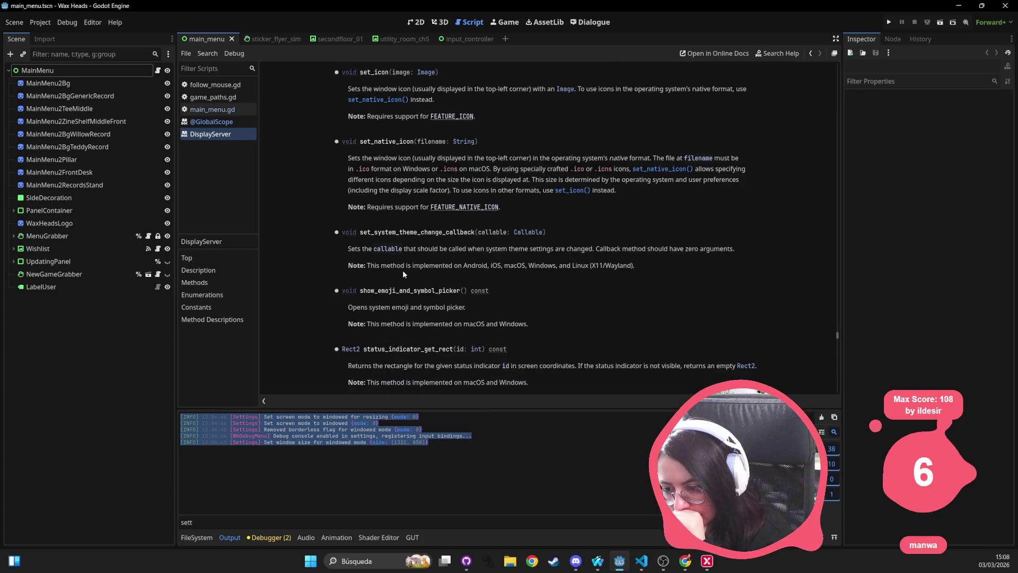
{"action": "scroll", "coordinate": [402, 269], "scroll_direction": "down", "scroll_amount": 9}
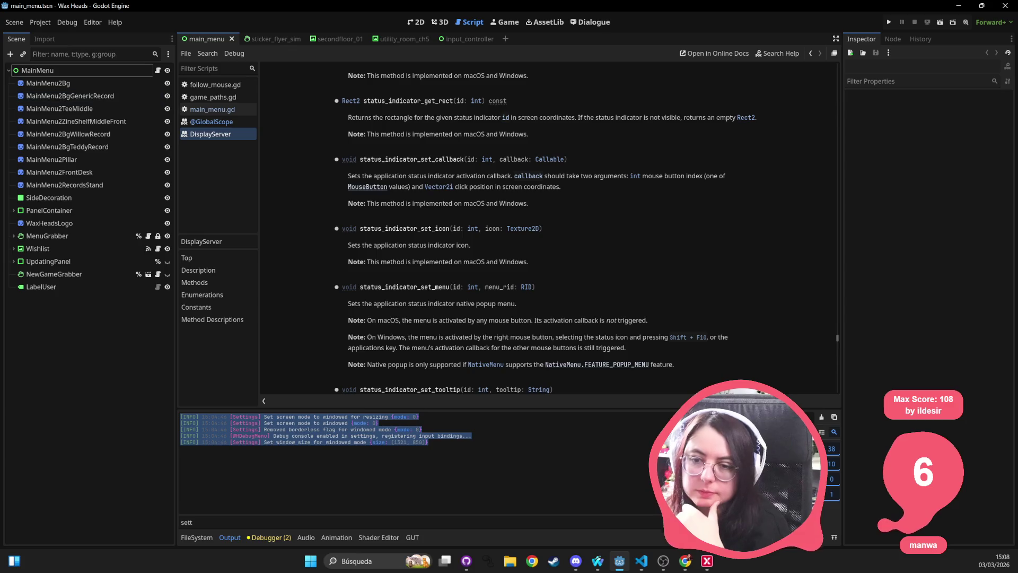
Step: Set the project's Window Width Override to 1920 and Height Override to 1080
{"action": "left_click", "coordinate": [41, 22]}
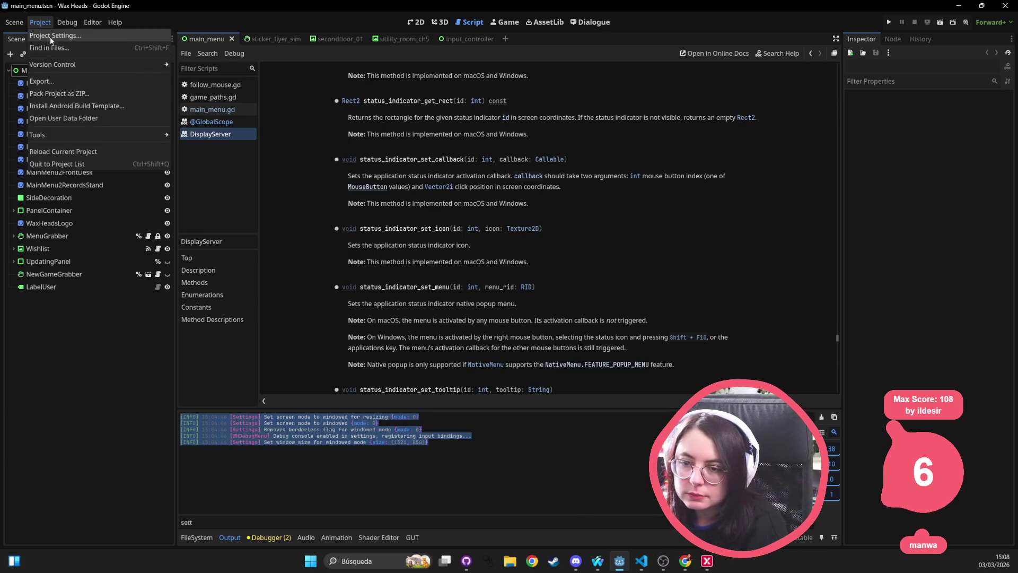
{"action": "left_click", "coordinate": [51, 34]}
{"action": "scroll", "coordinate": [346, 232], "scroll_direction": "down", "scroll_amount": 5}
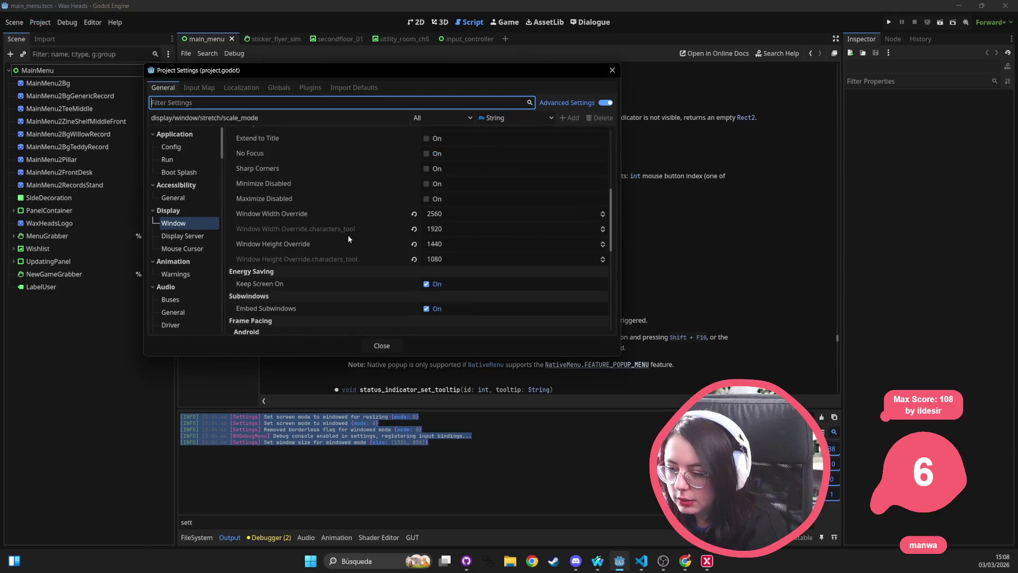
{"action": "left_click", "coordinate": [452, 214]}
{"action": "type", "text": "192"}
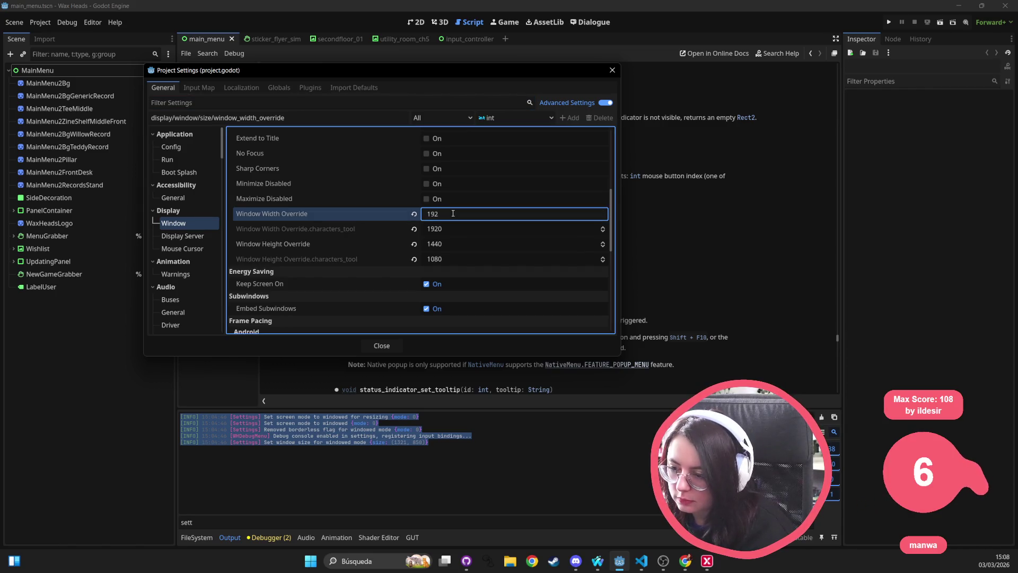
{"action": "key", "text": "Tab"}
{"action": "type", "text": "1080"}
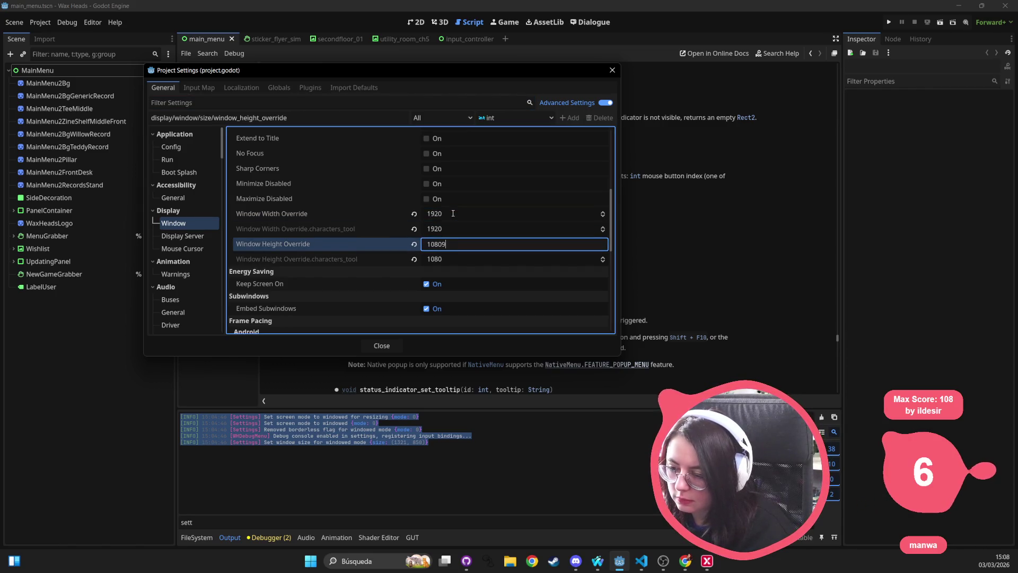
{"action": "key", "text": "Return"}
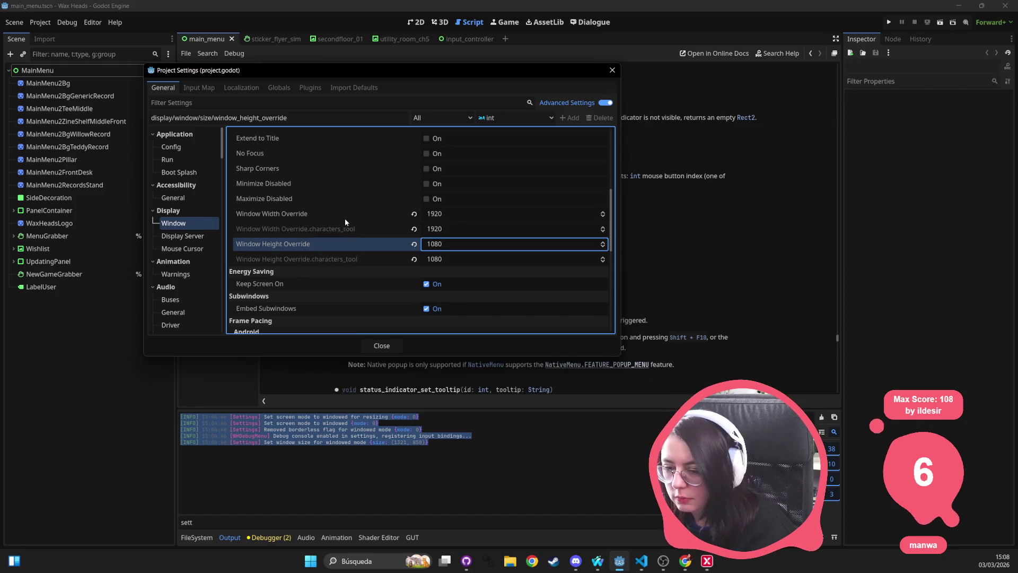
{"action": "left_click", "coordinate": [345, 217]}
{"action": "left_click", "coordinate": [613, 70]}
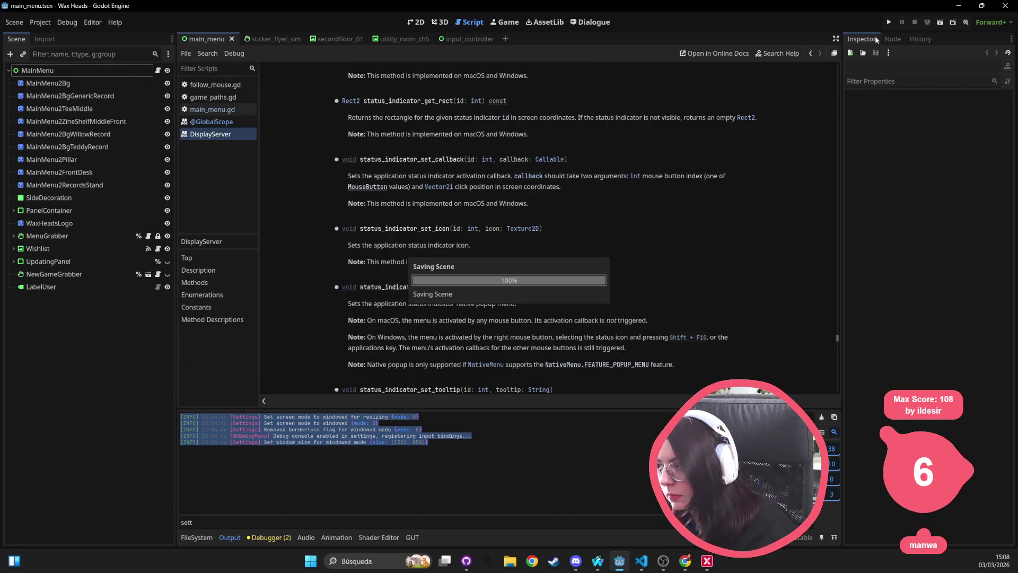
Step: Run the game, resize its window, switch Screen Mode to FullScreen, then stop it
{"action": "key", "text": "F5"}
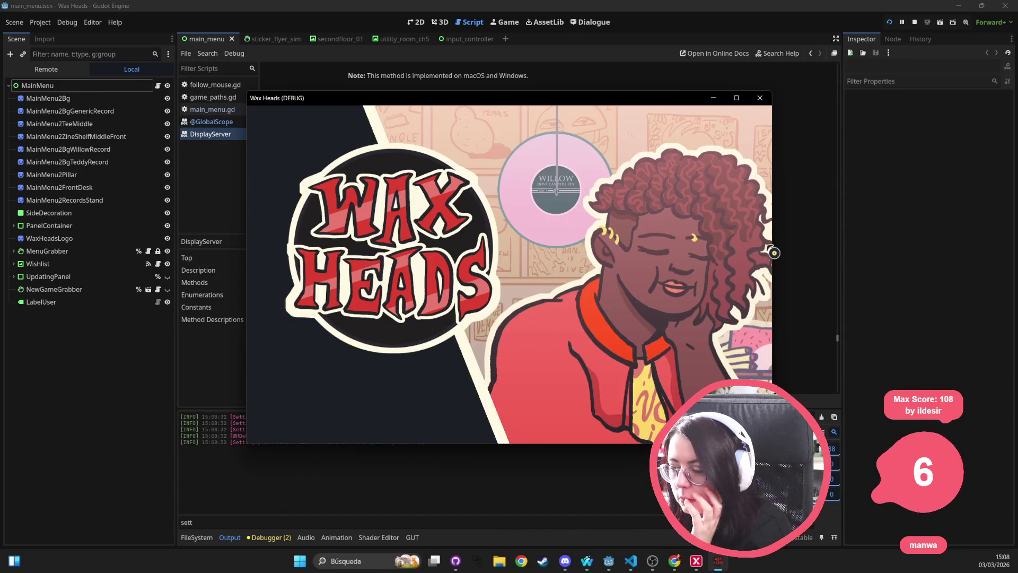
{"action": "left_click_drag", "start_coordinate": [773, 243], "coordinate": [1003, 243]}
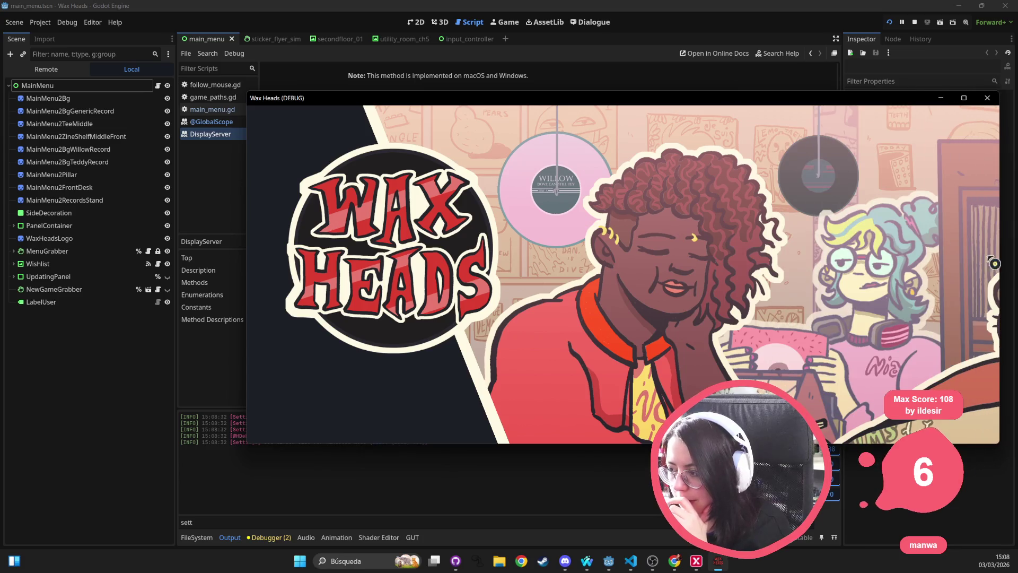
{"action": "left_click_drag", "start_coordinate": [518, 101], "coordinate": [343, 71]}
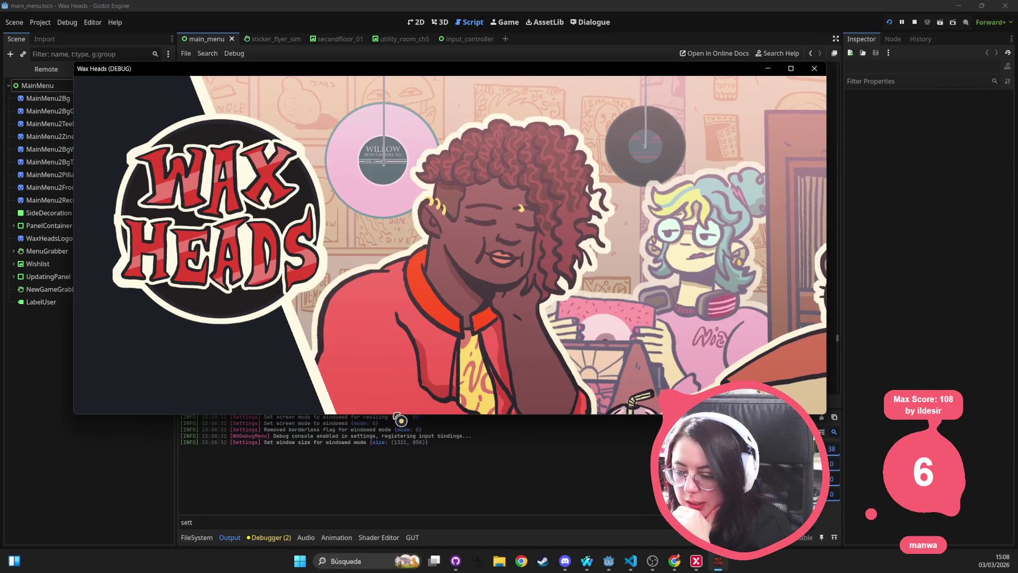
{"action": "left_click_drag", "start_coordinate": [399, 414], "coordinate": [357, 533]}
{"action": "left_click", "coordinate": [167, 523]}
{"action": "left_click", "coordinate": [268, 223]}
{"action": "left_click", "coordinate": [276, 250]}
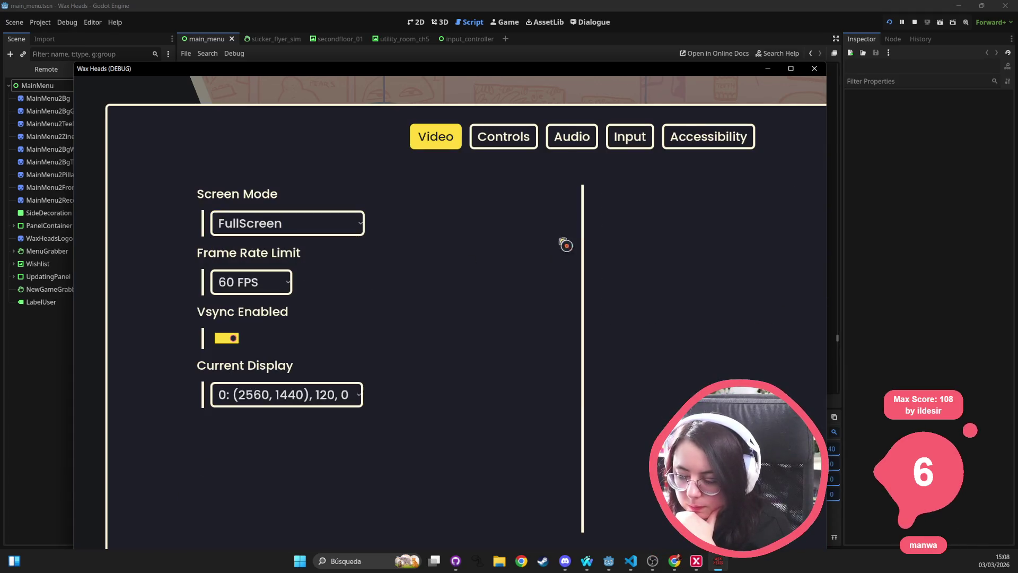
{"action": "mouse_move", "coordinate": [385, 70]}
{"action": "left_mouse_down"}
{"action": "mouse_move", "coordinate": [353, 14]}
{"action": "mouse_move", "coordinate": [363, 21]}
{"action": "left_mouse_up"}
{"action": "left_click", "coordinate": [793, 20]}
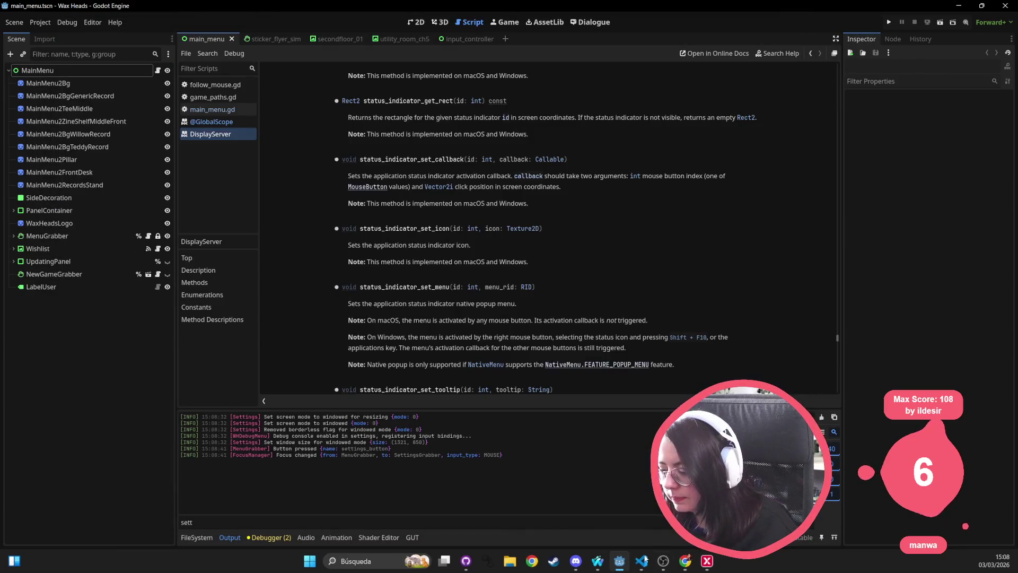
Step: Bring VS Code forward and switch to the settings.cfg file
{"action": "key", "text": "alt+Tab"}
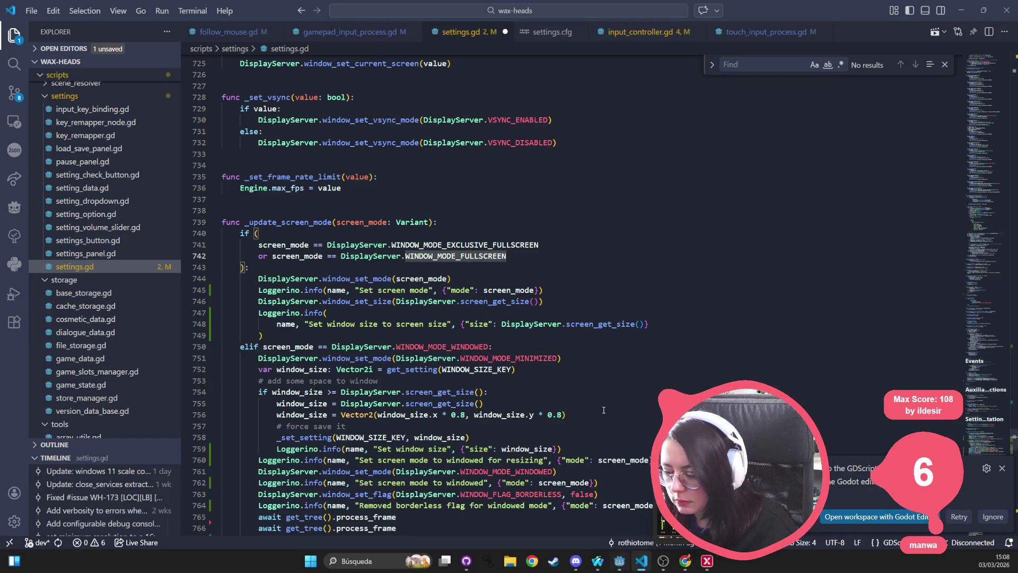
{"action": "key", "text": "Up"}
{"action": "key", "text": "Up"}
{"action": "key", "text": "shift+Up"}
{"action": "scroll", "coordinate": [455, 219], "scroll_direction": "up", "scroll_amount": 4}
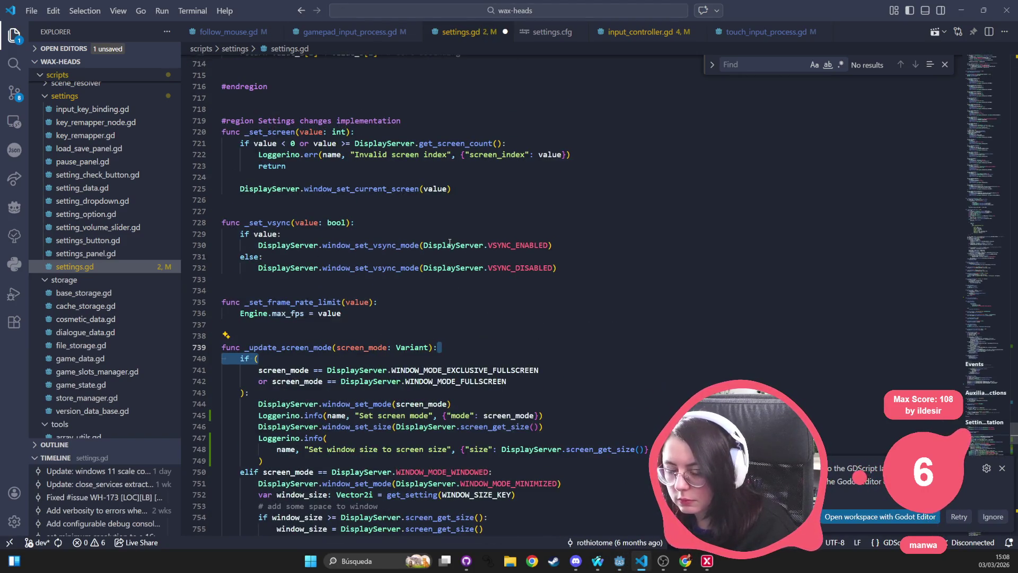
{"action": "left_click", "coordinate": [455, 109]}
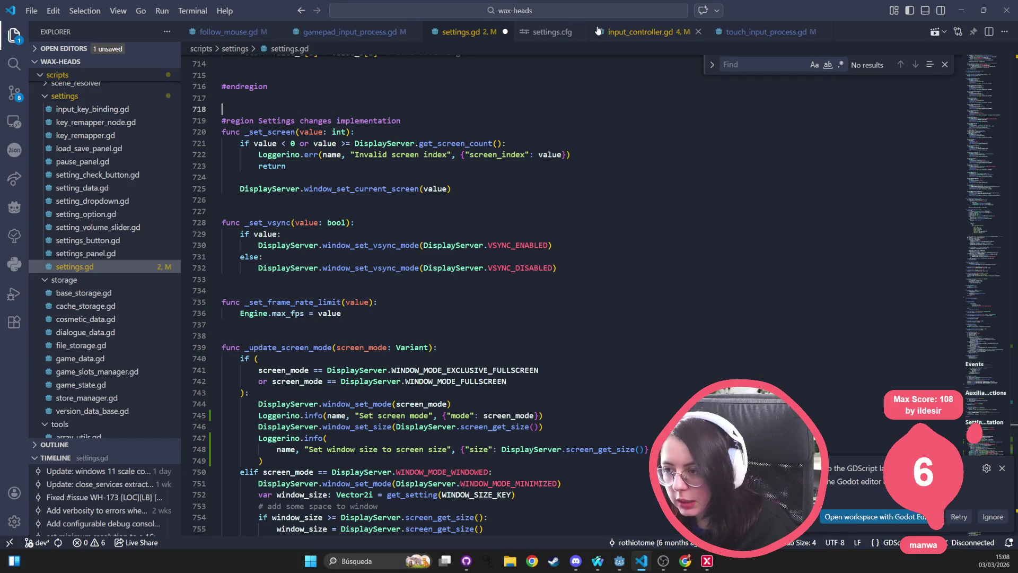
{"action": "left_click", "coordinate": [551, 32]}
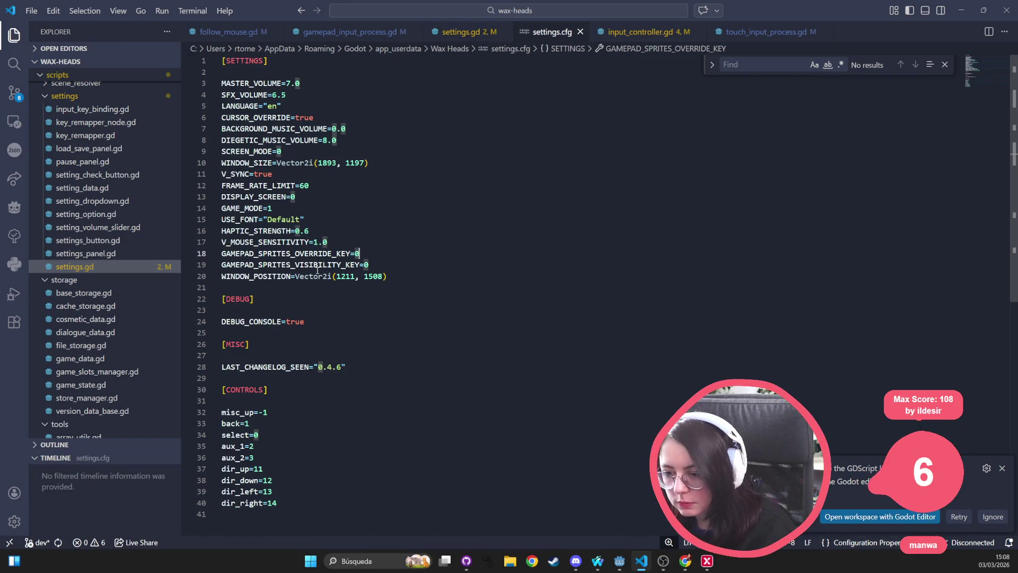
Step: Change WINDOW_SIZE from 1893×1197 to 1920×1080, save settings.cfg, and rerun the game
{"action": "double_click", "coordinate": [346, 277]}
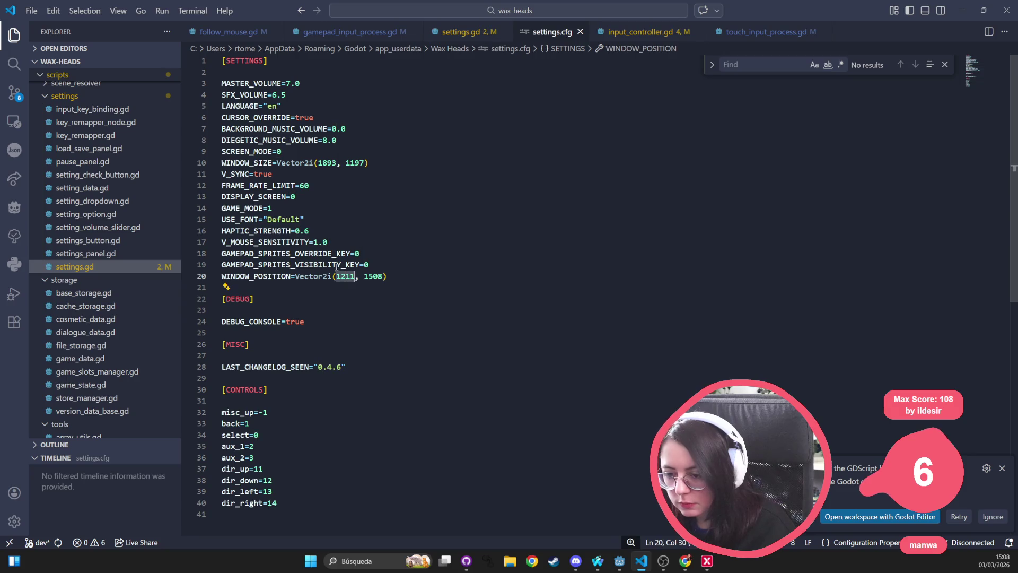
{"action": "double_click", "coordinate": [327, 163]}
{"action": "type", "text": "1920"}
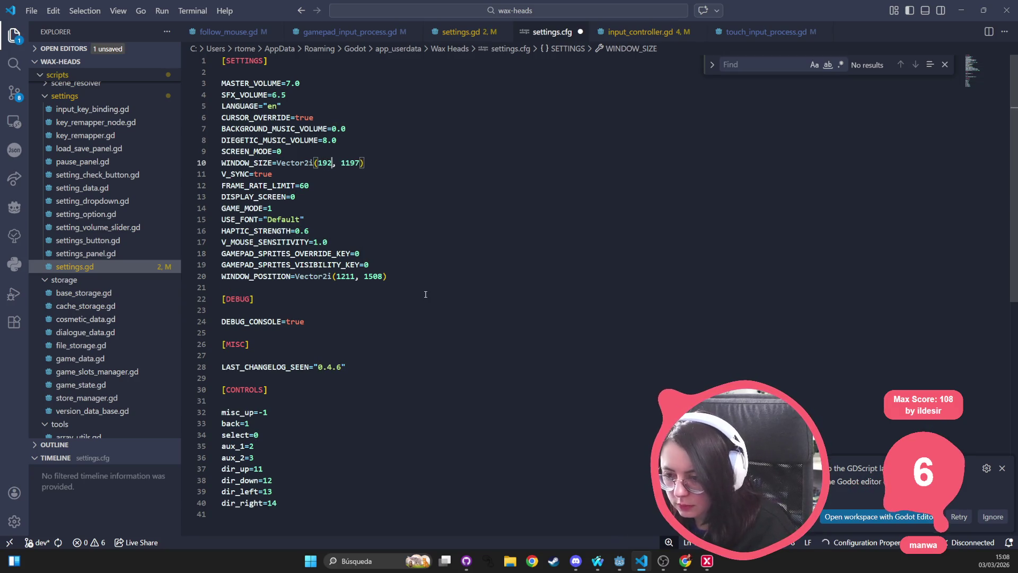
{"action": "key", "text": "ctrl+shift+Right"}
{"action": "type", "text": "1"}
{"action": "type", "text": "08"}
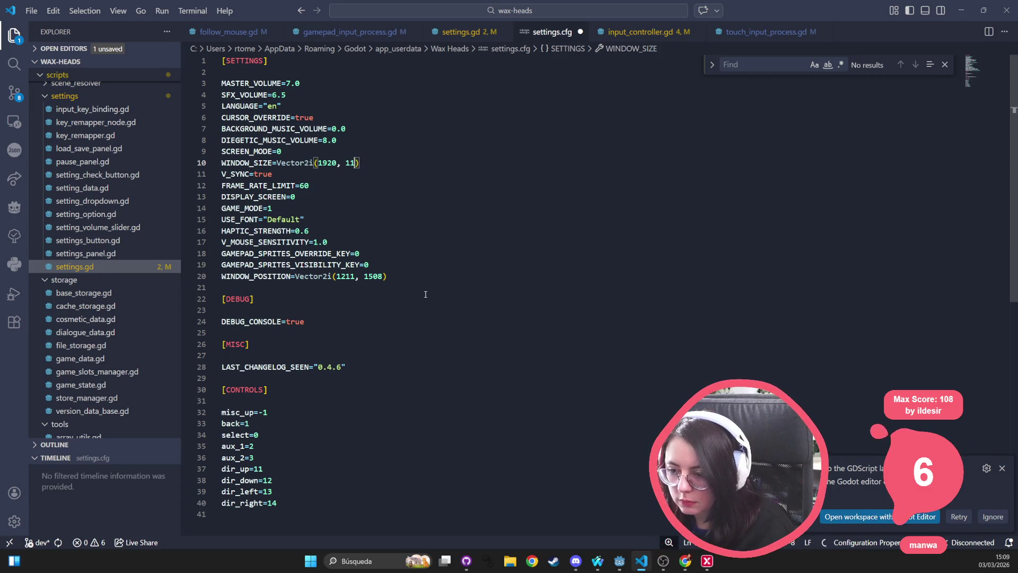
{"action": "double_click", "coordinate": [302, 231]}
{"action": "key", "text": "ctrl+s"}
{"action": "left_click", "coordinate": [960, 12]}
{"action": "key", "text": "F5"}
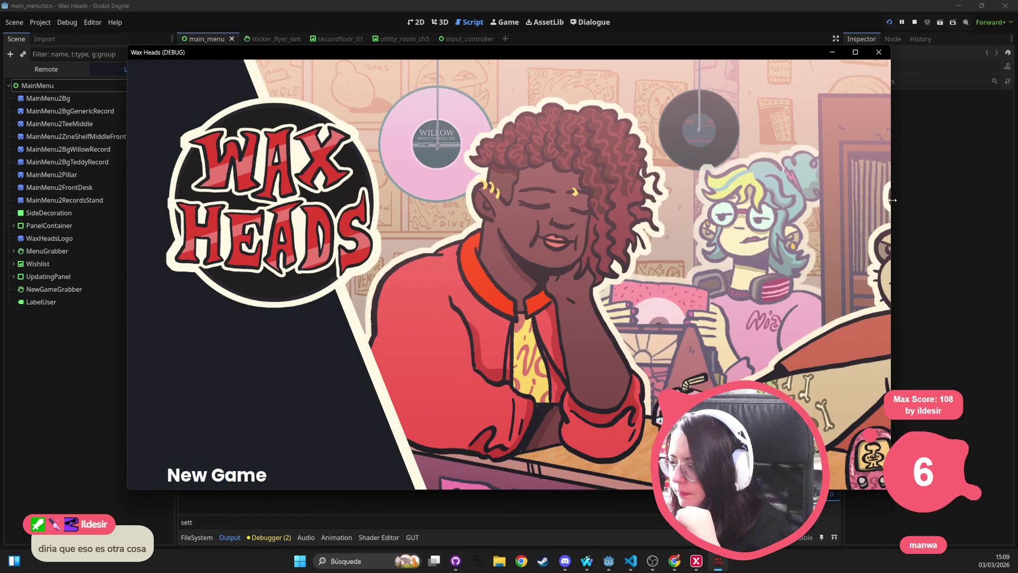
Step: Enlarge the debug window, confirm Settings shows Windowed screen mode, then close and relaunch the game
{"action": "left_click_drag", "start_coordinate": [893, 200], "coordinate": [993, 200]}
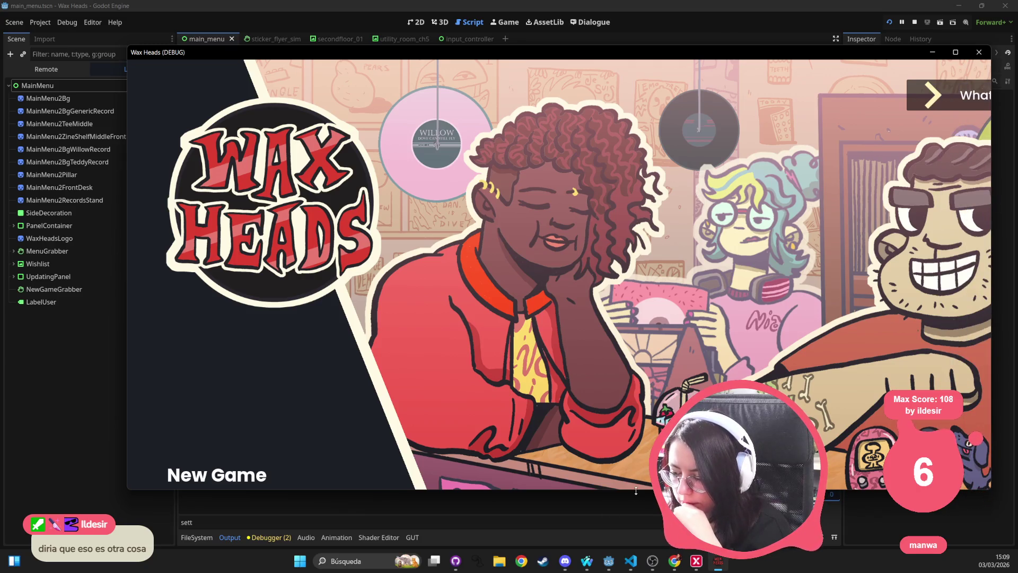
{"action": "left_click_drag", "start_coordinate": [636, 490], "coordinate": [636, 538]}
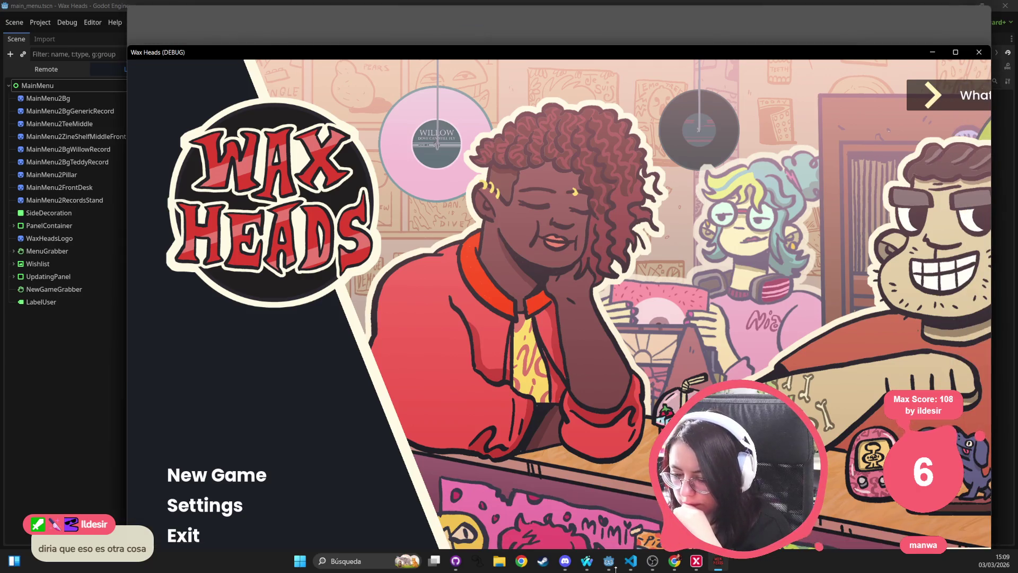
{"action": "left_click", "coordinate": [227, 510]}
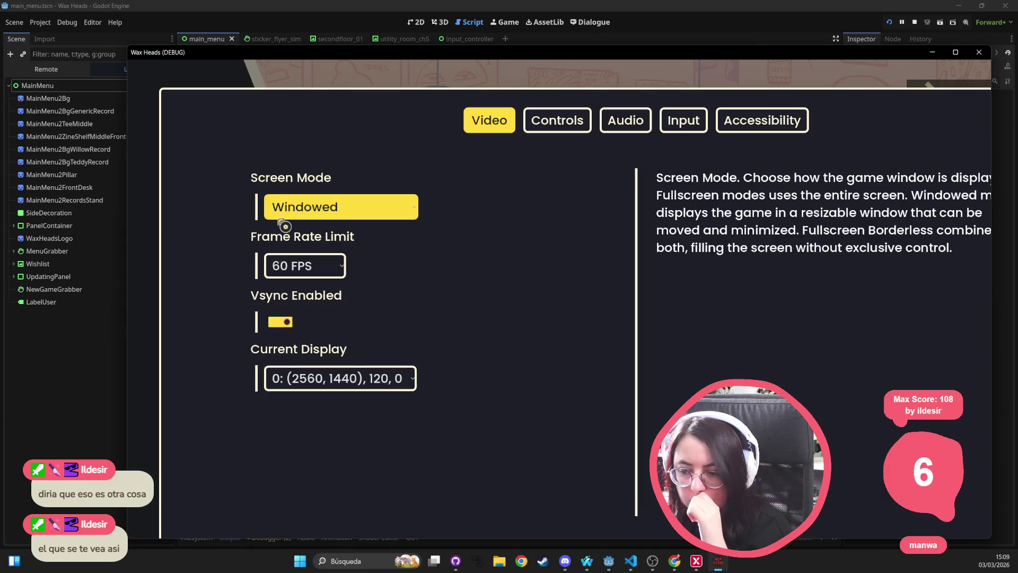
{"action": "left_click_drag", "start_coordinate": [463, 57], "coordinate": [402, 47]}
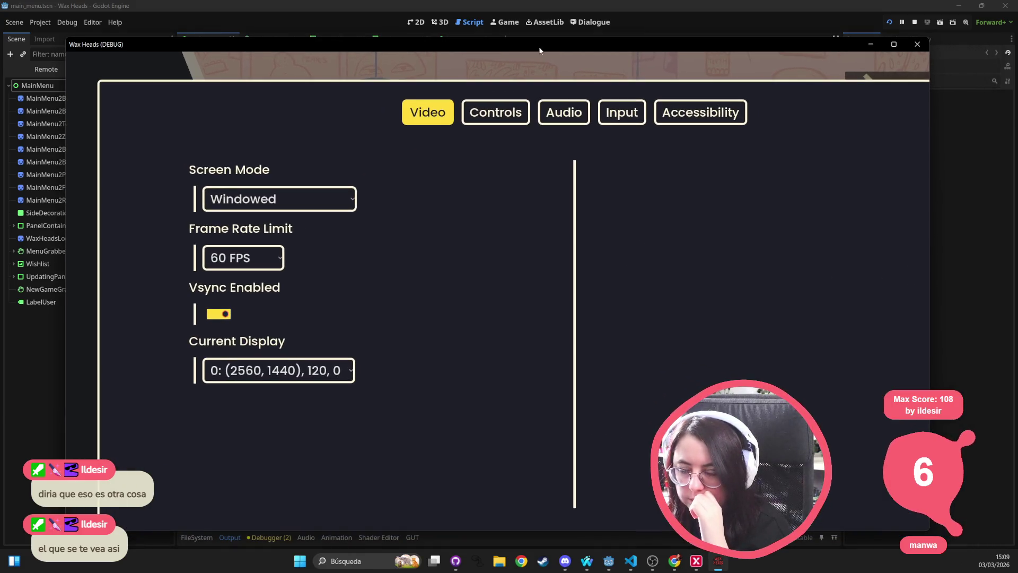
{"action": "key", "text": "F8"}
{"action": "left_click", "coordinate": [66, 28]}
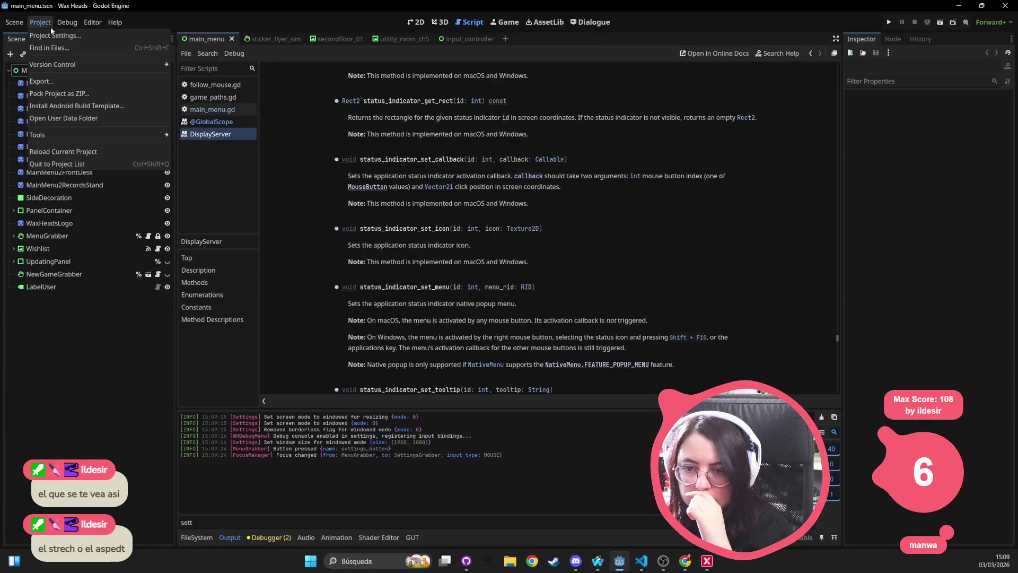
{"action": "key", "text": "F5"}
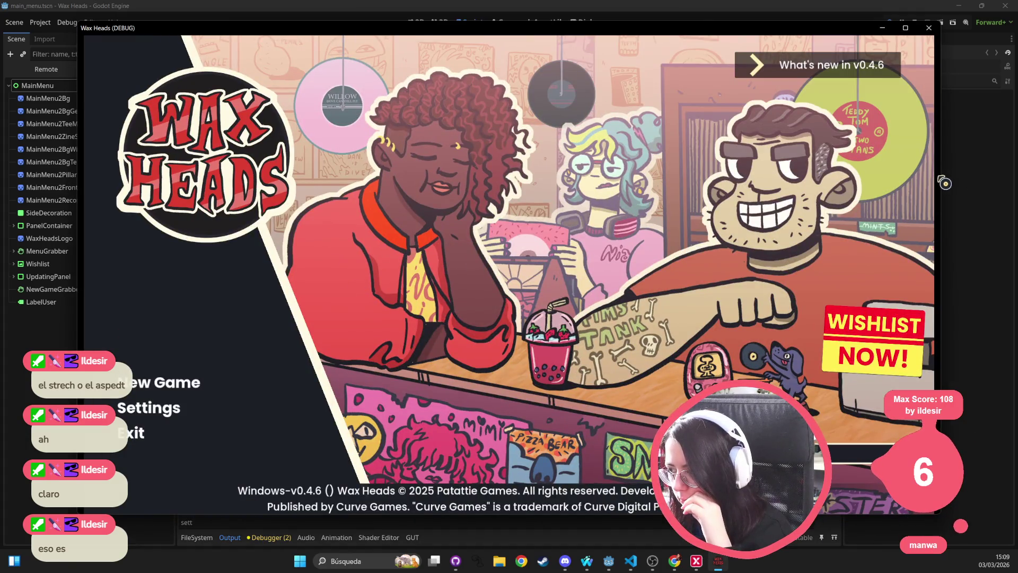
Step: Resize the game window and switch Screen Mode to FullScreen Borderless
{"action": "mouse_move", "coordinate": [943, 174]}
{"action": "left_mouse_down"}
{"action": "mouse_move", "coordinate": [564, 196]}
{"action": "mouse_move", "coordinate": [1013, 201]}
{"action": "mouse_move", "coordinate": [769, 208]}
{"action": "left_mouse_up"}
{"action": "mouse_move", "coordinate": [608, 516]}
{"action": "left_mouse_down"}
{"action": "mouse_move", "coordinate": [615, 378]}
{"action": "mouse_move", "coordinate": [624, 484]}
{"action": "mouse_move", "coordinate": [625, 431]}
{"action": "left_mouse_up"}
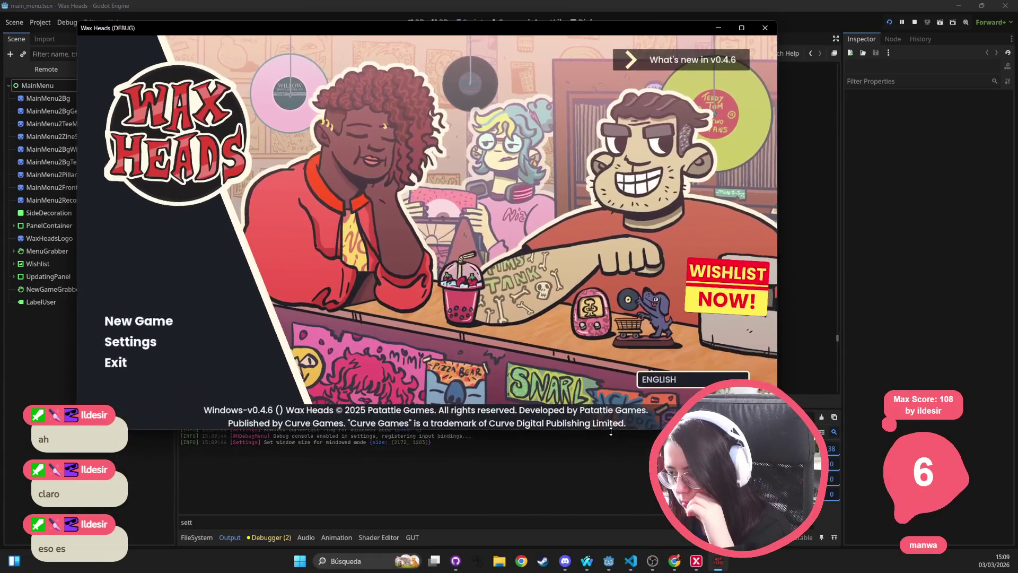
{"action": "left_click", "coordinate": [140, 343]}
{"action": "left_click", "coordinate": [207, 138]}
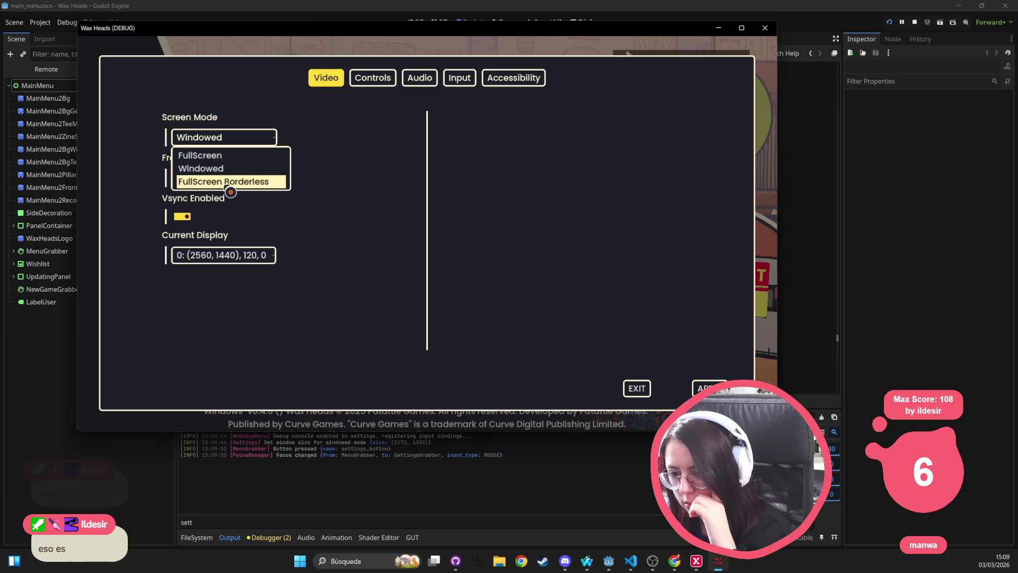
{"action": "left_click", "coordinate": [227, 181]}
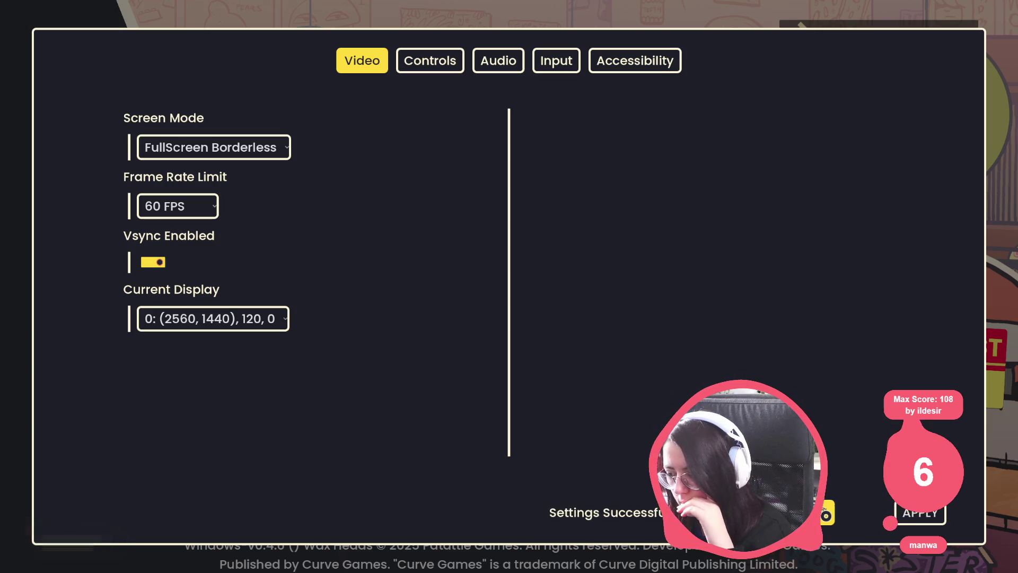
{"action": "key", "text": "Escape"}
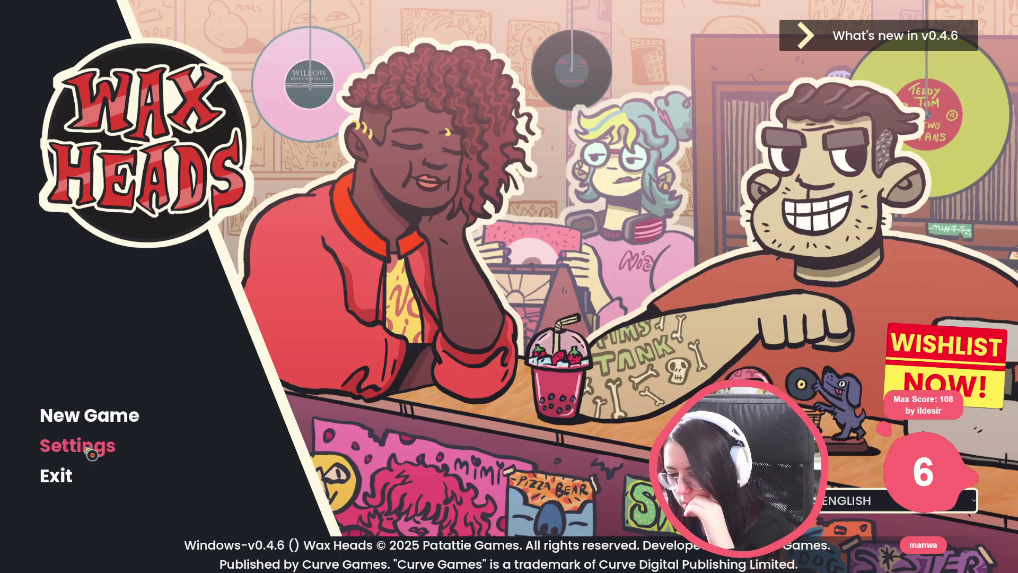
Step: Apply FullScreen, then Windowed screen mode, and close the debug game
{"action": "left_click", "coordinate": [122, 438]}
{"action": "left_click", "coordinate": [205, 321]}
{"action": "left_click", "coordinate": [205, 326]}
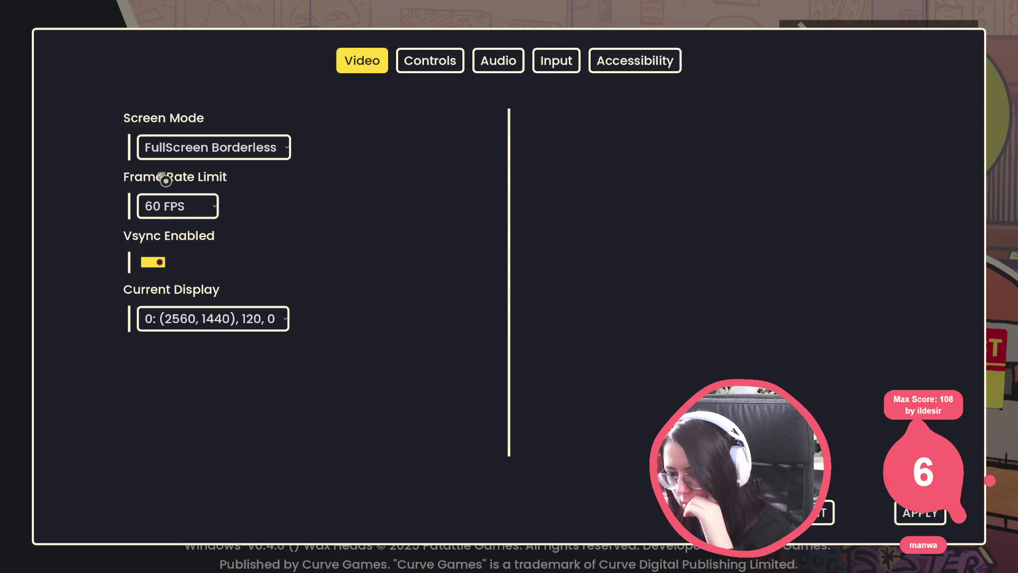
{"action": "left_click", "coordinate": [220, 158]}
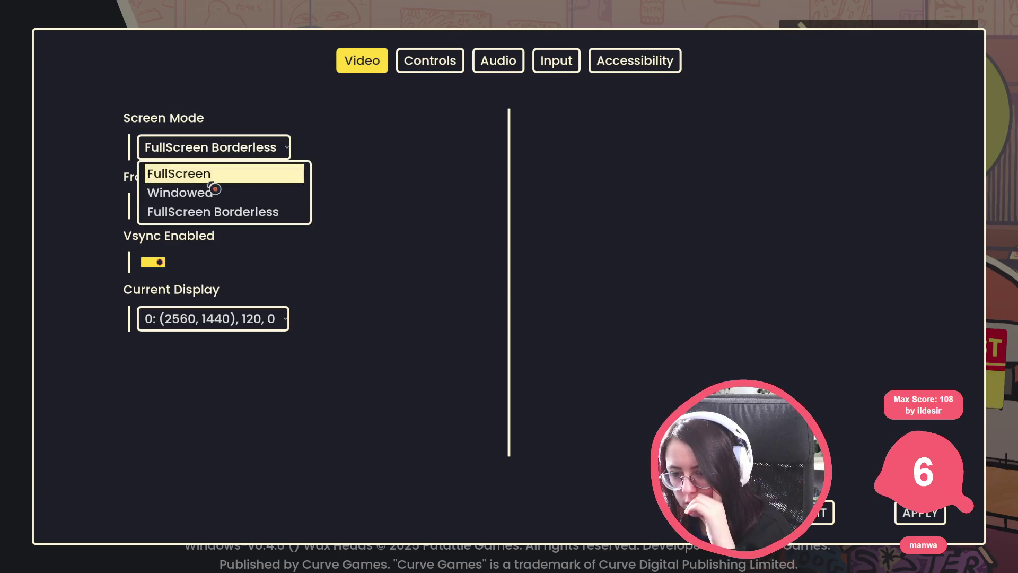
{"action": "left_click", "coordinate": [212, 171]}
{"action": "left_click", "coordinate": [925, 517]}
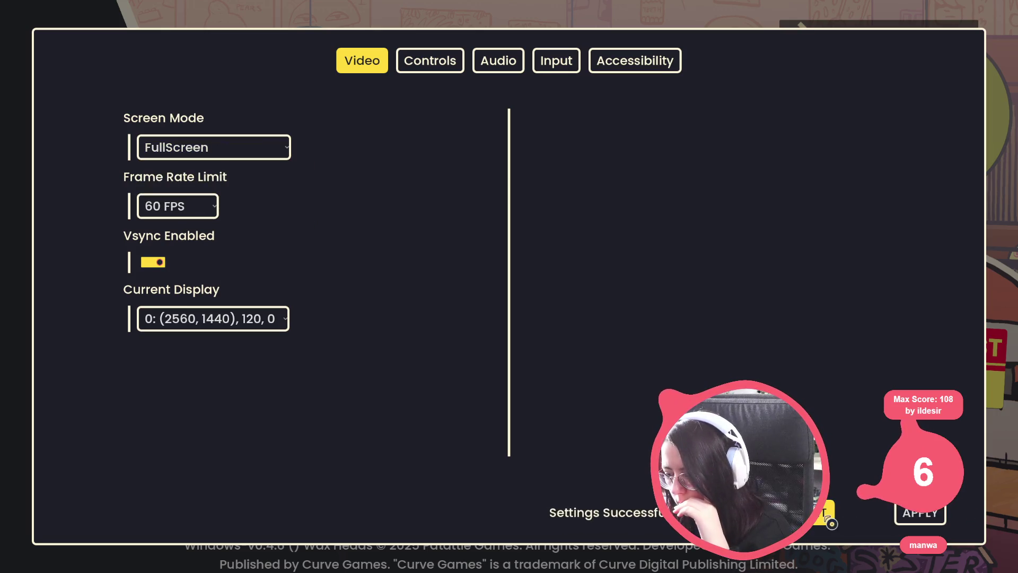
{"action": "left_click", "coordinate": [198, 149]}
{"action": "left_click", "coordinate": [183, 193]}
{"action": "left_click", "coordinate": [923, 512]}
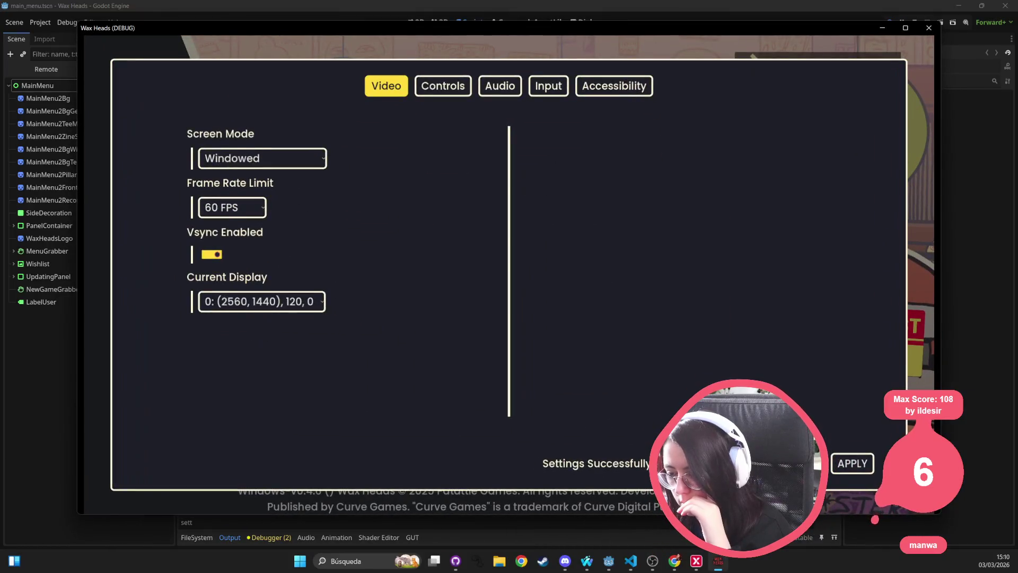
{"action": "key", "text": "Escape"}
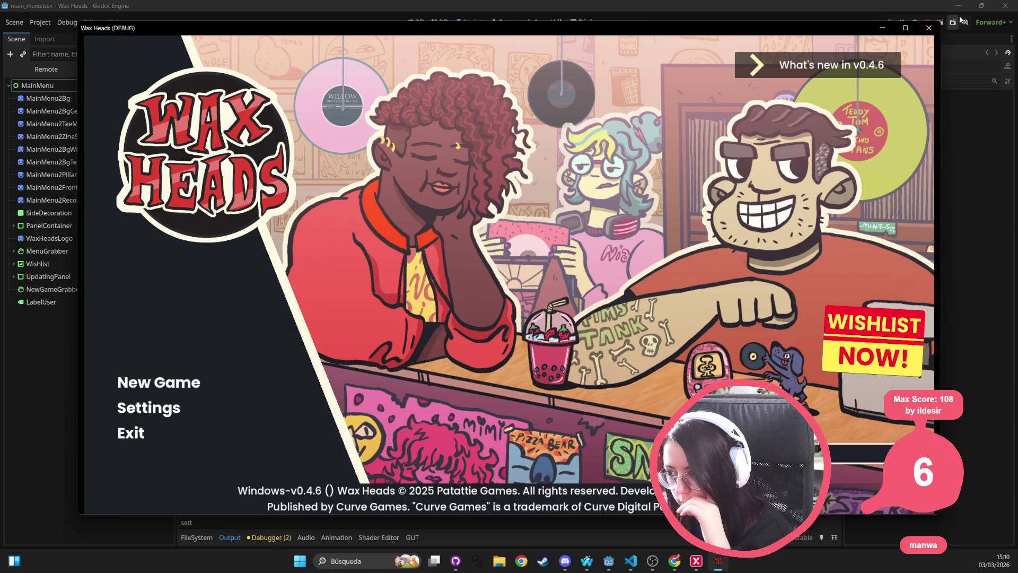
{"action": "left_click", "coordinate": [928, 27]}
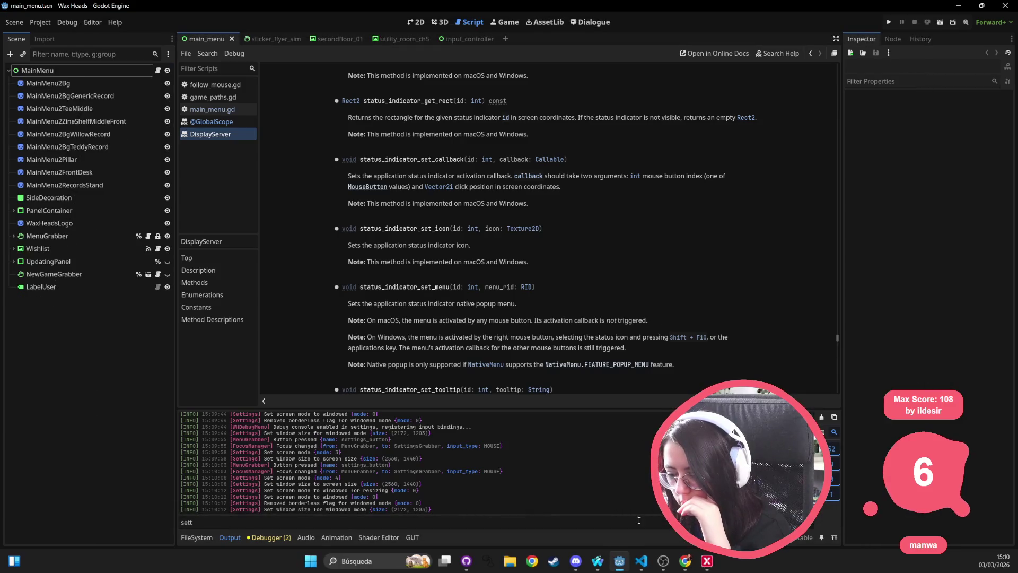
Step: In GitHub Desktop's Changes list, discard the changes to main_menu.tscn
{"action": "left_click", "coordinate": [466, 560]}
{"action": "left_click", "coordinate": [18, 49]}
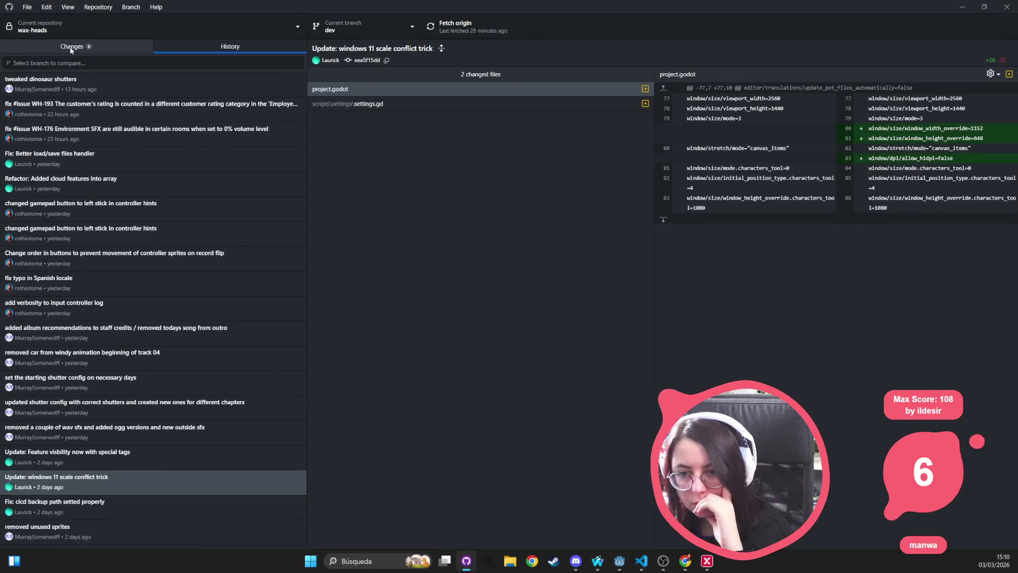
{"action": "left_click", "coordinate": [60, 91]}
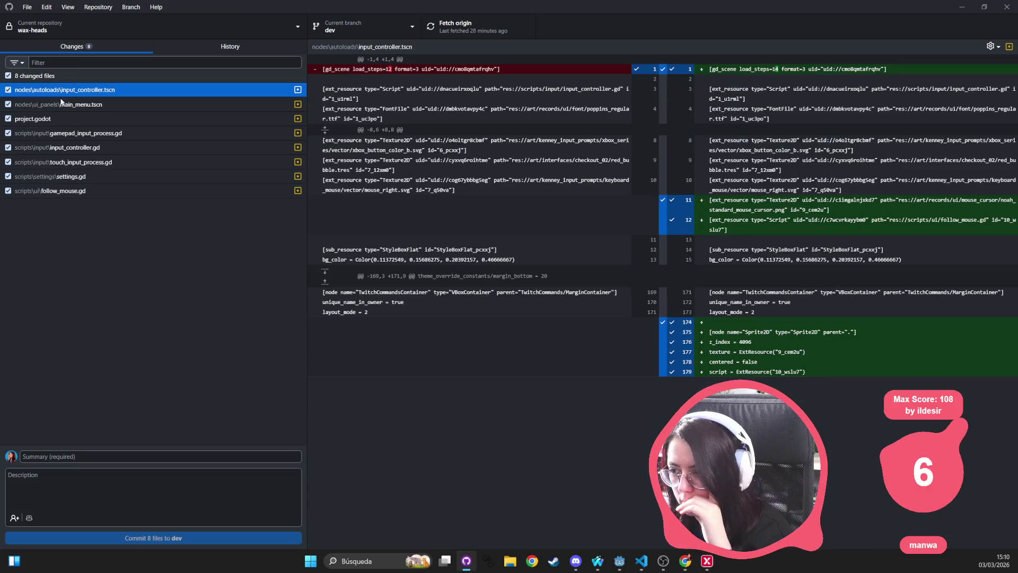
{"action": "left_click", "coordinate": [64, 104]}
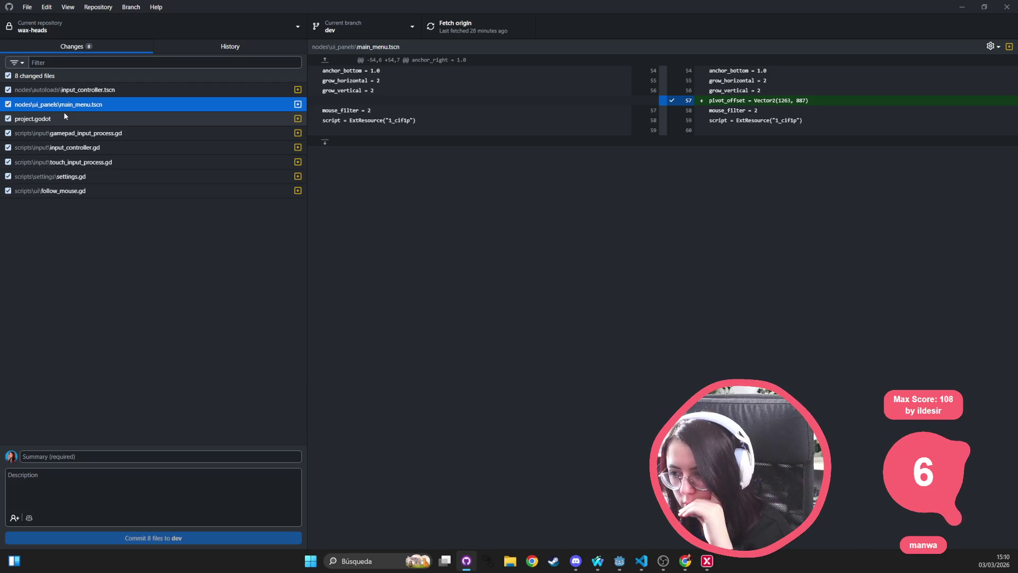
{"action": "right_click", "coordinate": [68, 106]}
{"action": "left_click", "coordinate": [549, 292]}
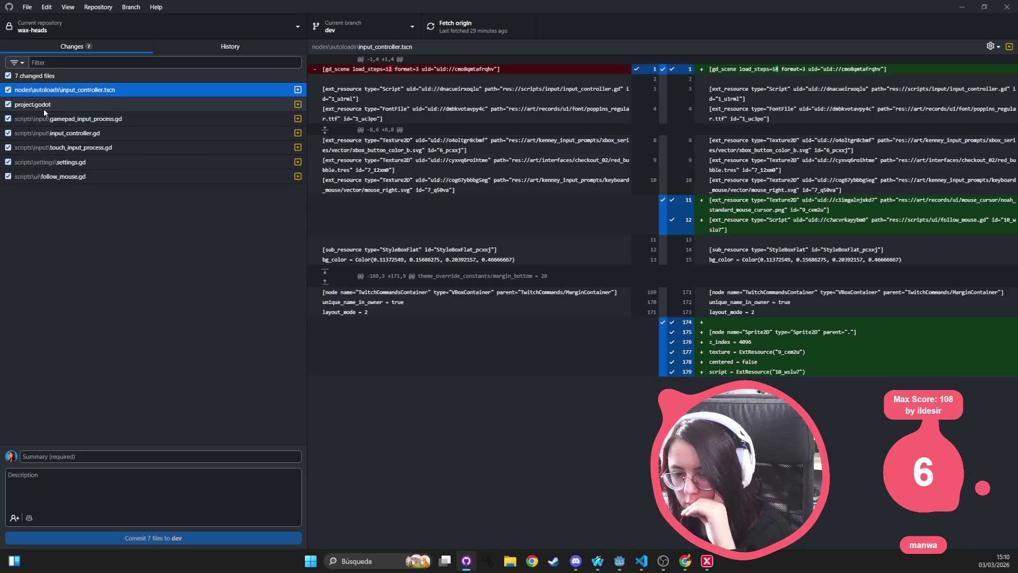
Step: Review the project.godot, gamepad_input_process.gd, input_controller.gd, touch_input_process.gd and settings.gd diffs
{"action": "left_click", "coordinate": [44, 109]}
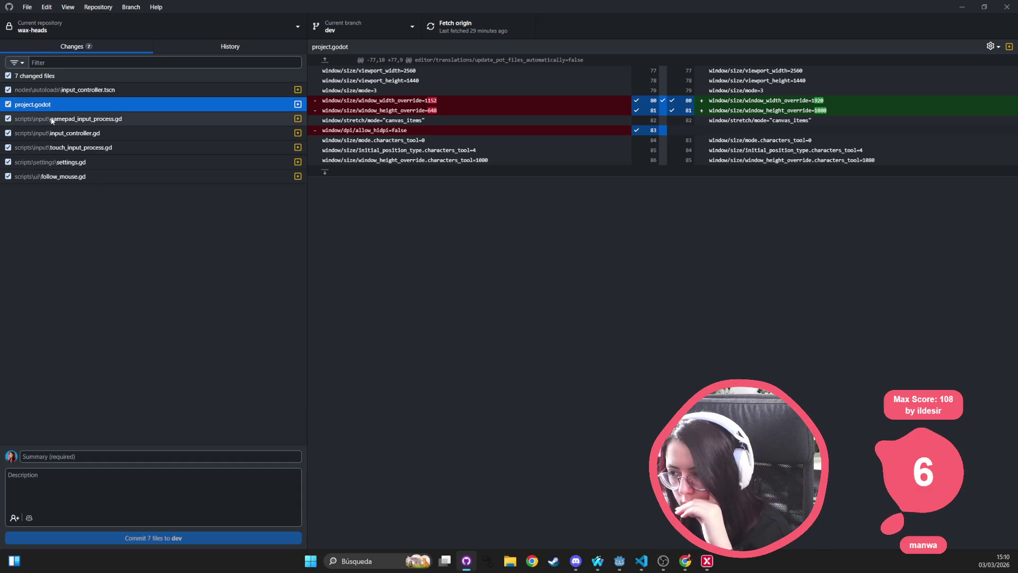
{"action": "left_click", "coordinate": [52, 120]}
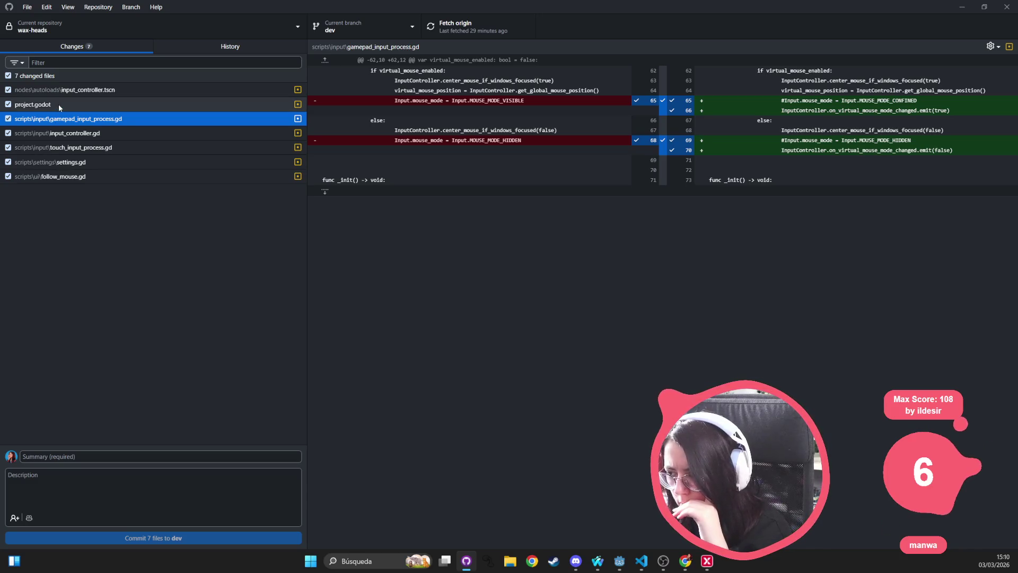
{"action": "left_click", "coordinate": [55, 133]}
{"action": "left_click", "coordinate": [55, 148]}
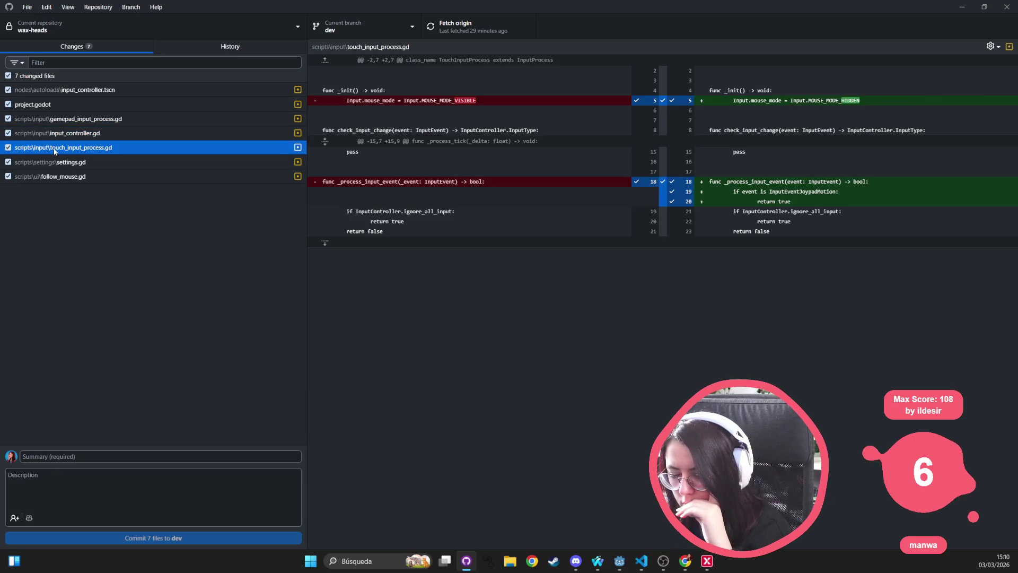
{"action": "left_click", "coordinate": [60, 164]}
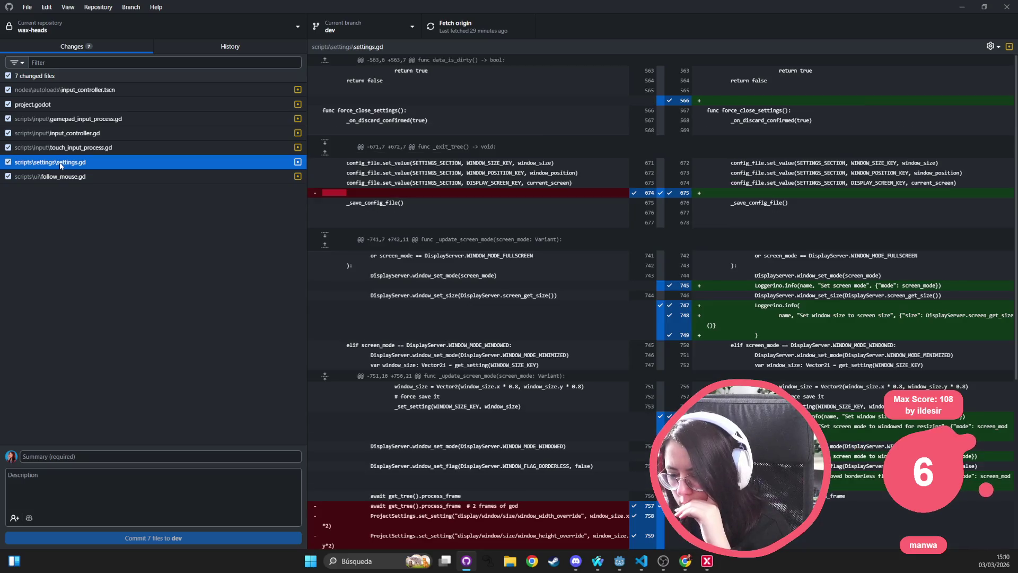
Step: Scroll through the settings.gd diff, briefly checking follow_mouse.gd
{"action": "scroll", "coordinate": [463, 281], "scroll_direction": "down", "scroll_amount": 3}
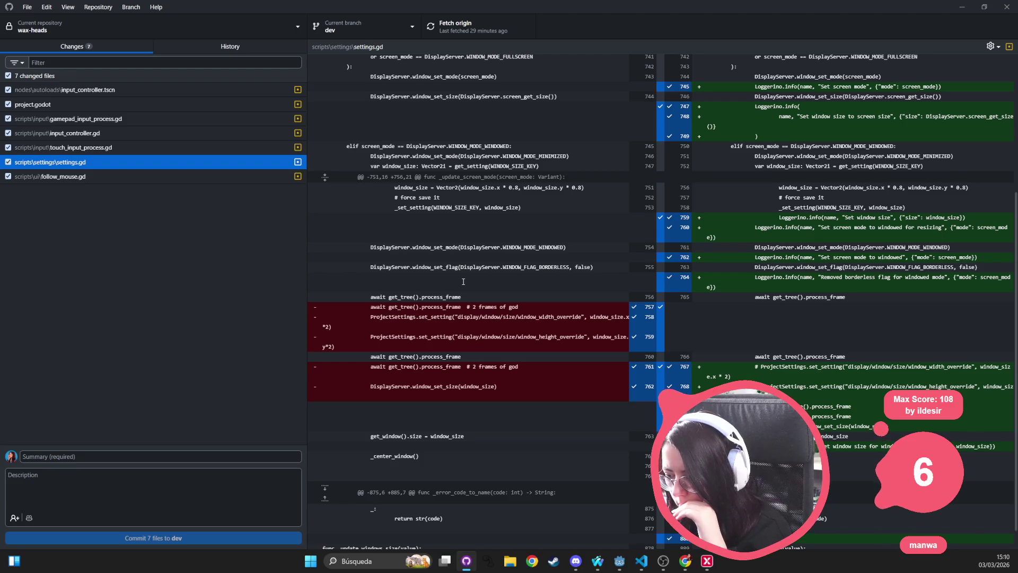
{"action": "scroll", "coordinate": [463, 281], "scroll_direction": "down", "scroll_amount": 1}
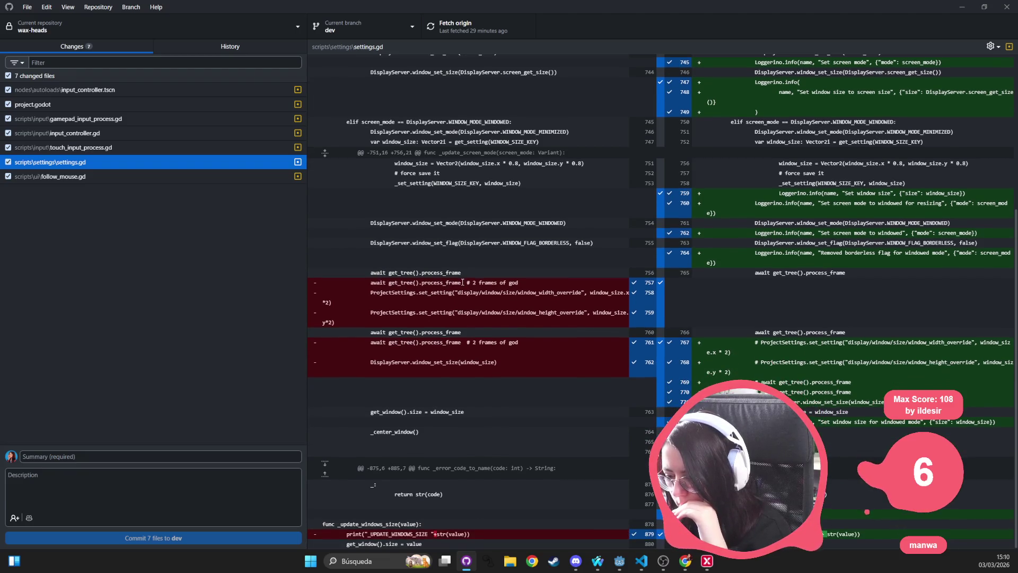
{"action": "scroll", "coordinate": [463, 282], "scroll_direction": "up", "scroll_amount": 5}
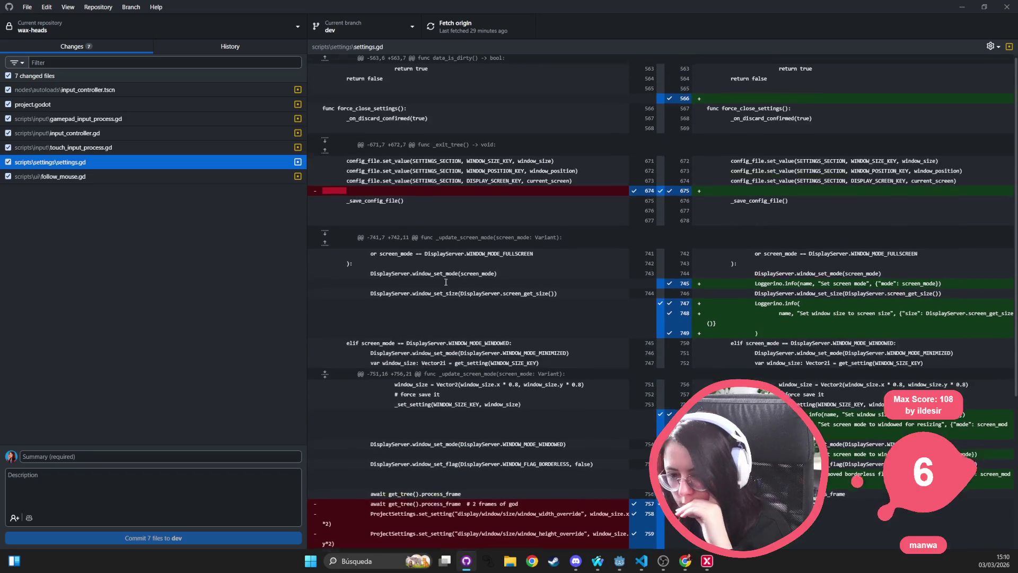
{"action": "left_click", "coordinate": [199, 175]}
{"action": "left_click", "coordinate": [196, 168]}
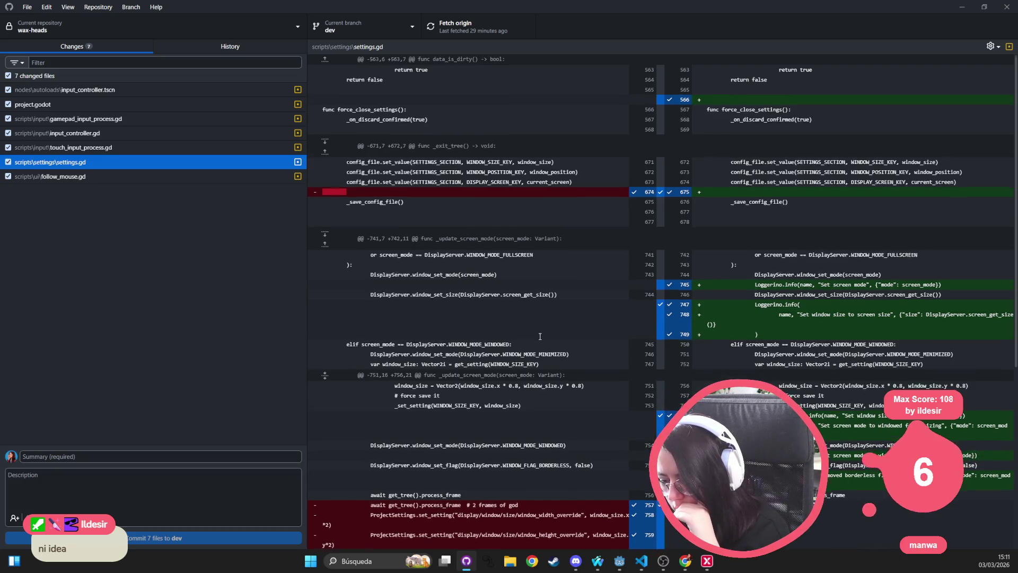
{"action": "scroll", "coordinate": [539, 337], "scroll_direction": "down", "scroll_amount": 2}
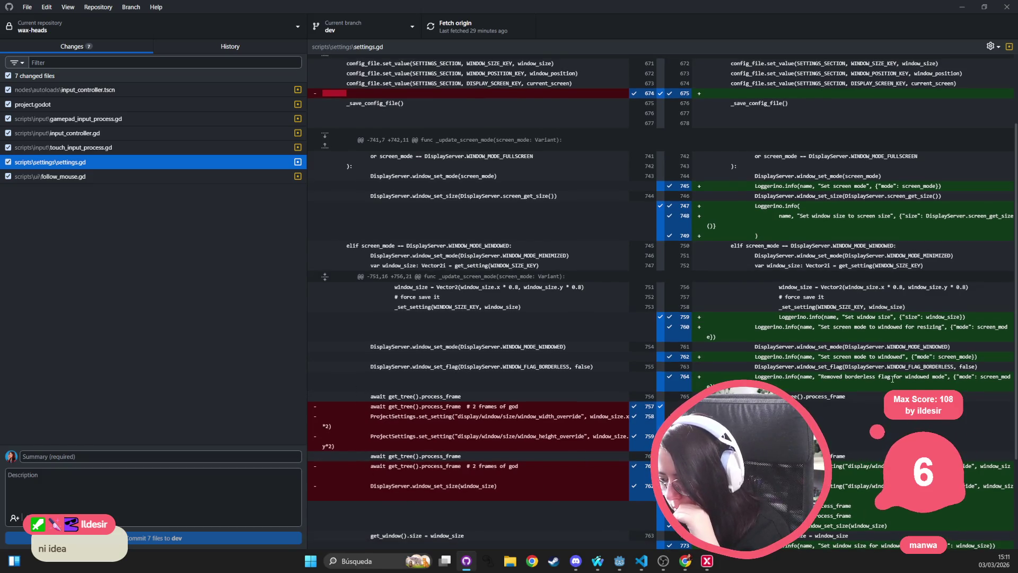
{"action": "scroll", "coordinate": [893, 379], "scroll_direction": "down", "scroll_amount": 3}
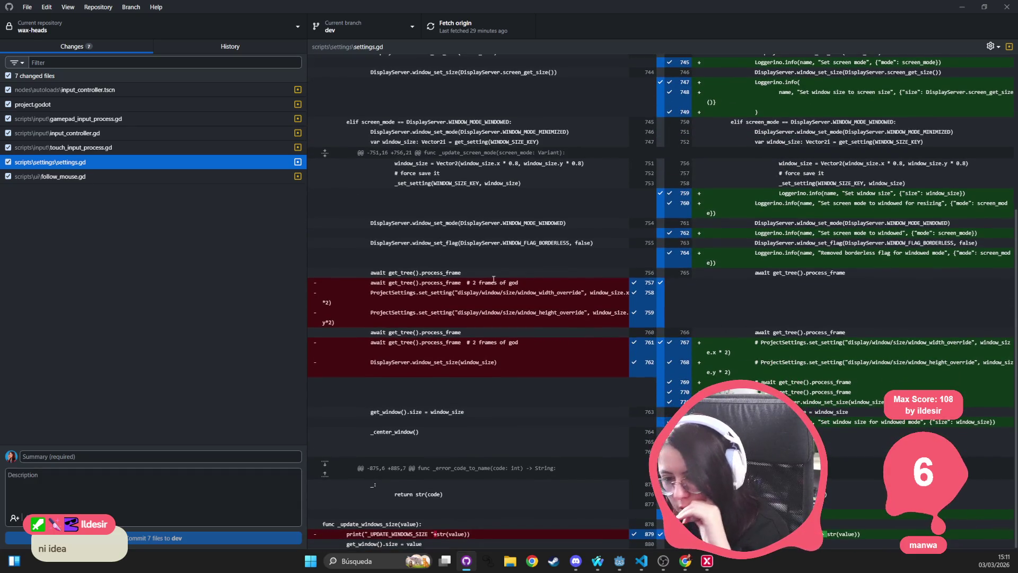
Step: Highlight the old 1152 width in the project.godot diff, then return to Godot
{"action": "left_click", "coordinate": [117, 105]}
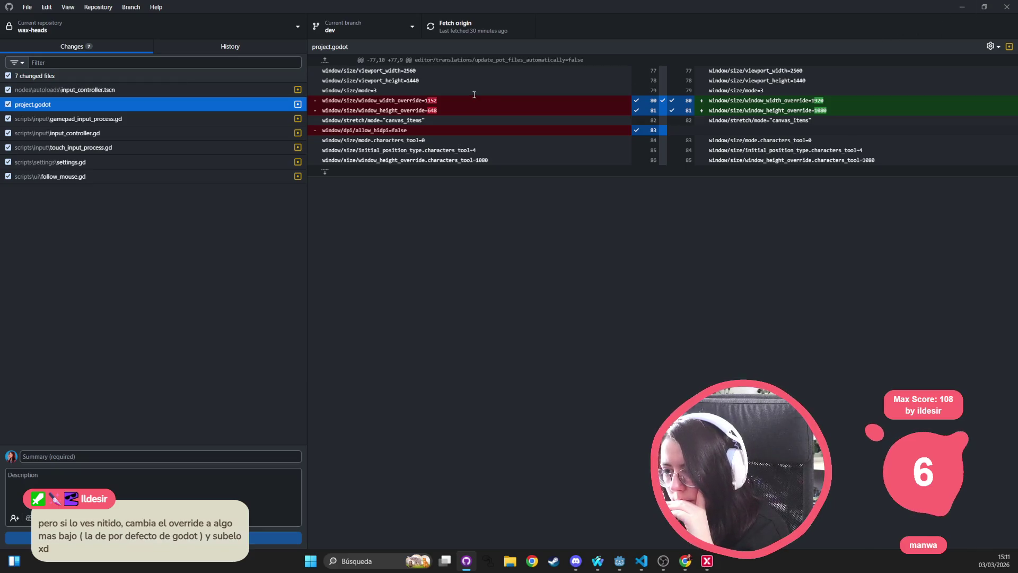
{"action": "left_click_drag", "start_coordinate": [425, 100], "coordinate": [454, 98]}
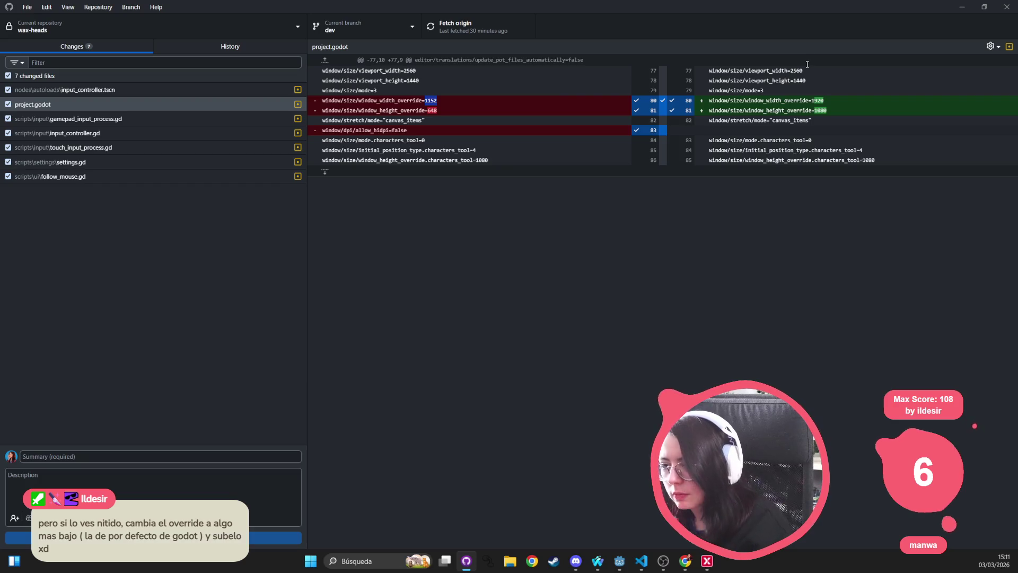
{"action": "left_click", "coordinate": [964, 7]}
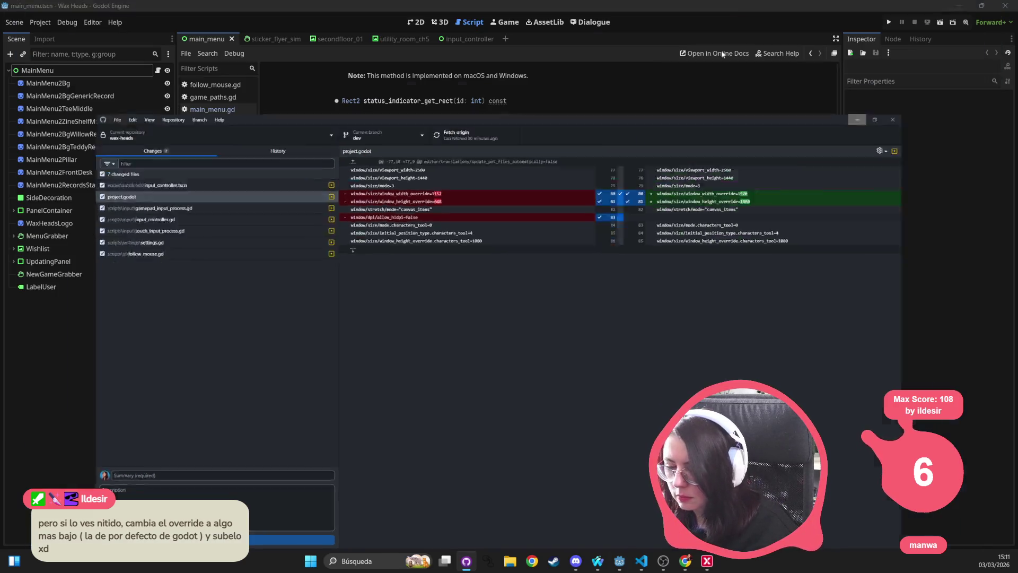
Step: Reload the externally modified files and open Project Settings at the window overrides
{"action": "left_click", "coordinate": [522, 362]}
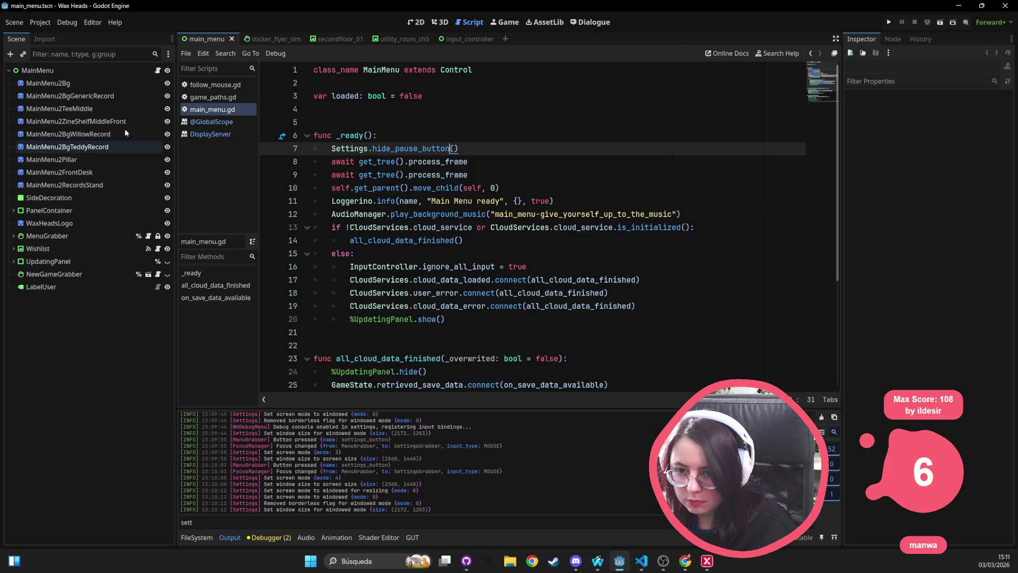
{"action": "left_click", "coordinate": [39, 24]}
{"action": "left_click", "coordinate": [45, 36]}
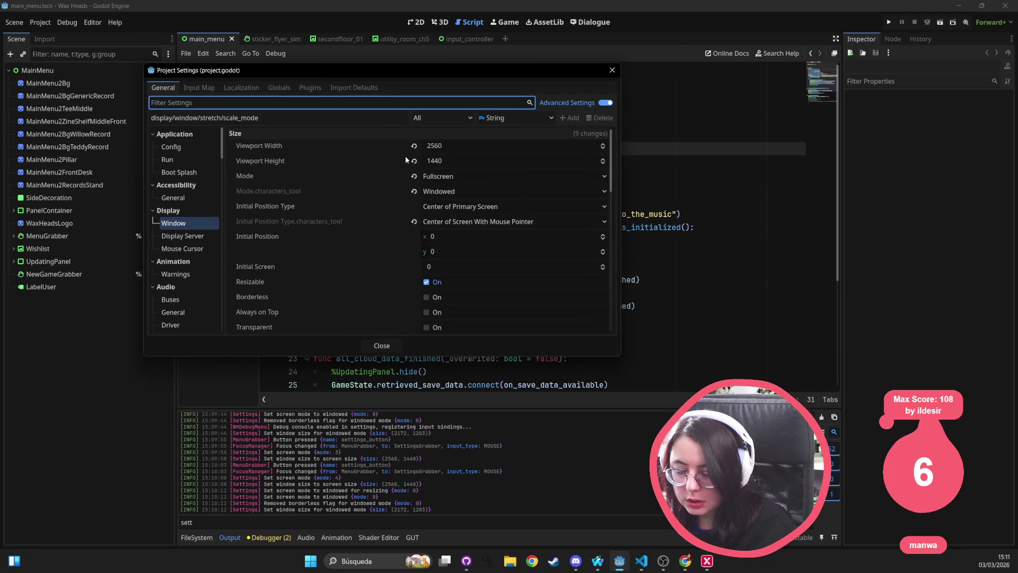
{"action": "scroll", "coordinate": [393, 241], "scroll_direction": "down", "scroll_amount": 2}
{"action": "scroll", "coordinate": [393, 238], "scroll_direction": "down", "scroll_amount": 3}
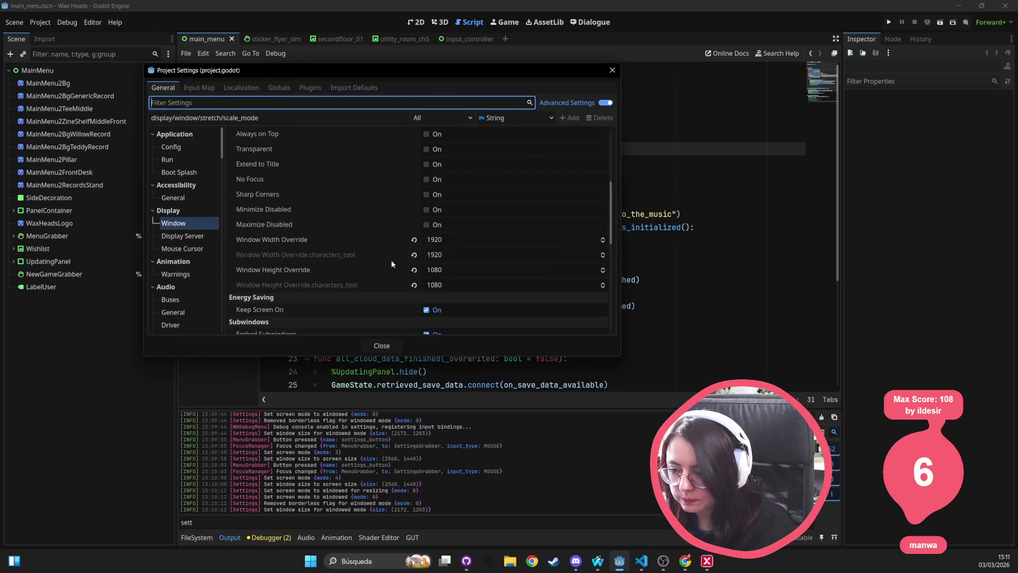
{"action": "left_click", "coordinate": [455, 241]}
Step: Copy 648 from the GitHub Desktop diff into Window Height Override and close Project Settings
{"action": "key", "text": "alt+Tab"}
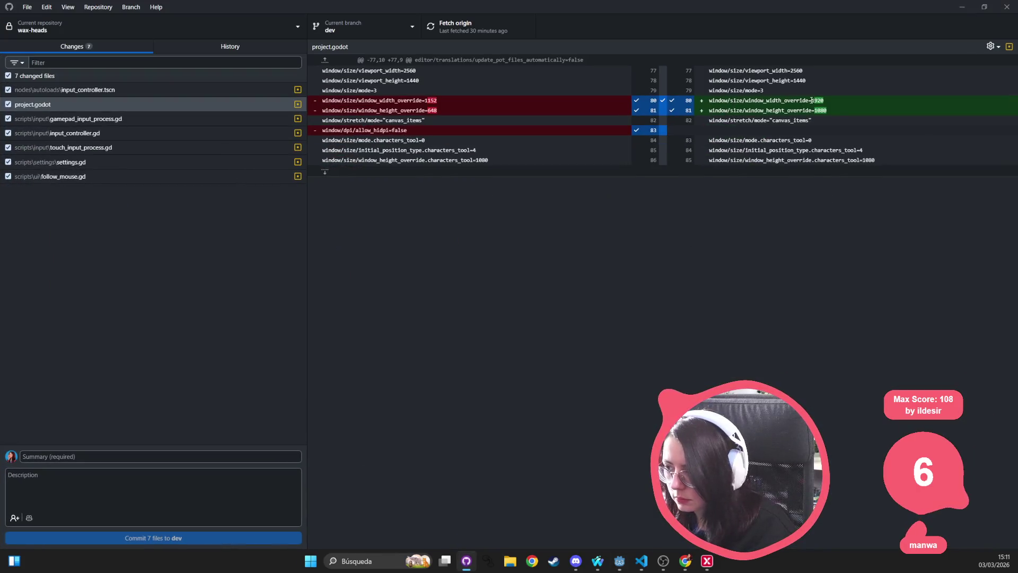
{"action": "mouse_move", "coordinate": [427, 109]}
{"action": "left_mouse_down"}
{"action": "mouse_move", "coordinate": [446, 108]}
{"action": "mouse_move", "coordinate": [430, 110]}
{"action": "left_mouse_up"}
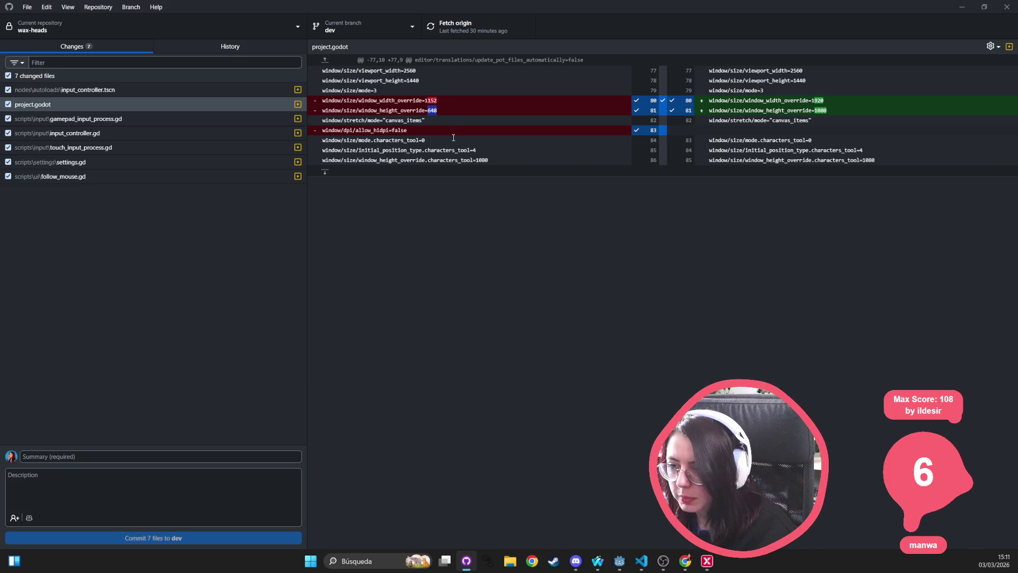
{"action": "key", "text": "alt+Tab"}
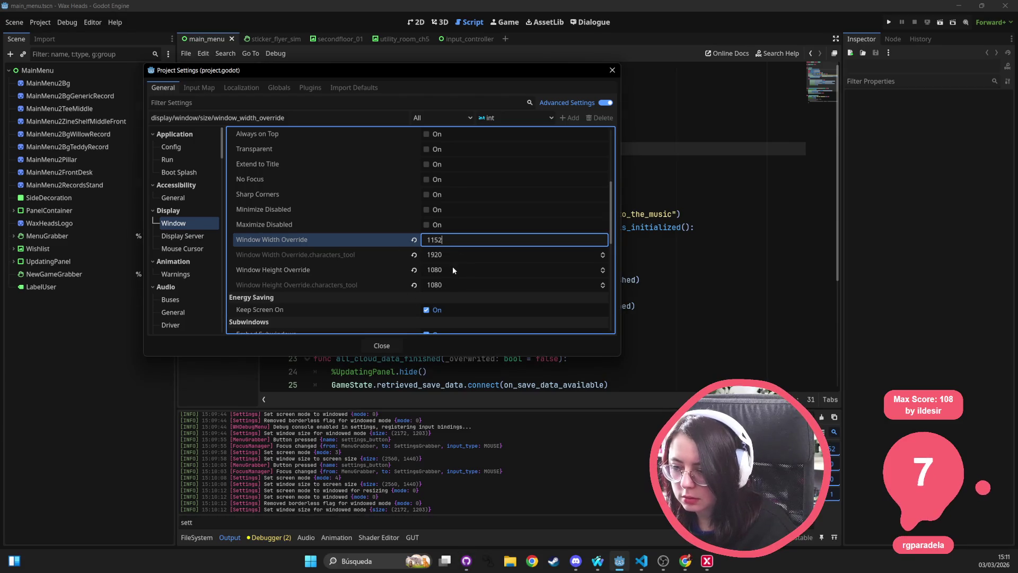
{"action": "left_click", "coordinate": [453, 269]}
{"action": "key", "text": "ctrl+a"}
{"action": "type", "text": "648"}
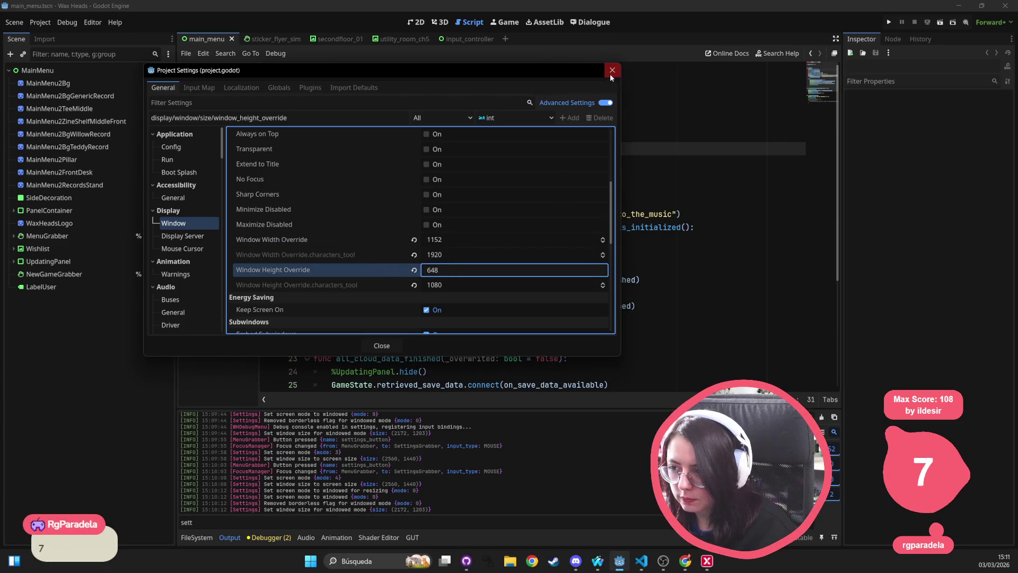
{"action": "left_click", "coordinate": [611, 71]}
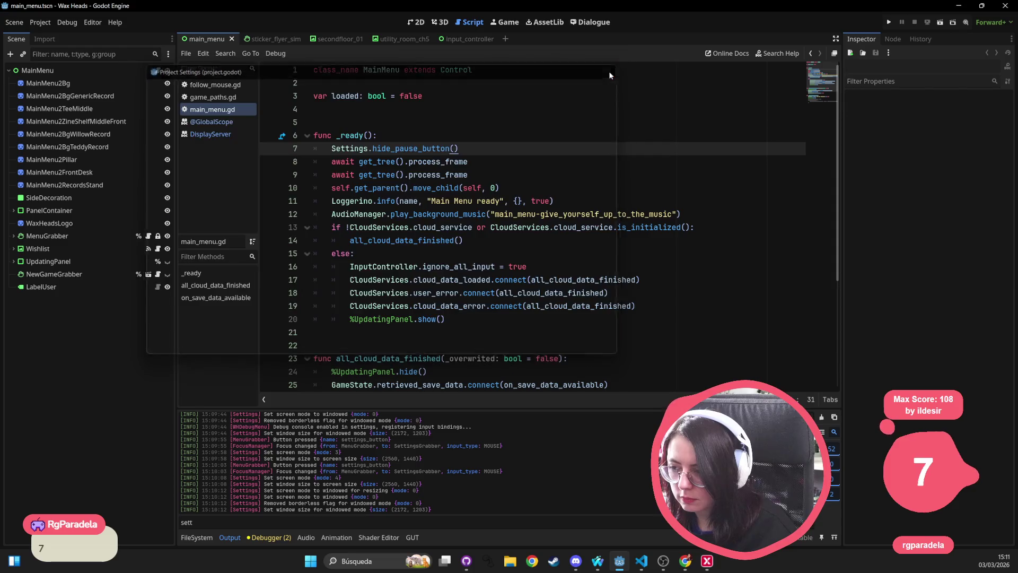
Step: Run the project and open the game's Settings, leaving the display choice unchanged
{"action": "left_click", "coordinate": [890, 22]}
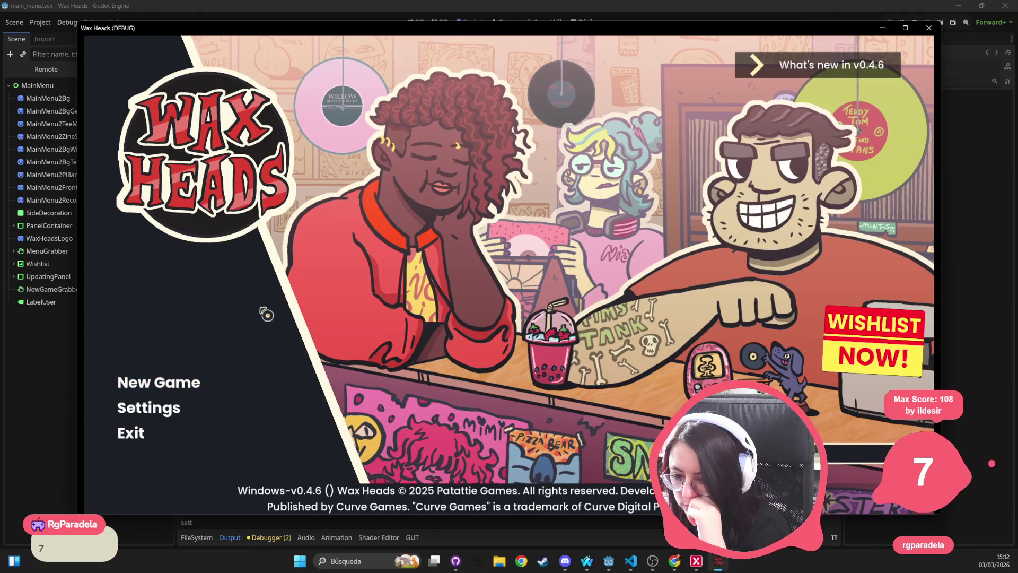
{"action": "left_click", "coordinate": [165, 412]}
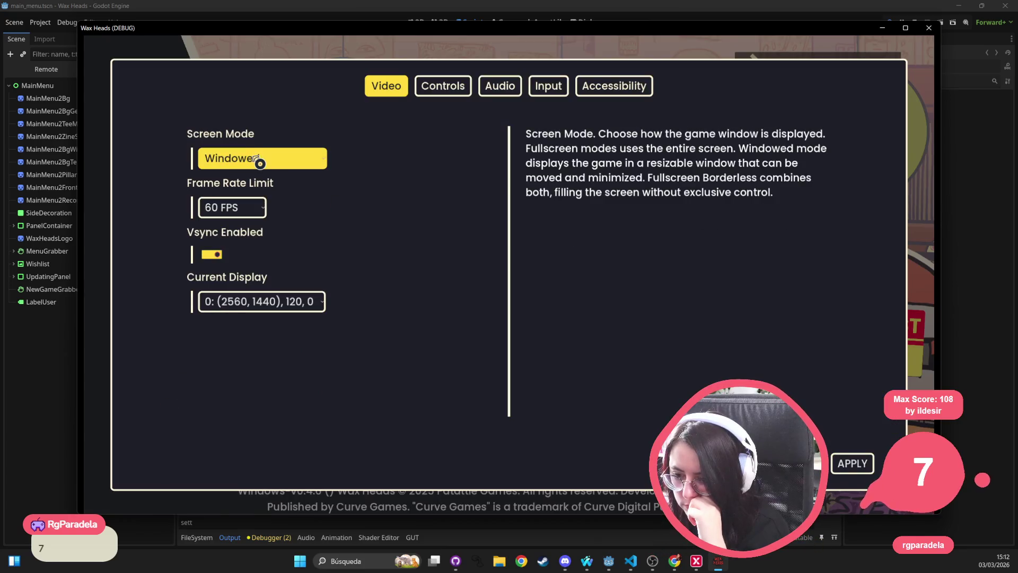
{"action": "left_click", "coordinate": [272, 308]}
{"action": "left_click", "coordinate": [268, 299]}
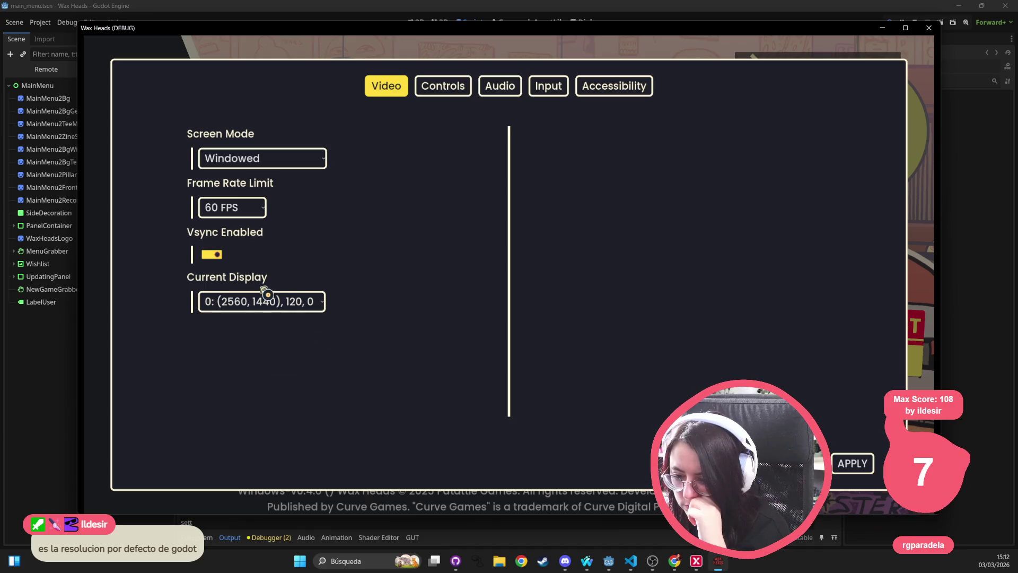
{"action": "left_click", "coordinate": [274, 310]}
{"action": "left_click", "coordinate": [274, 310]}
Step: Set Screen Mode to FullScreen Borderless, apply it, and return to the title screen
{"action": "left_click", "coordinate": [268, 157]}
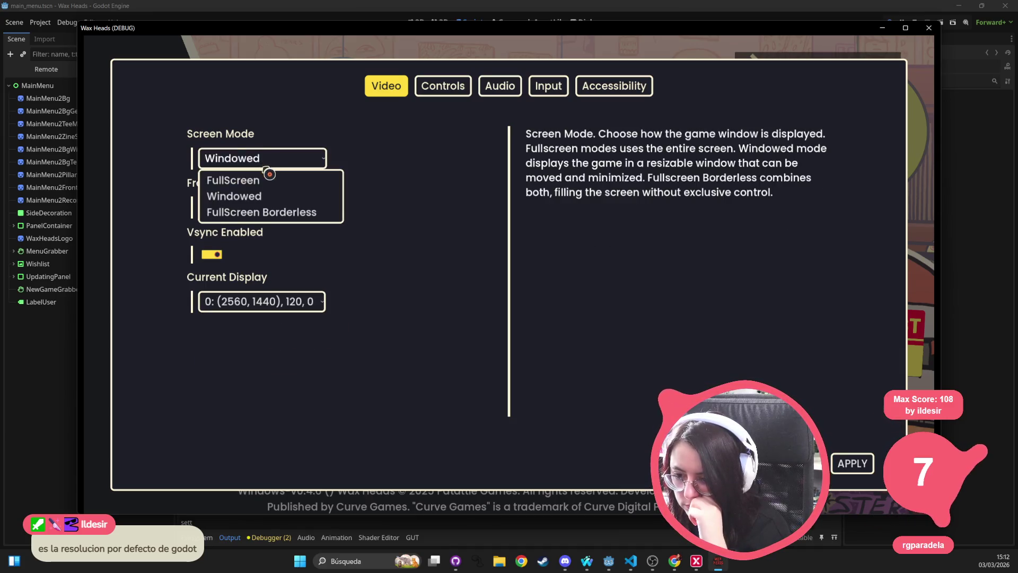
{"action": "left_click", "coordinate": [259, 186]}
{"action": "left_click", "coordinate": [261, 157]}
{"action": "left_click", "coordinate": [258, 217]}
{"action": "left_click", "coordinate": [852, 463]}
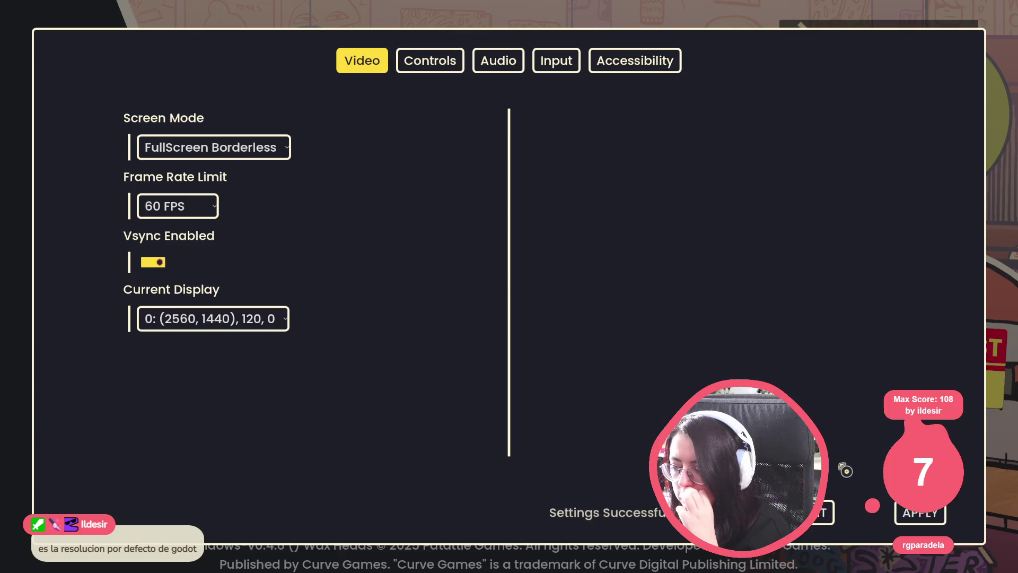
{"action": "key", "text": "Escape"}
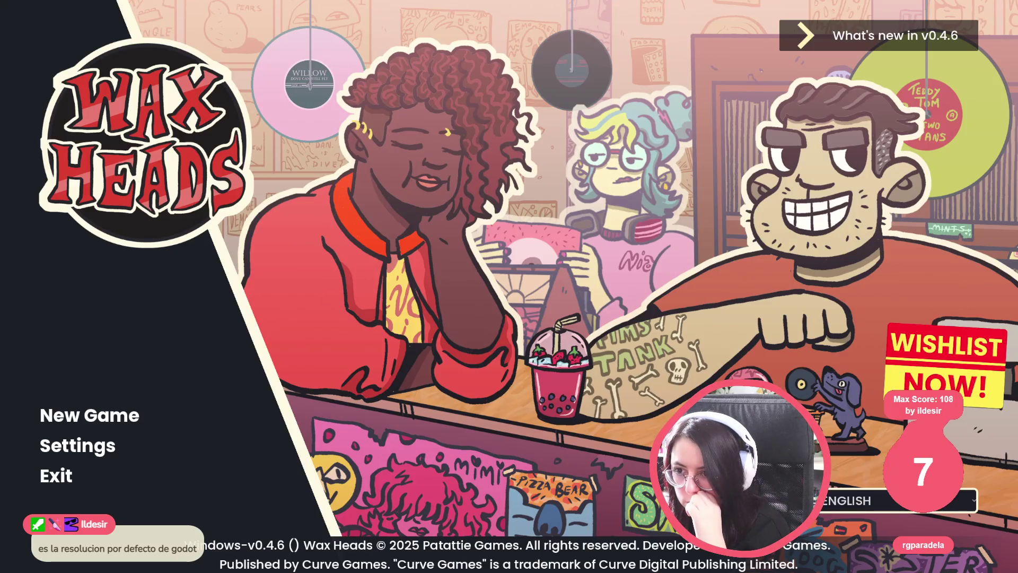
Step: In the game's Input settings, turn off Confine mouse
{"action": "left_click", "coordinate": [79, 448]}
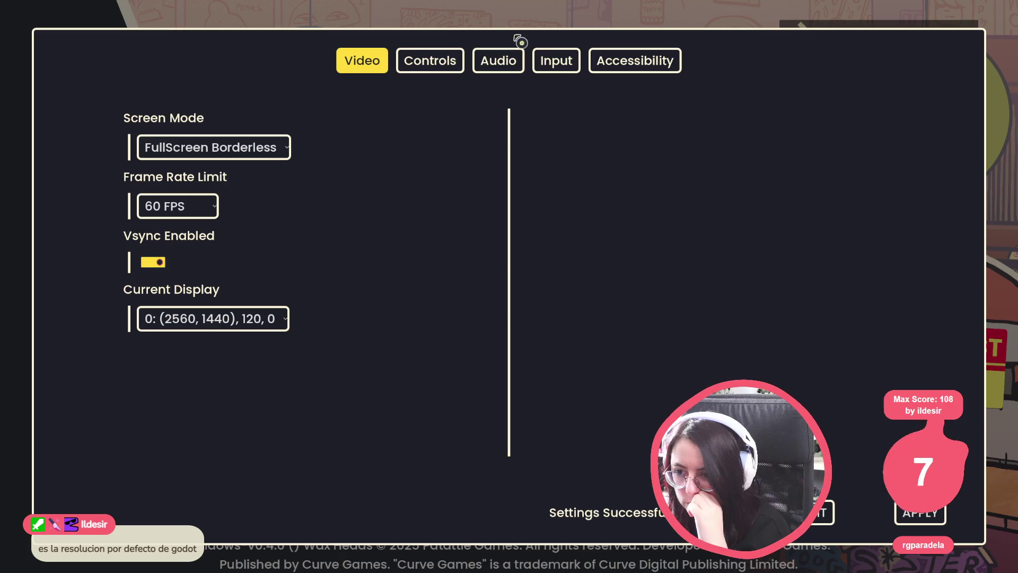
{"action": "left_click", "coordinate": [557, 61]}
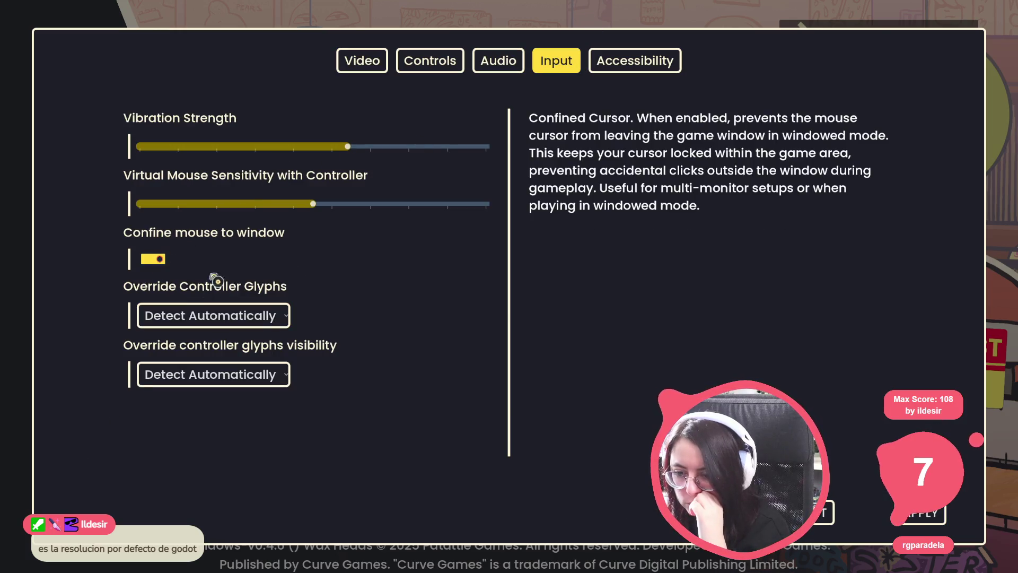
{"action": "left_click", "coordinate": [919, 512]}
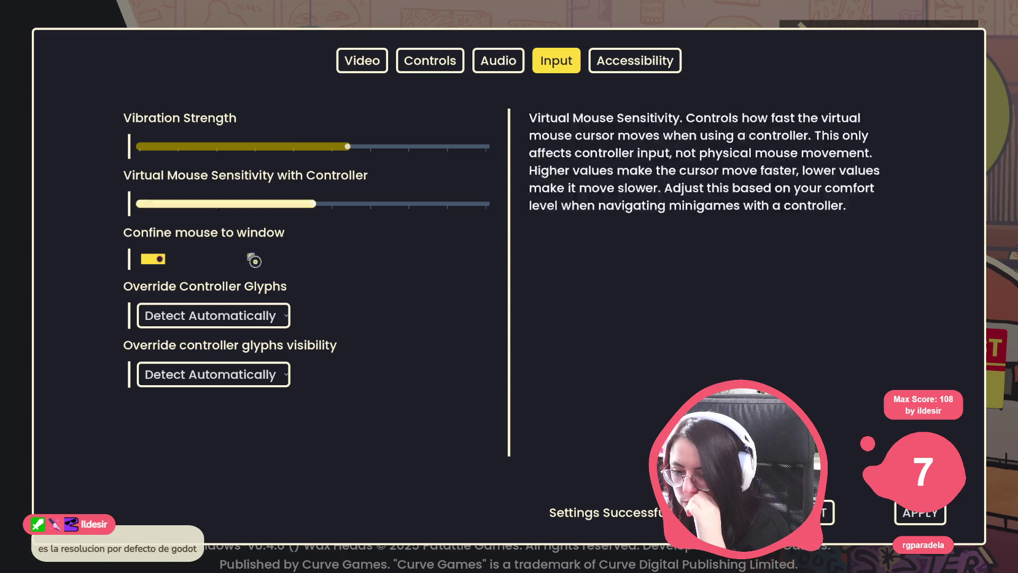
{"action": "left_click", "coordinate": [153, 259]}
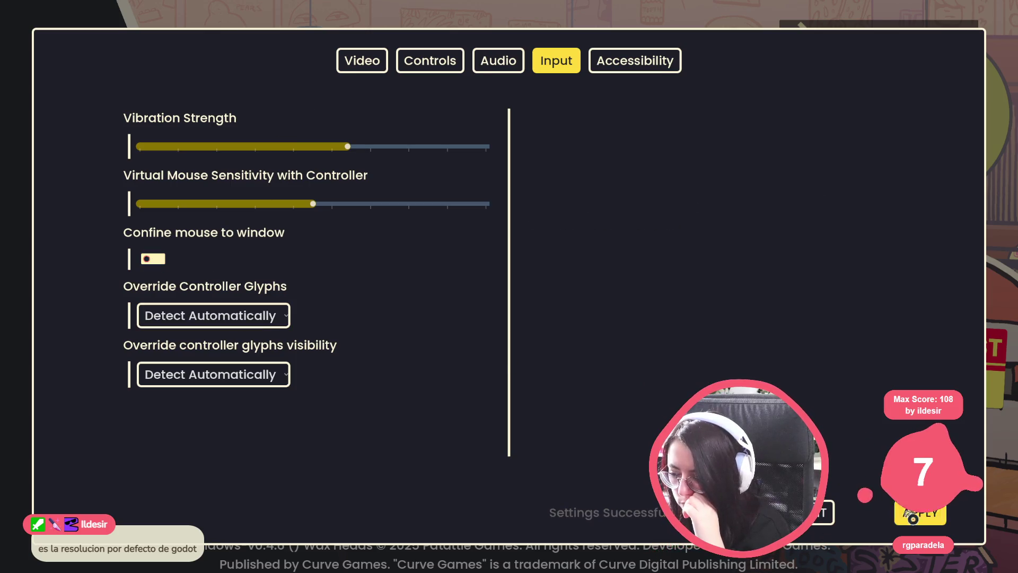
Step: Set the game language to ESPAÑOL in the Accessibility settings
{"action": "left_click", "coordinate": [493, 62]}
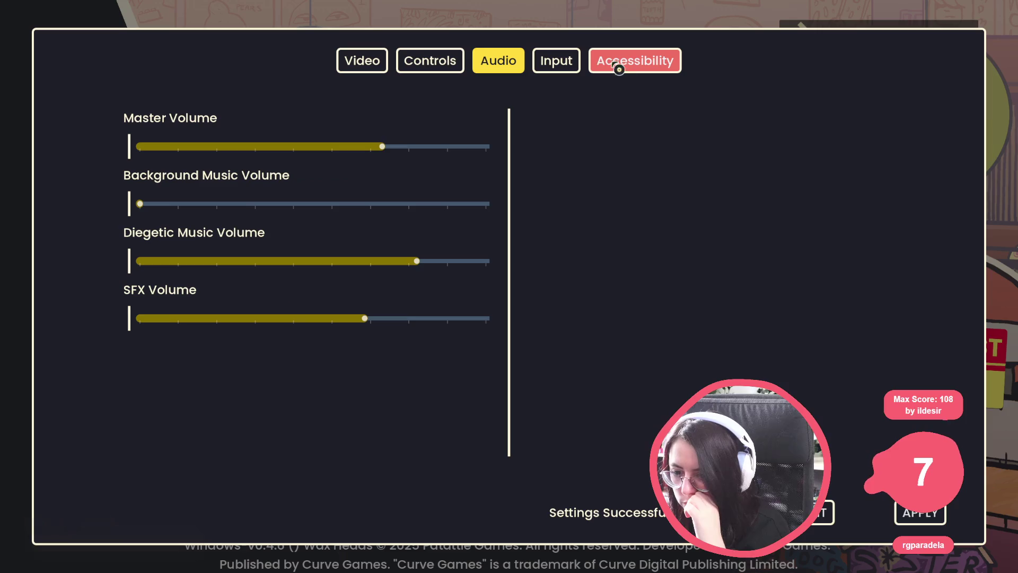
{"action": "left_click", "coordinate": [642, 71]}
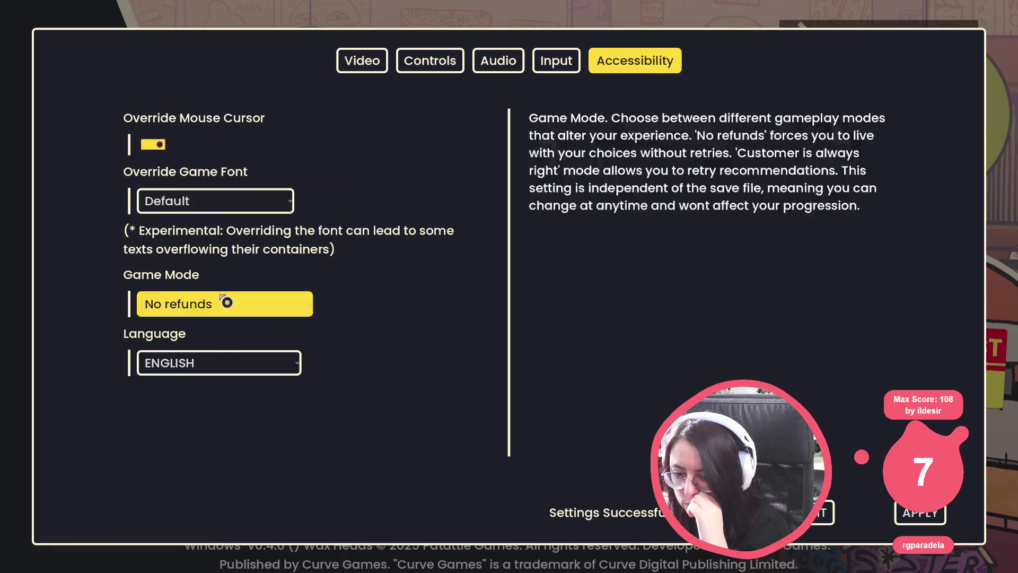
{"action": "left_click", "coordinate": [190, 371]}
{"action": "left_click", "coordinate": [195, 409]}
{"action": "left_click", "coordinate": [196, 364]}
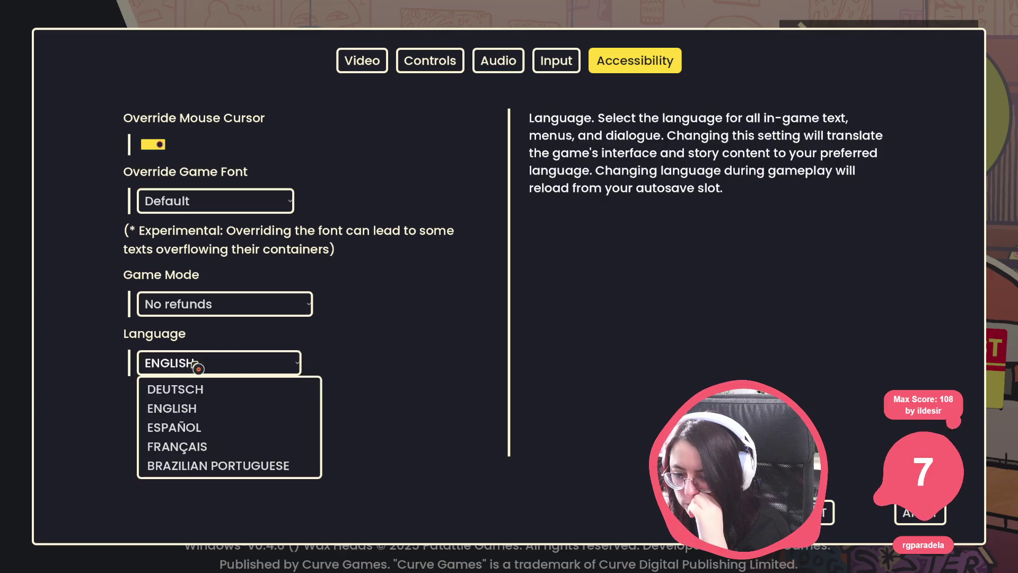
{"action": "left_click", "coordinate": [196, 427]}
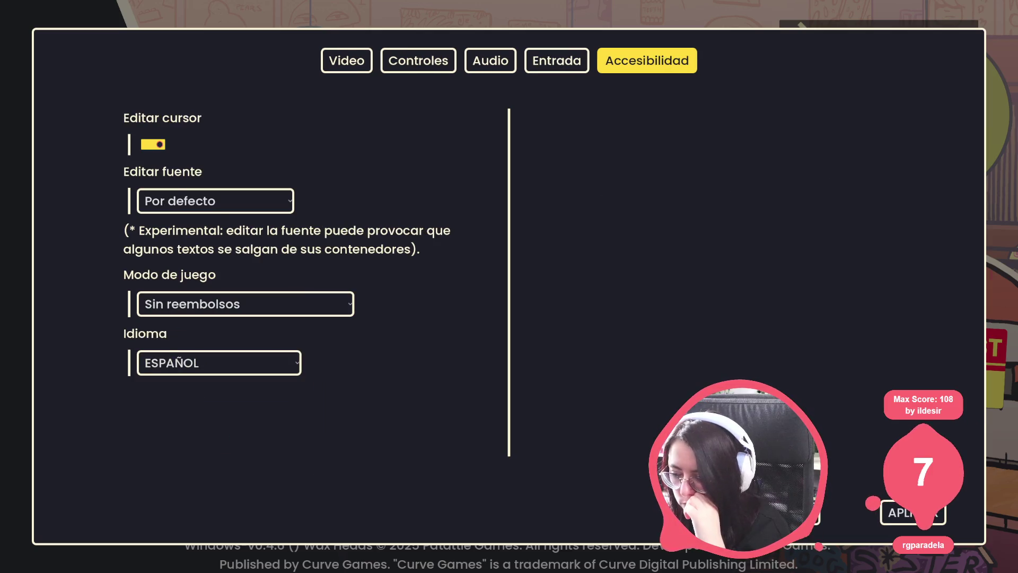
{"action": "left_click", "coordinate": [370, 64]}
{"action": "left_click", "coordinate": [620, 61]}
{"action": "left_click", "coordinate": [223, 366]}
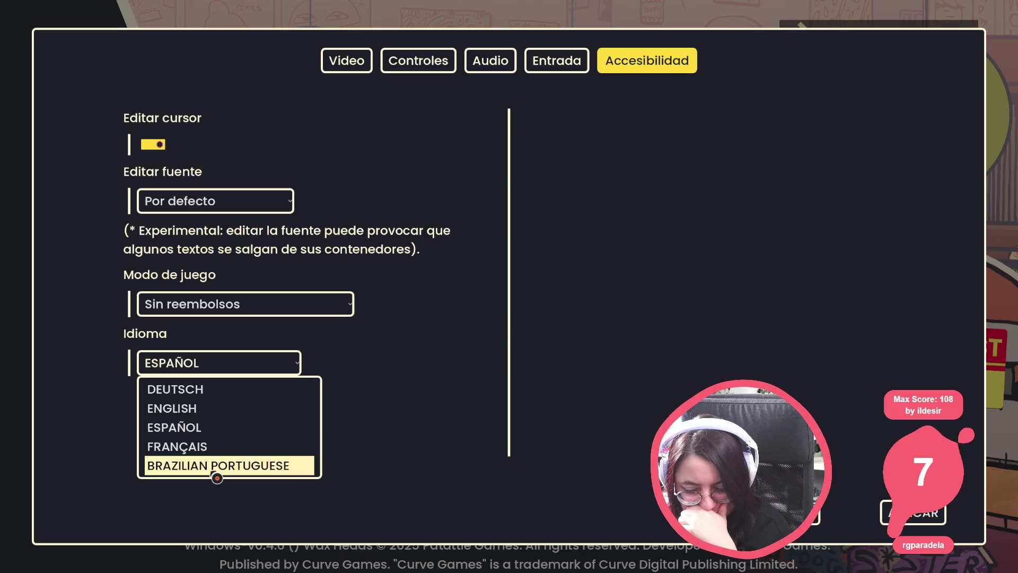
Step: Return to the main menu, check its language list, and quit the game
{"action": "left_click", "coordinate": [362, 64]}
{"action": "key", "text": "Escape"}
{"action": "left_click", "coordinate": [854, 558]}
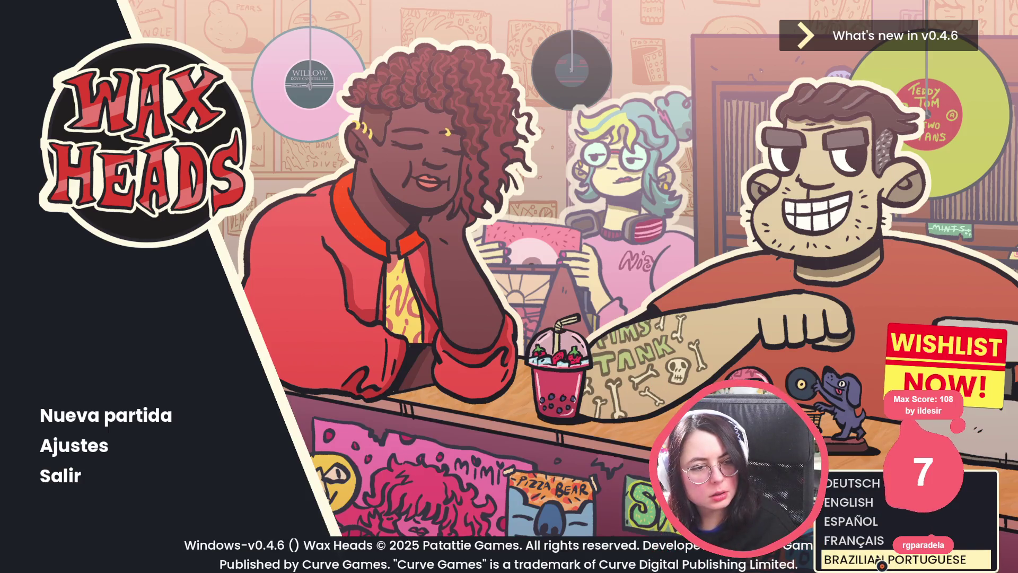
{"action": "left_click", "coordinate": [628, 244]}
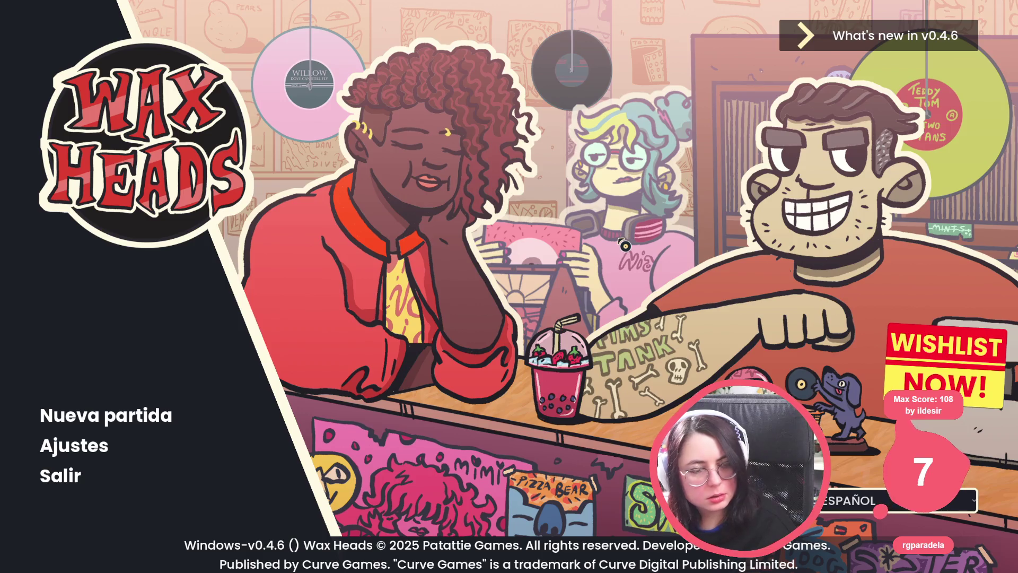
{"action": "key", "text": "alt+F4"}
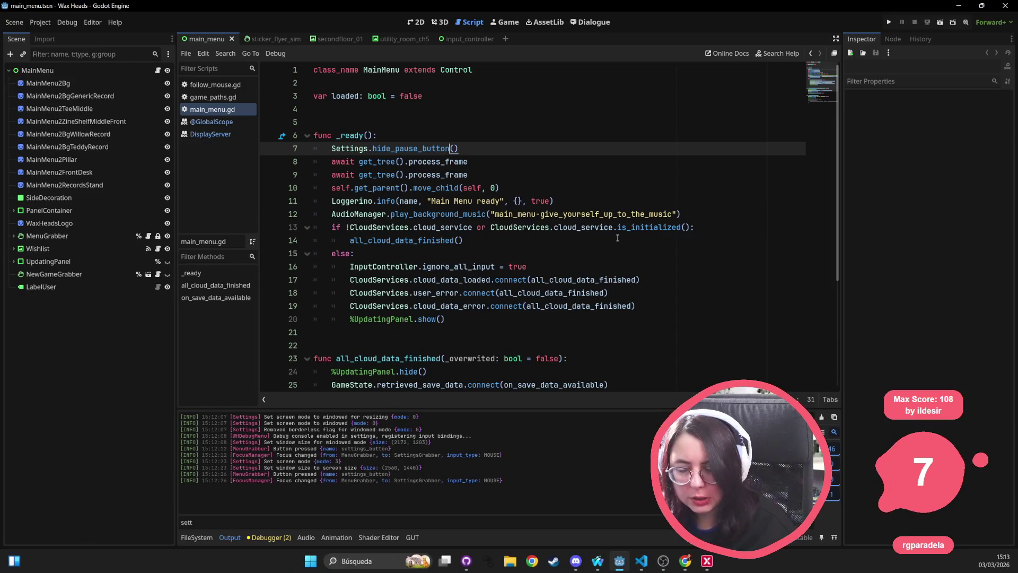
Step: View settings.cfg with LANGUAGE "es", SCREEN_MODE 3 and CONFINED_CURSOR false
{"action": "left_click", "coordinate": [631, 263]}
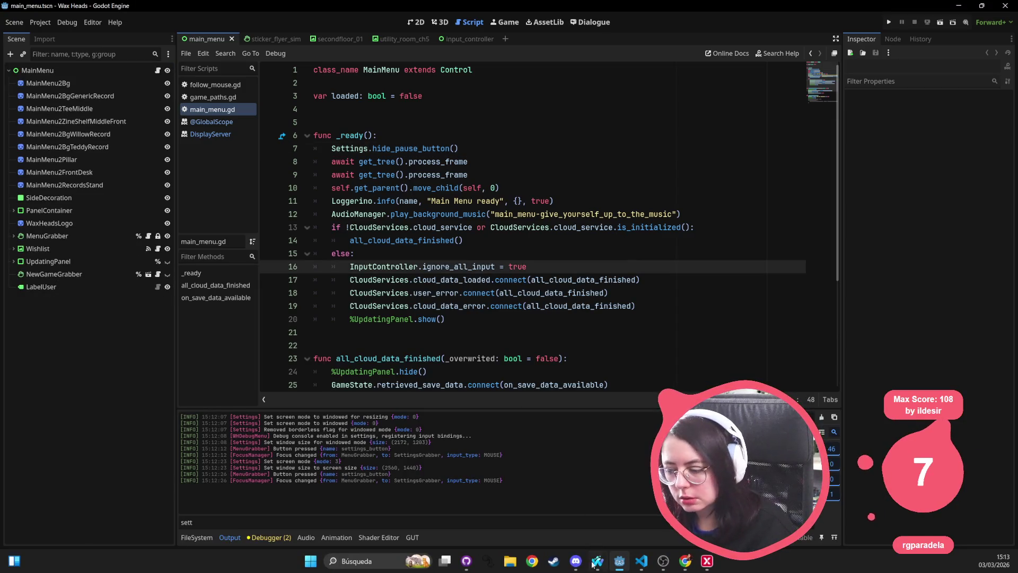
{"action": "left_click", "coordinate": [642, 566]}
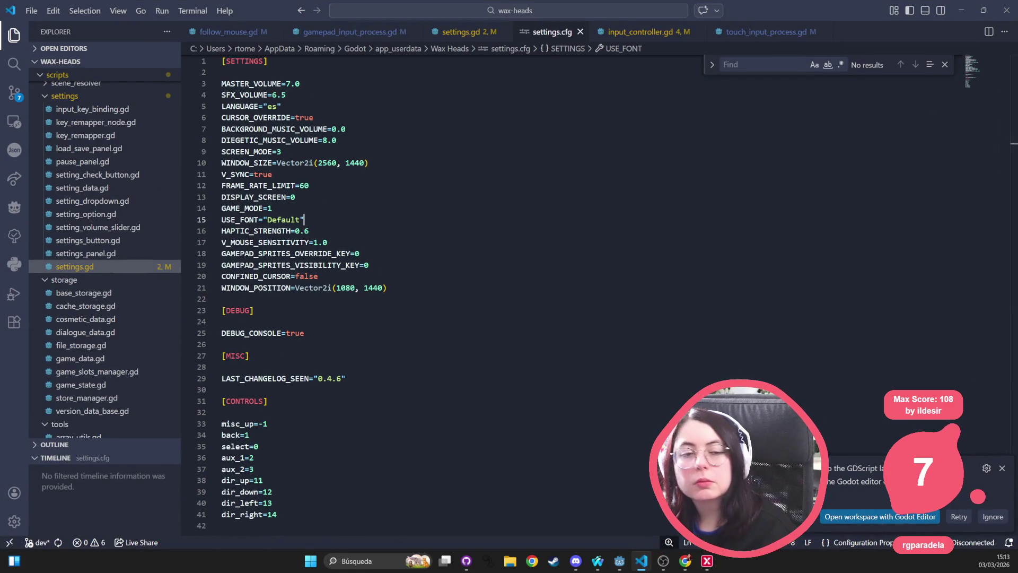
{"action": "left_click", "coordinate": [686, 562]}
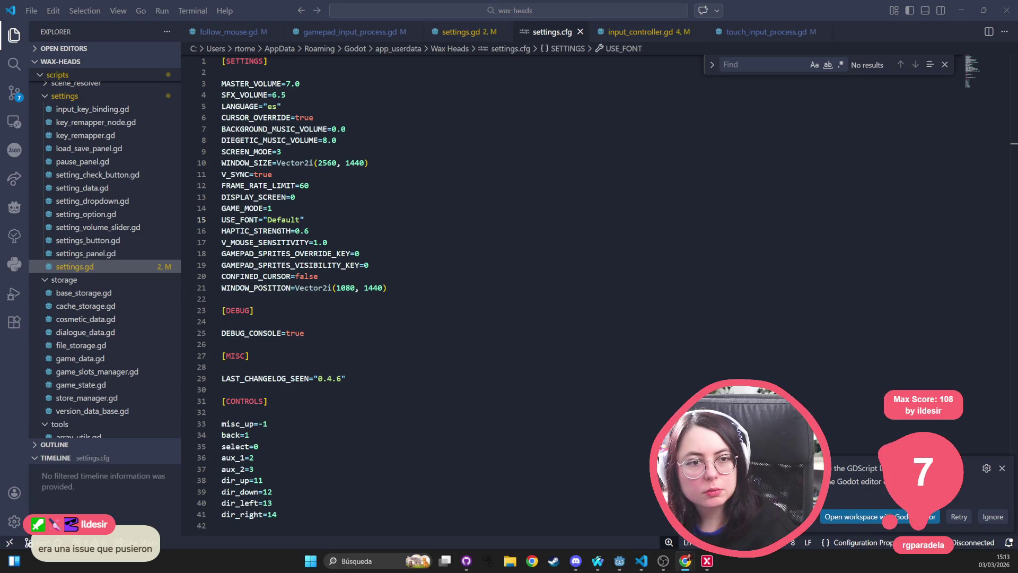
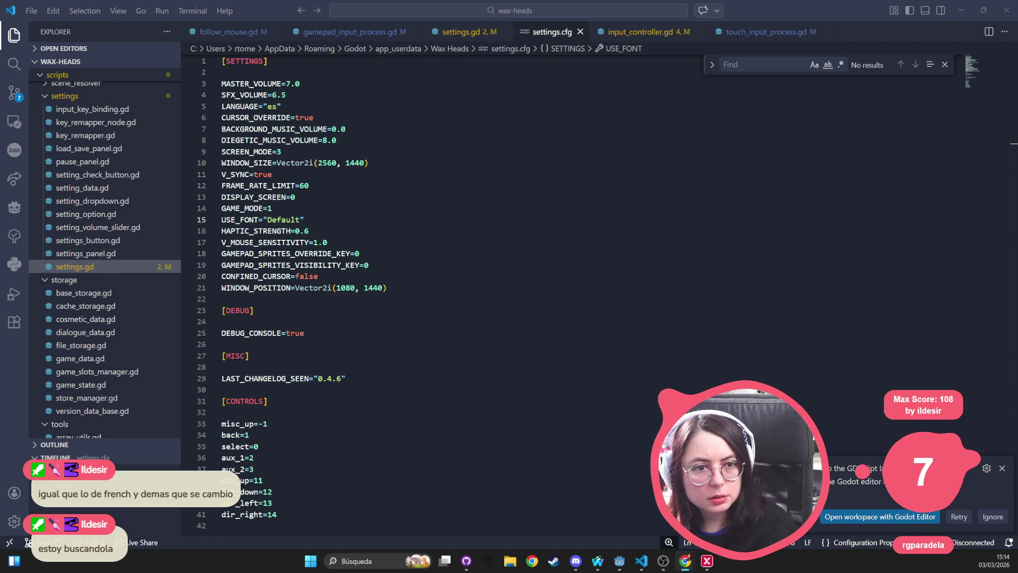
Step: Look over the V_MOUSE_SENSITIVITY setting line and glance at the browser and chat windows
{"action": "left_click", "coordinate": [502, 243]}
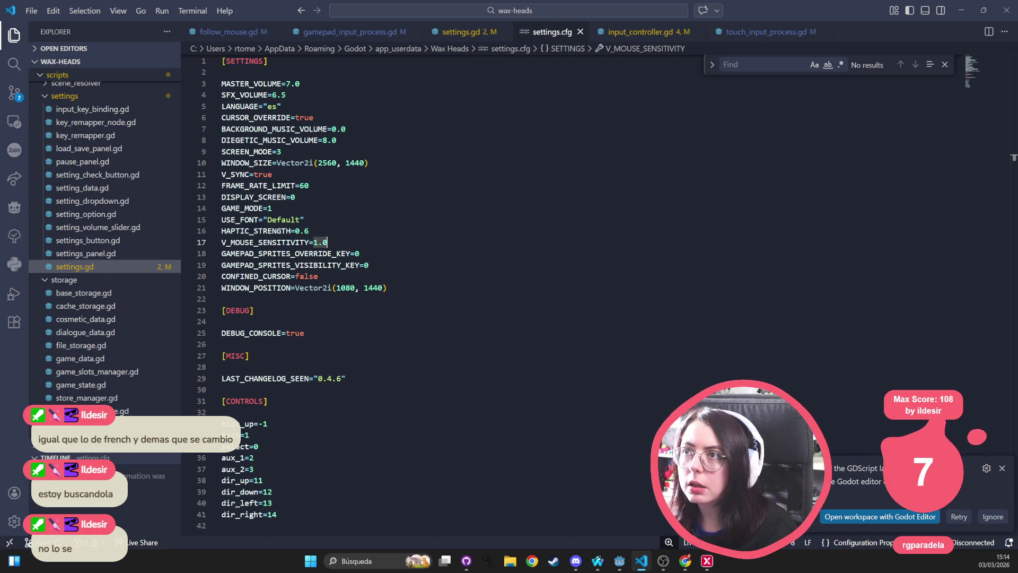
{"action": "key", "text": "alt+Tab"}
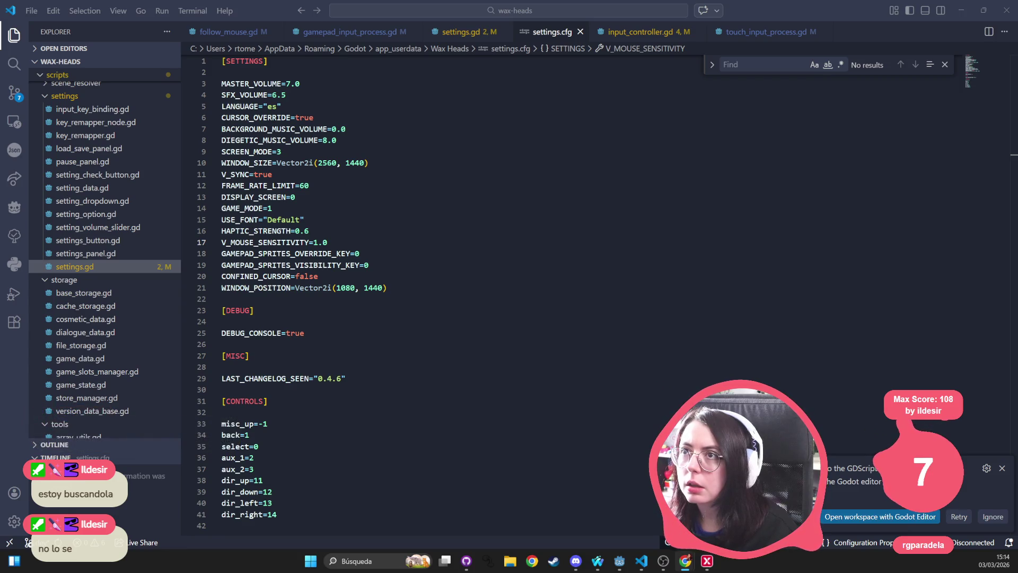
{"action": "key", "text": "alt+Tab"}
{"action": "key", "text": "Up"}
{"action": "key", "text": "Up"}
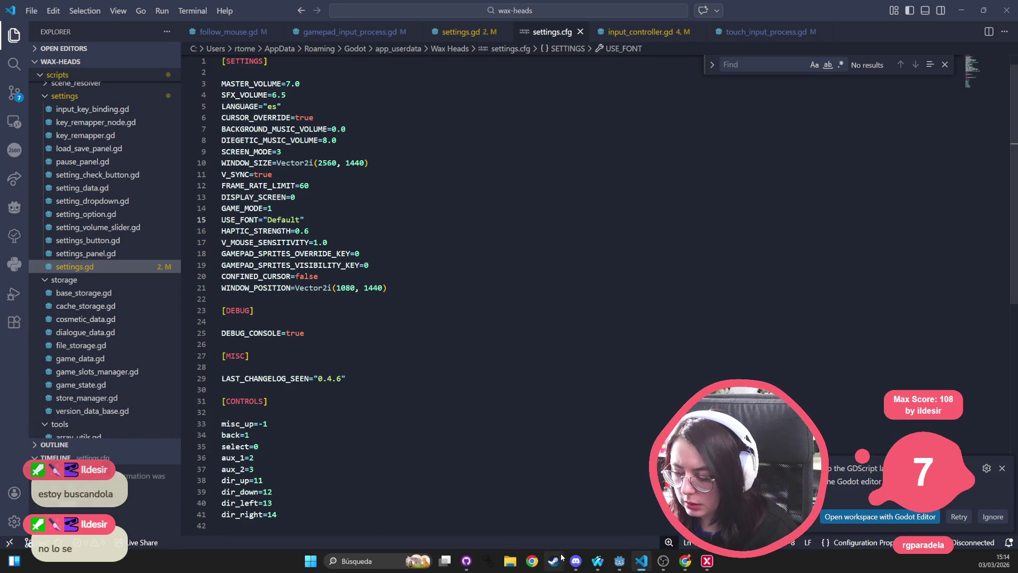
{"action": "left_click", "coordinate": [574, 563]}
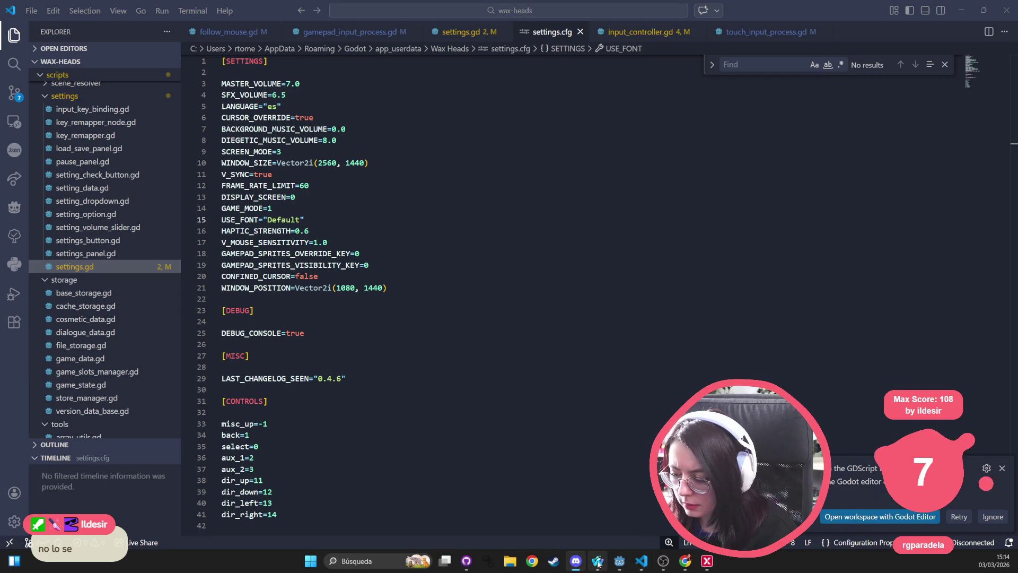
Step: In GitHub Desktop's History, view project.godot in the 'Update: windows 11 scale conflict trick' commit
{"action": "left_click", "coordinate": [466, 561]}
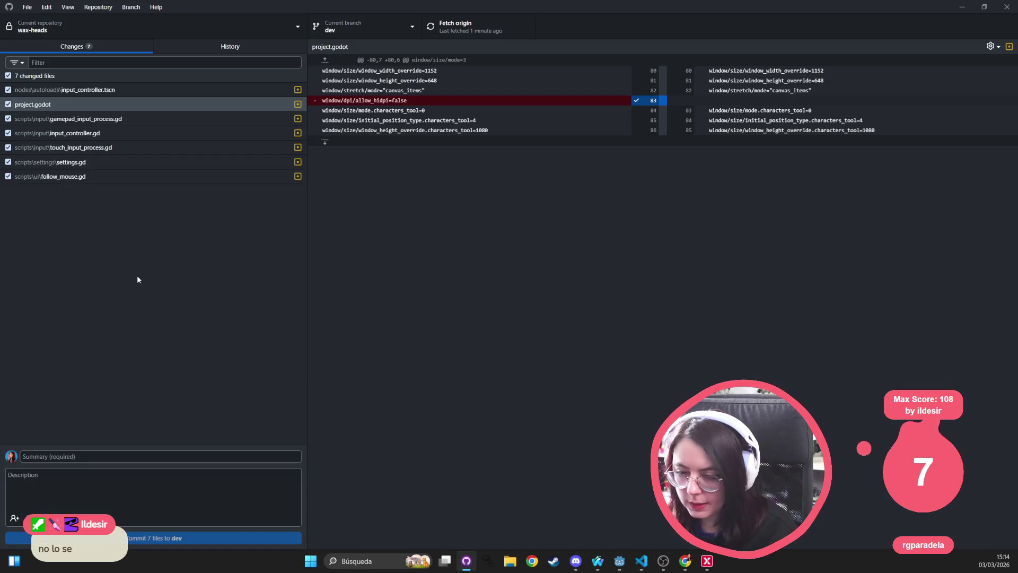
{"action": "left_click", "coordinate": [230, 47]}
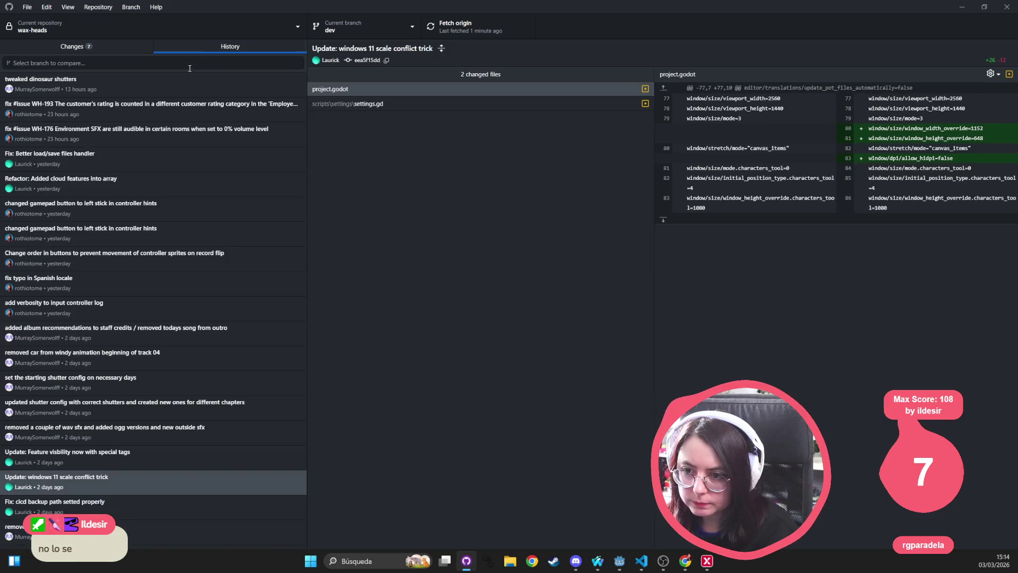
{"action": "left_click", "coordinate": [130, 63]}
{"action": "type", "text": "173"}
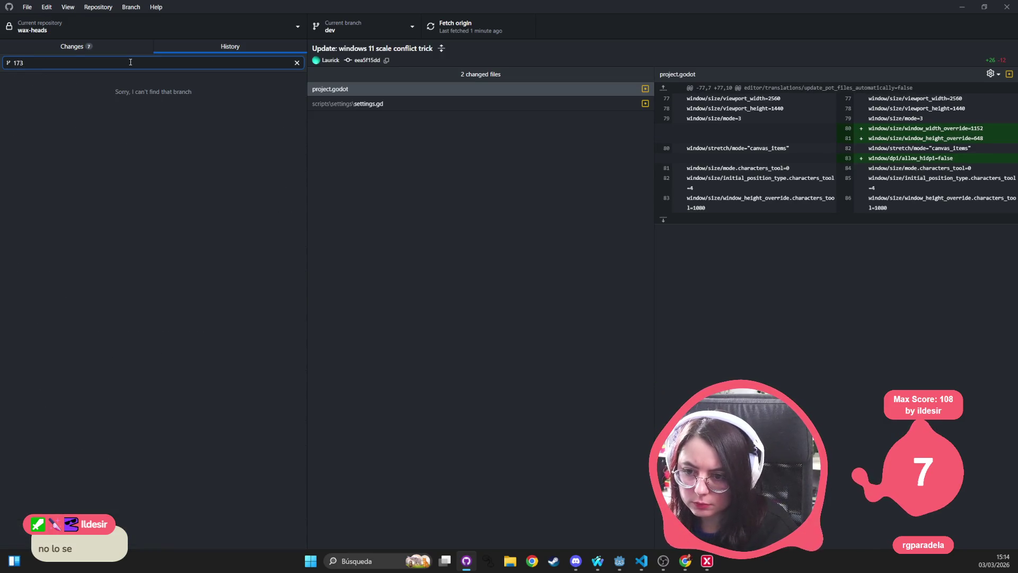
{"action": "key", "text": "Escape"}
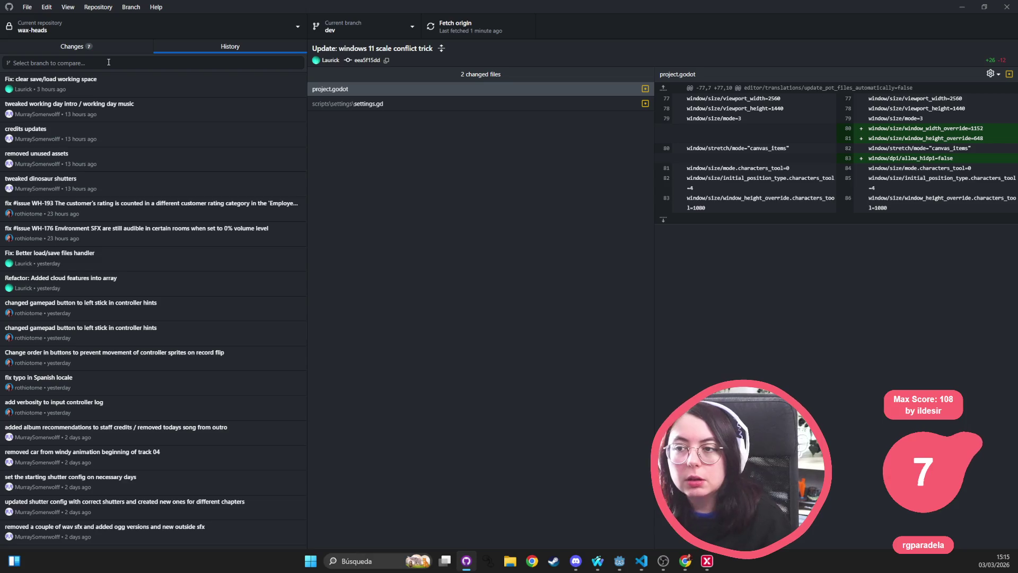
{"action": "key", "text": "alt+Tab"}
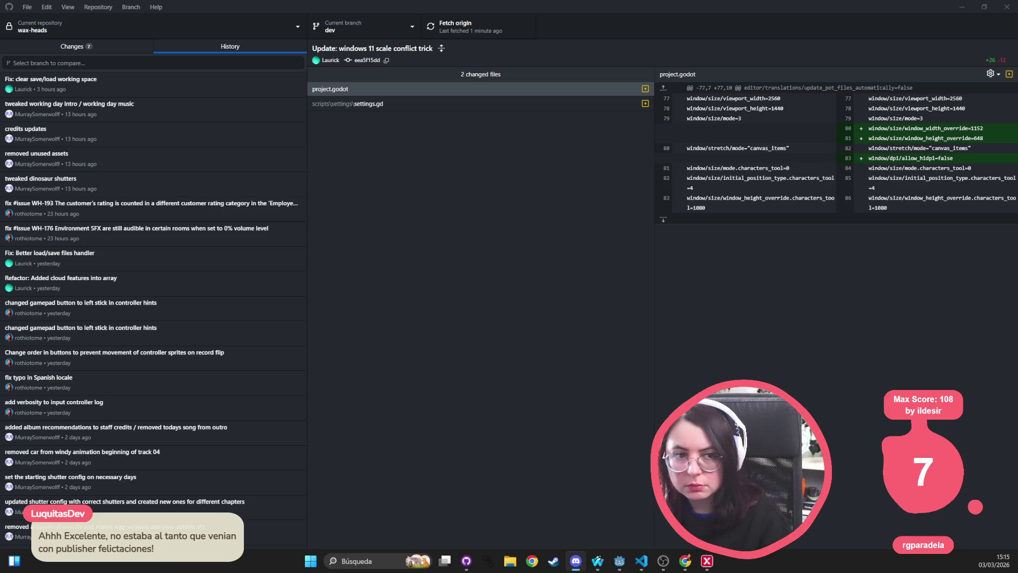
{"action": "left_click", "coordinate": [442, 327]}
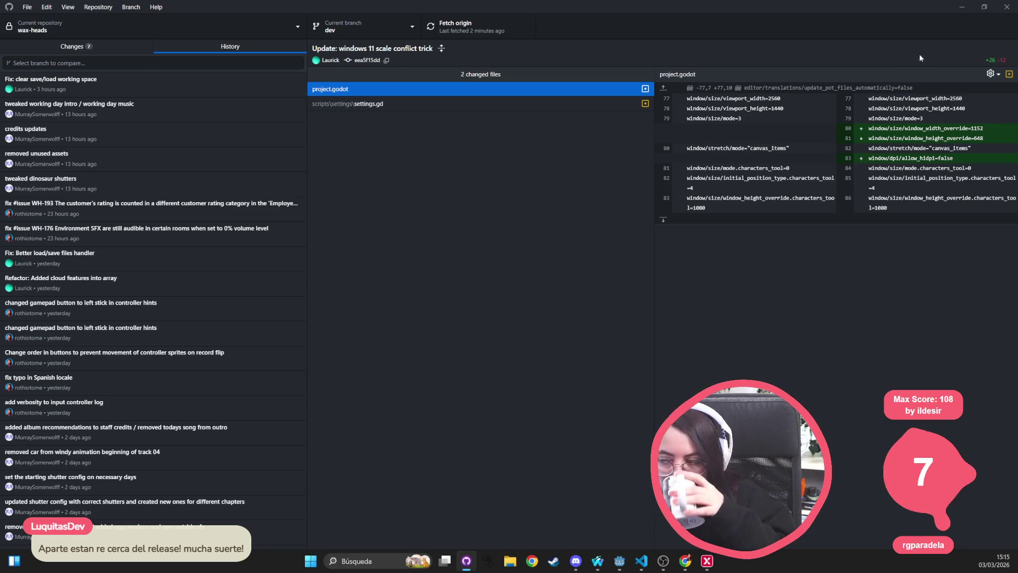
Step: Return to VS Code and limit the project-wide search to *.po files
{"action": "left_click", "coordinate": [962, 11]}
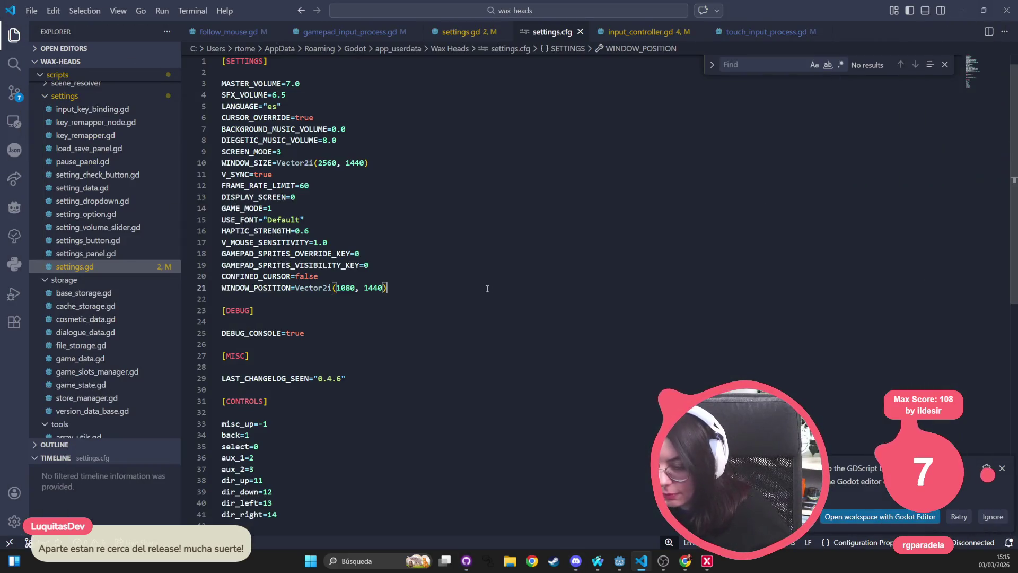
{"action": "key", "text": "ctrl+p"}
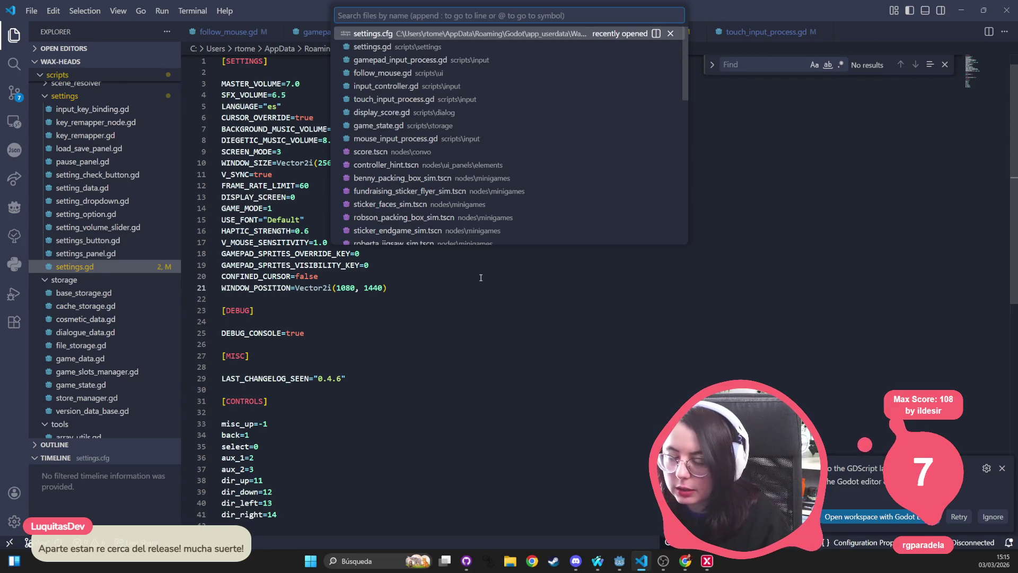
{"action": "left_click", "coordinate": [448, 328]}
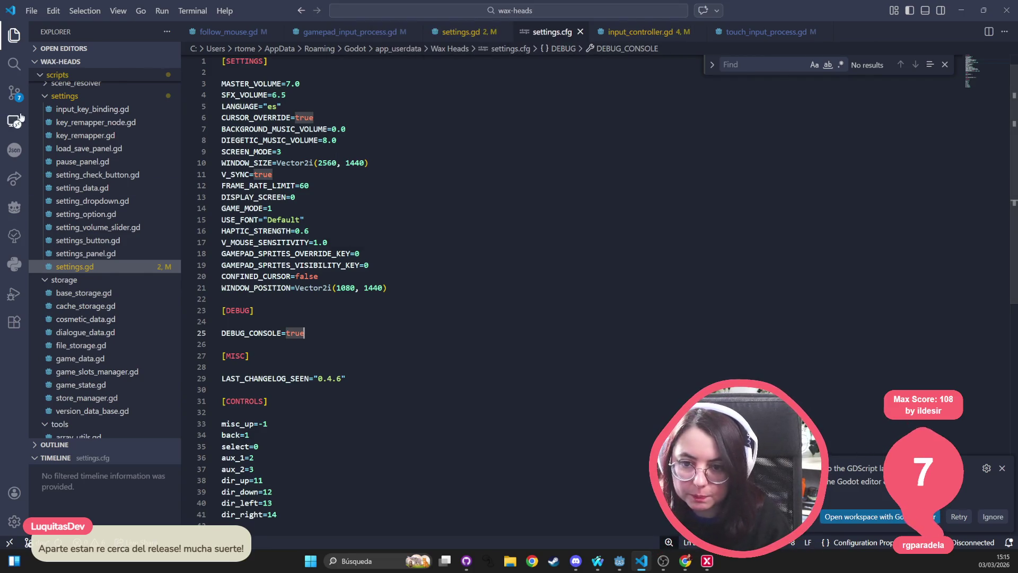
{"action": "key", "text": "ctrl+shift+f"}
{"action": "left_click", "coordinate": [107, 53]}
{"action": "key", "text": "Tab"}
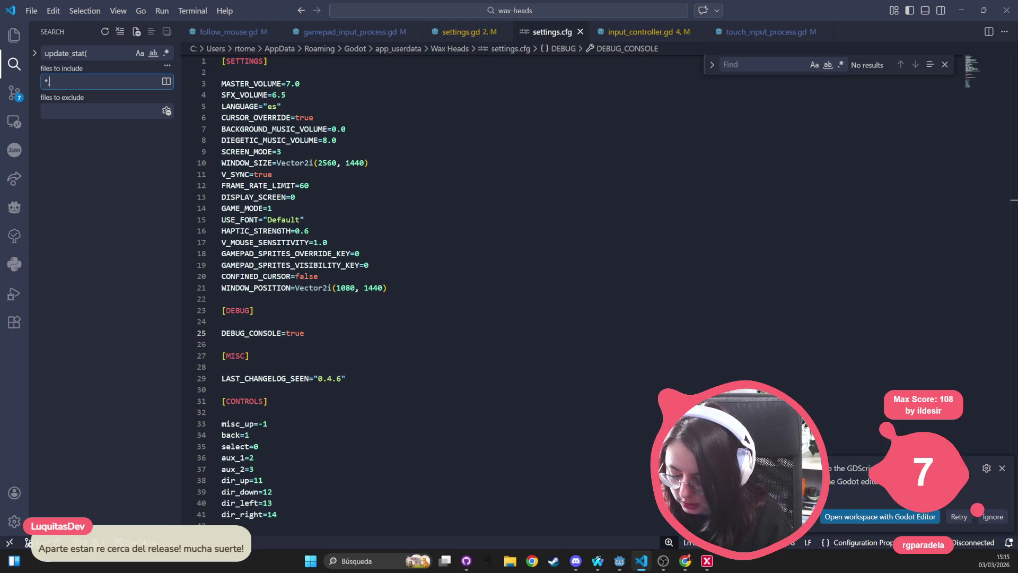
{"action": "type", "text": "*.po"}
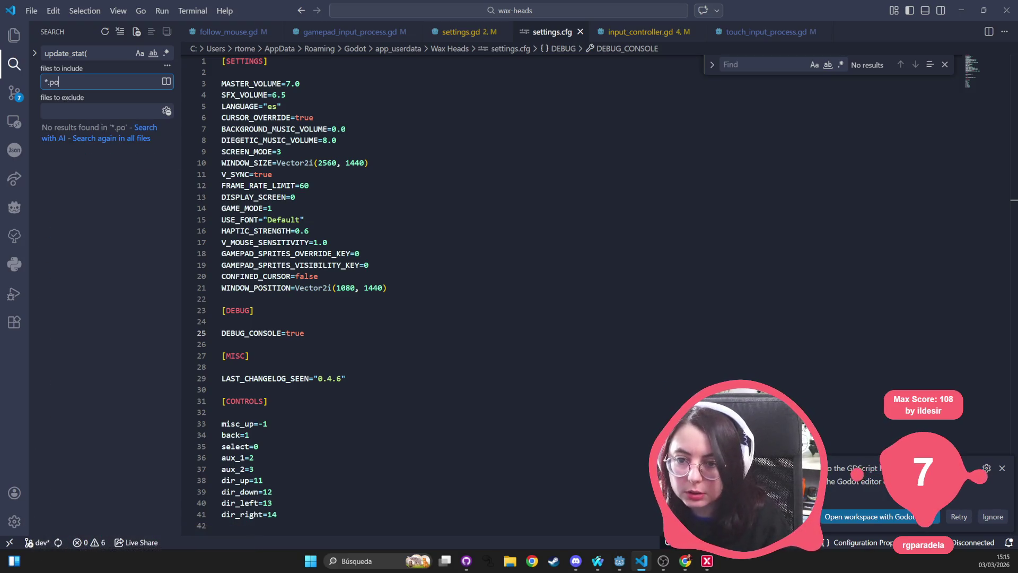
Step: Search the .po files for 'brazilian', then for the pasted term 'Português'
{"action": "key", "text": "ctrl+shift+f"}
{"action": "key", "text": "BackSpace"}
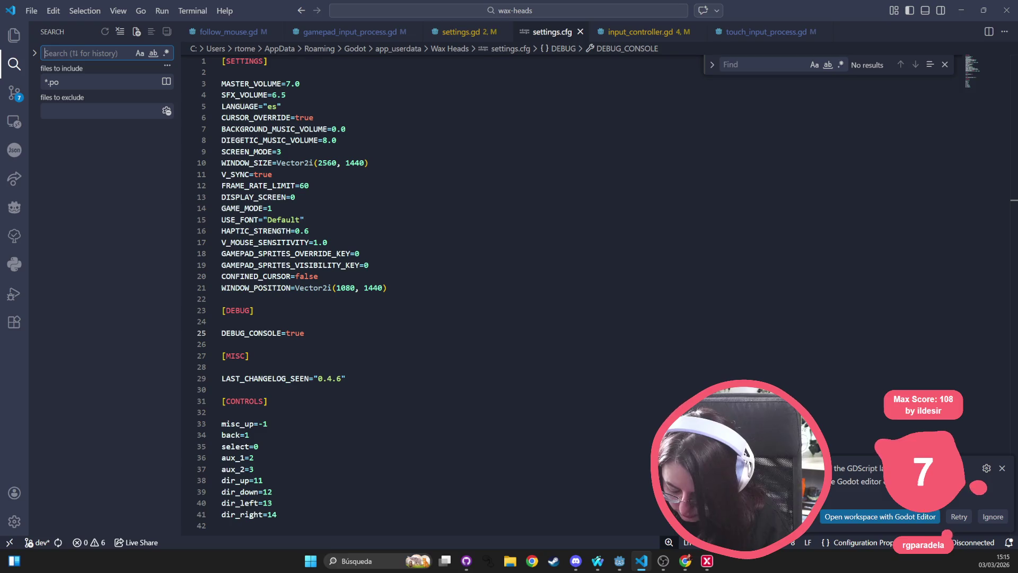
{"action": "type", "text": "brazilian"}
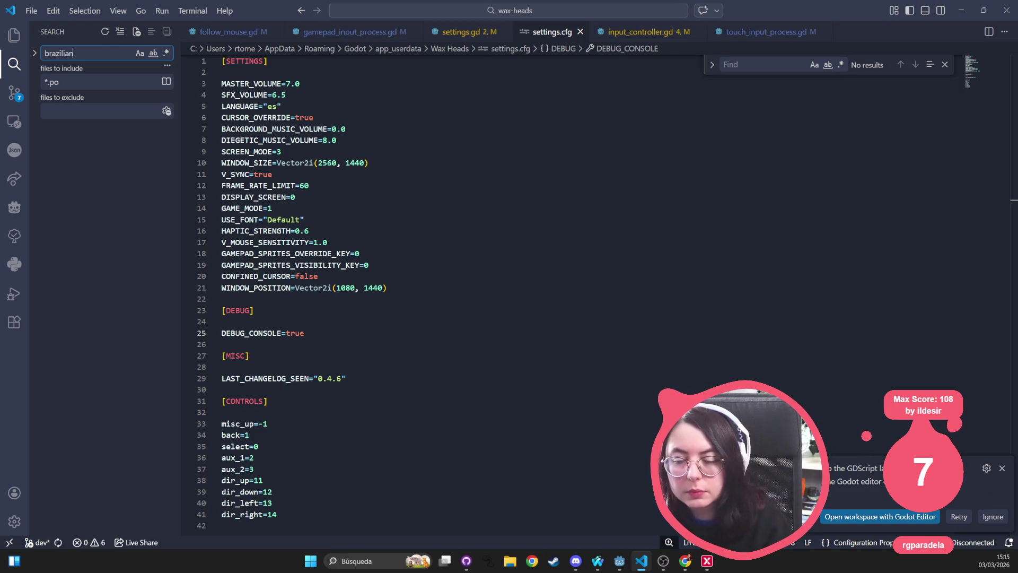
{"action": "left_click", "coordinate": [35, 55]}
{"action": "left_click", "coordinate": [80, 72]}
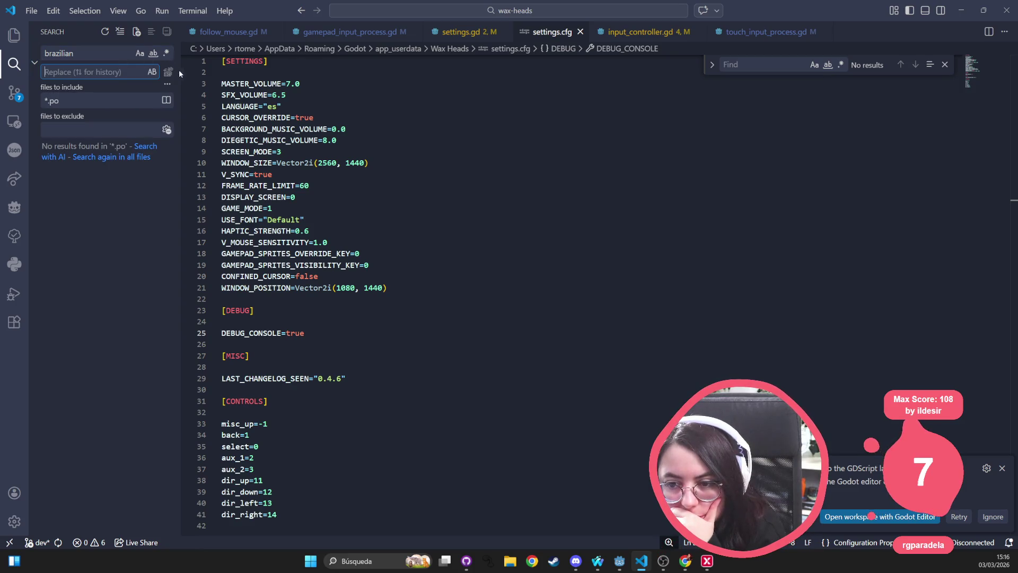
{"action": "left_click_drag", "start_coordinate": [179, 69], "coordinate": [349, 106]}
{"action": "left_click", "coordinate": [159, 100]}
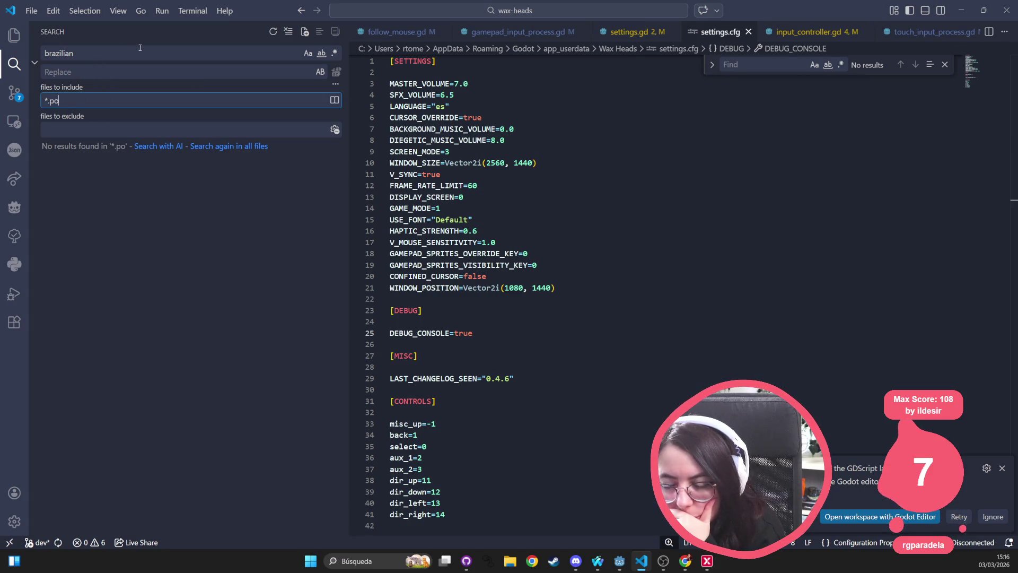
{"action": "left_click", "coordinate": [40, 56]}
{"action": "left_click_drag", "start_coordinate": [44, 53], "coordinate": [75, 53]}
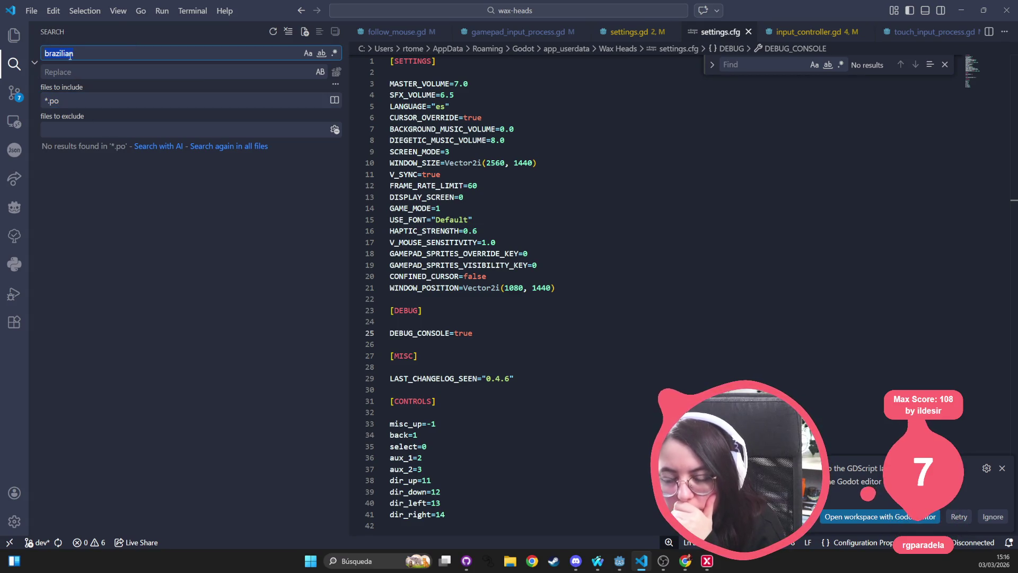
{"action": "type", "text": "Português brasileiro"}
{"action": "key", "text": "BackSpace"}
{"action": "key", "text": "BackSpace"}
{"action": "key", "text": "BackSpace"}
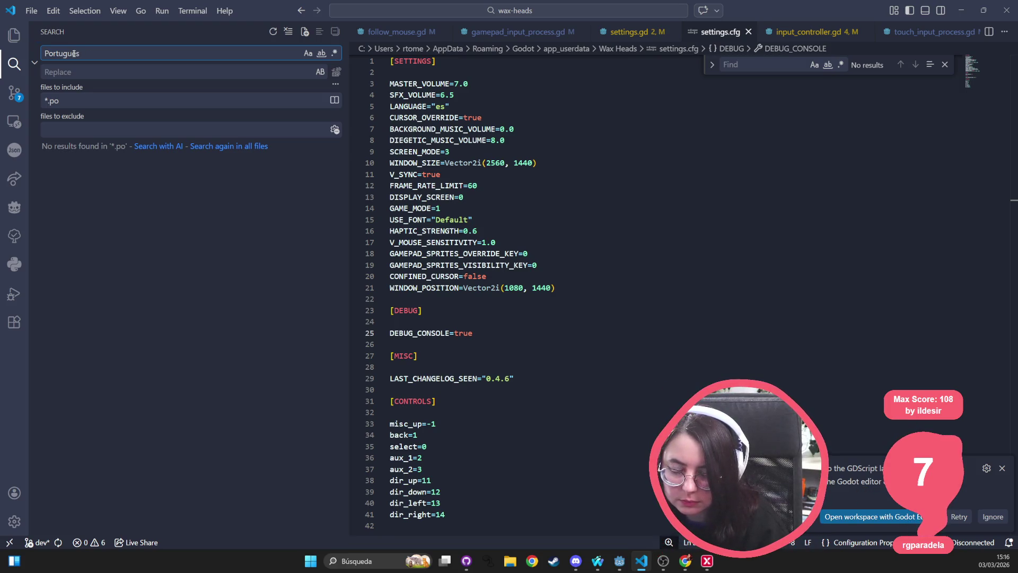
Step: Try the queries 'brasi' and 'portugu', then leave the search term empty
{"action": "key", "text": "ctrl+BackSpace"}
{"action": "type", "text": "bra"}
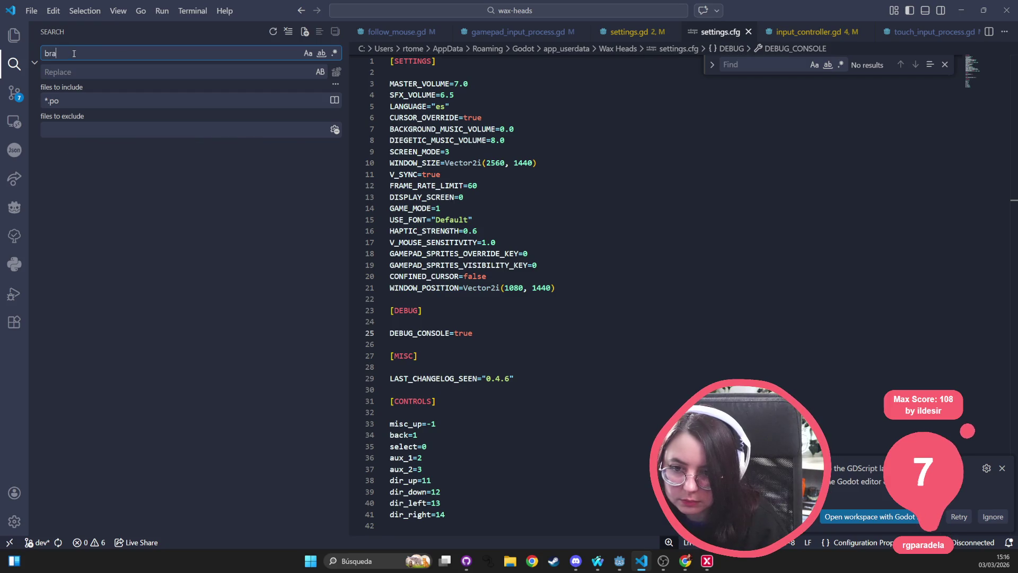
{"action": "type", "text": "sile"}
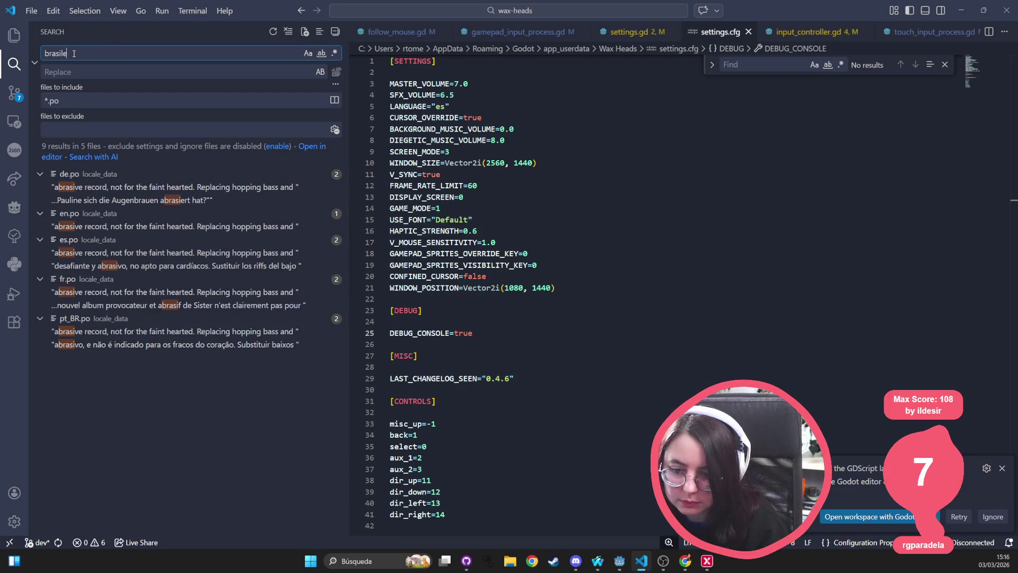
{"action": "key", "text": "ctrl+BackSpace"}
{"action": "type", "text": "por"}
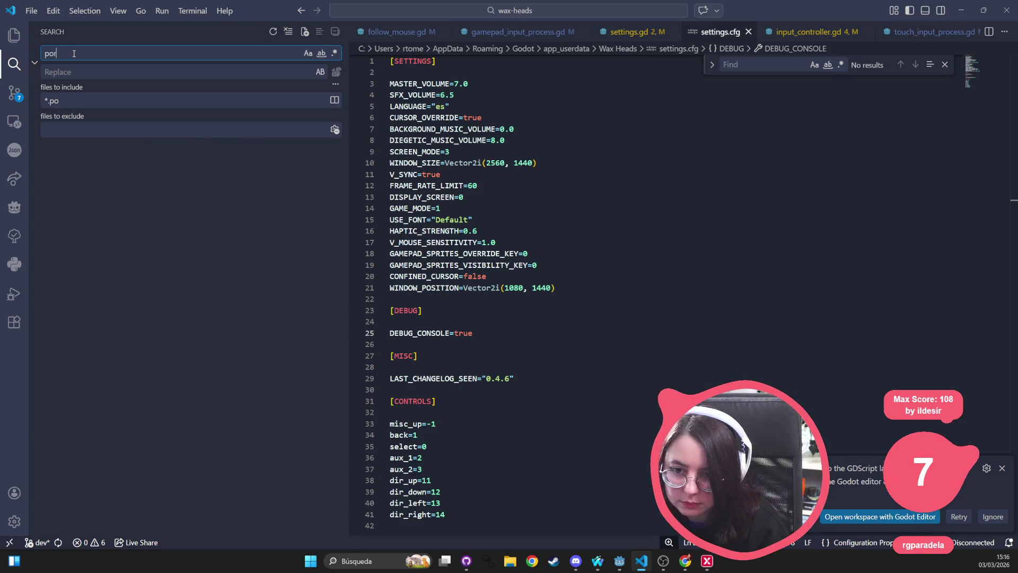
{"action": "type", "text": "tugués"}
{"action": "key", "text": "ctrl+BackSpace"}
{"action": "left_click", "coordinate": [592, 252]}
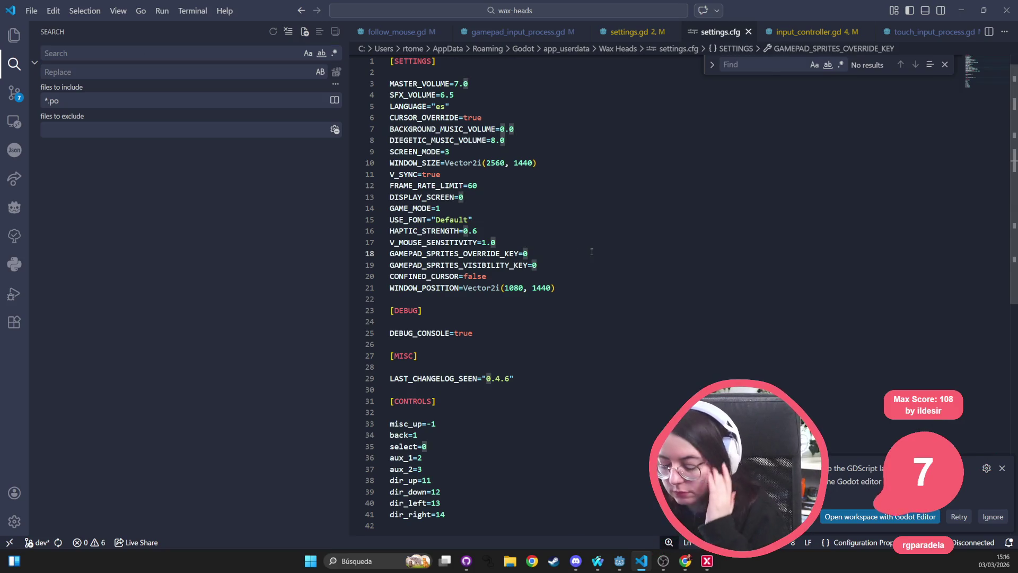
{"action": "key", "text": "ctrl+p"}
Step: Open setting_dropdown.gd and inspect the values variable on line 13
{"action": "type", "text": "dropdown"}
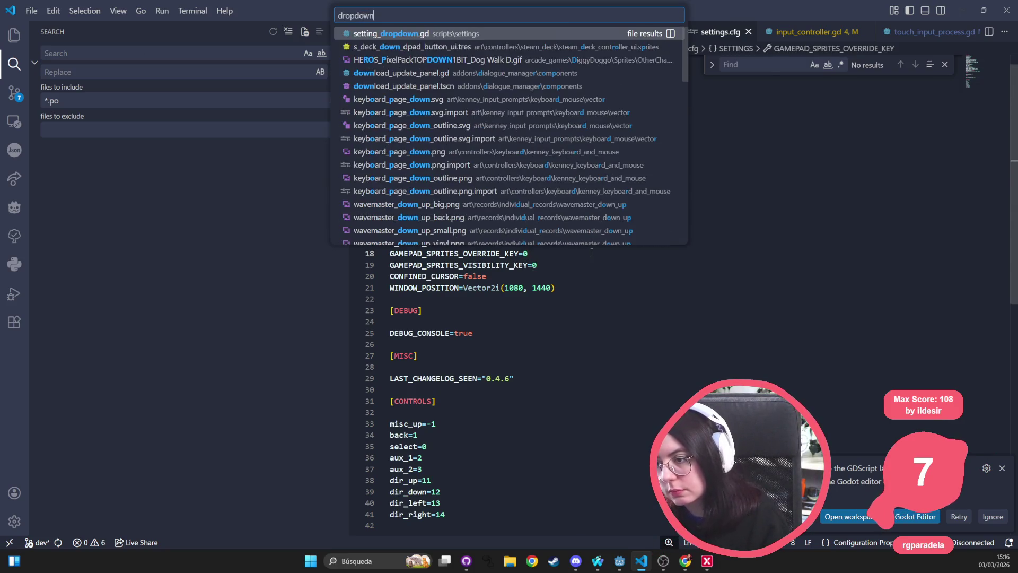
{"action": "key", "text": "Return"}
{"action": "left_click", "coordinate": [491, 216]}
{"action": "scroll", "coordinate": [490, 217], "scroll_direction": "down", "scroll_amount": 4}
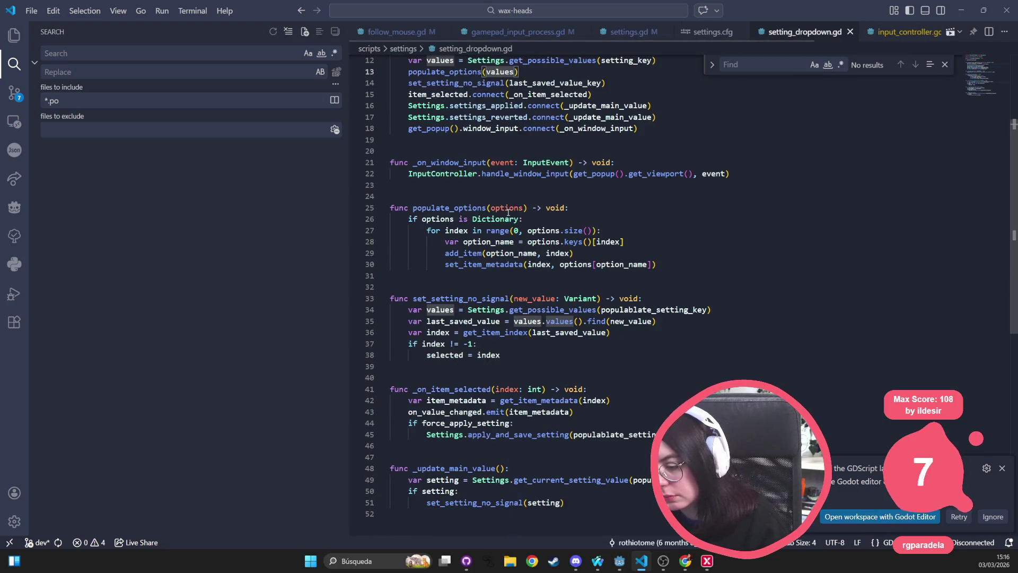
{"action": "scroll", "coordinate": [491, 217], "scroll_direction": "up", "scroll_amount": 4}
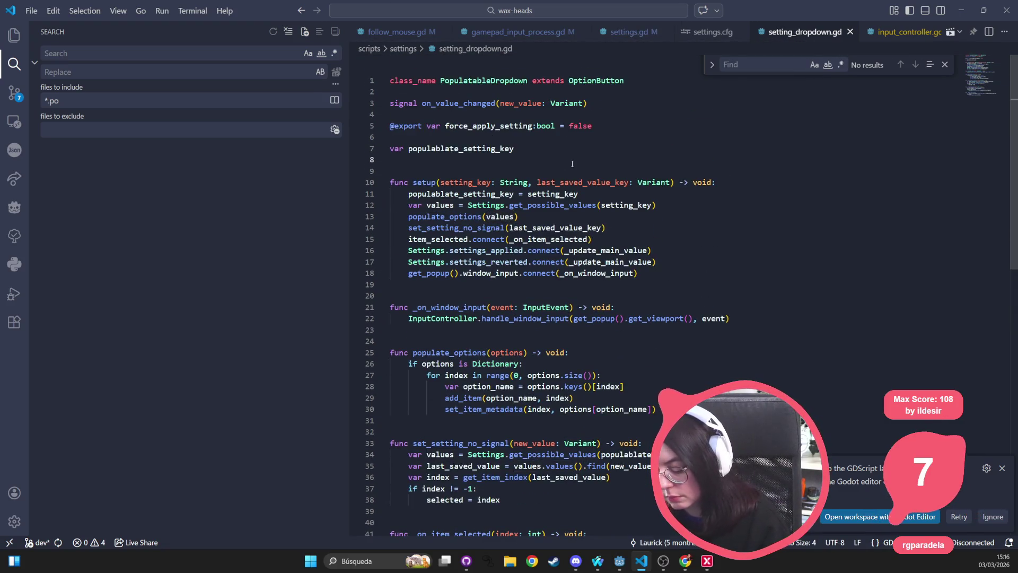
Step: Open settings.gd and scroll to its SUPPORTED_LANGUAGES dictionary
{"action": "key", "text": "ctrl+p"}
{"action": "type", "text": "settings"}
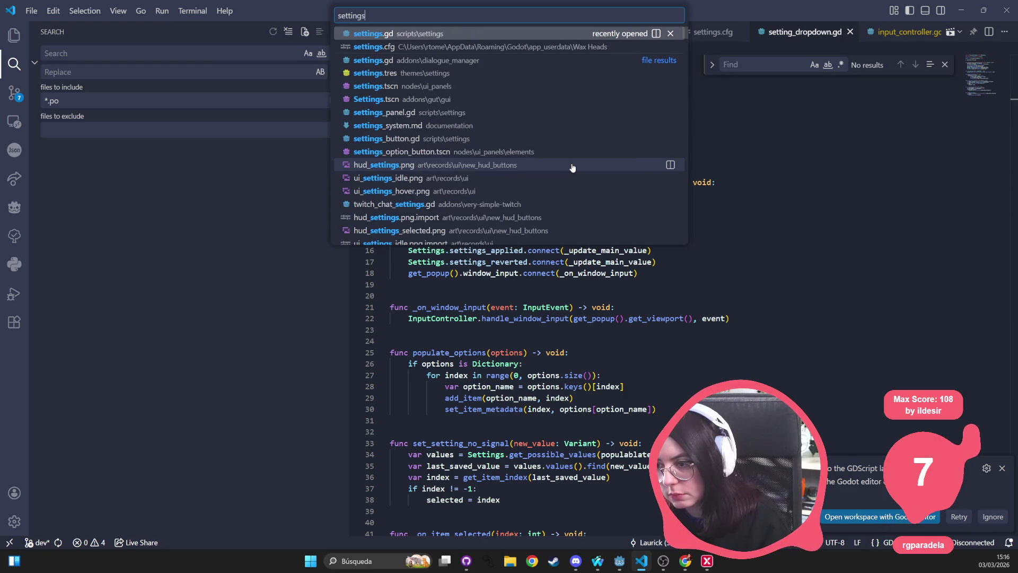
{"action": "key", "text": "Return"}
{"action": "scroll", "coordinate": [570, 165], "scroll_direction": "up", "scroll_amount": 20}
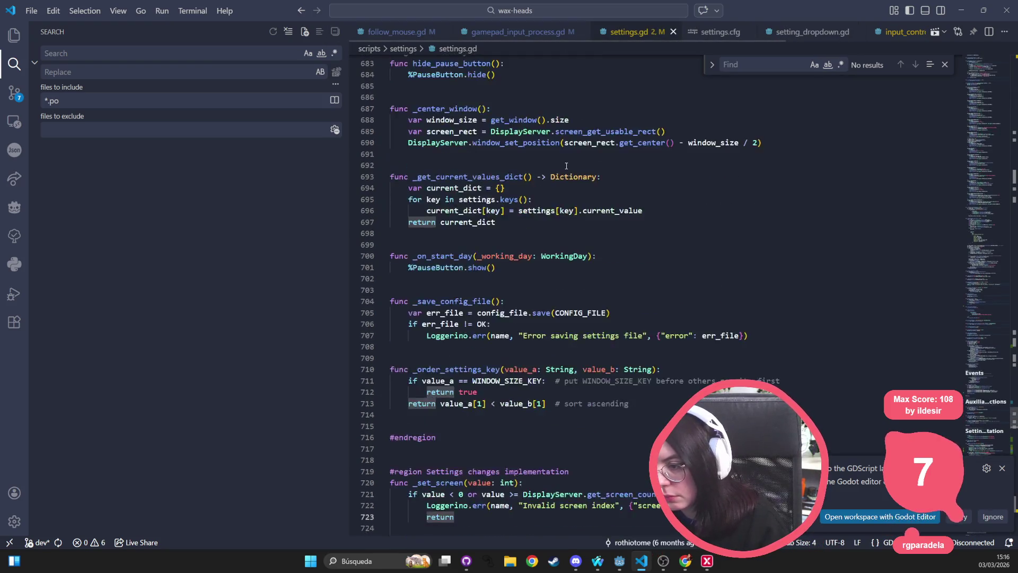
{"action": "scroll", "coordinate": [546, 159], "scroll_direction": "up", "scroll_amount": 20}
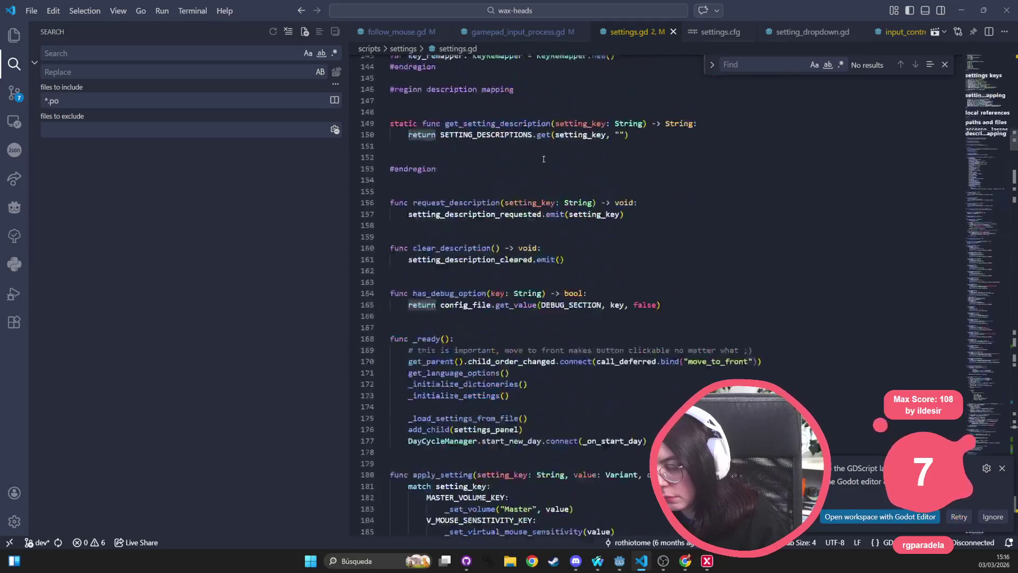
{"action": "scroll", "coordinate": [546, 178], "scroll_direction": "down", "scroll_amount": 11}
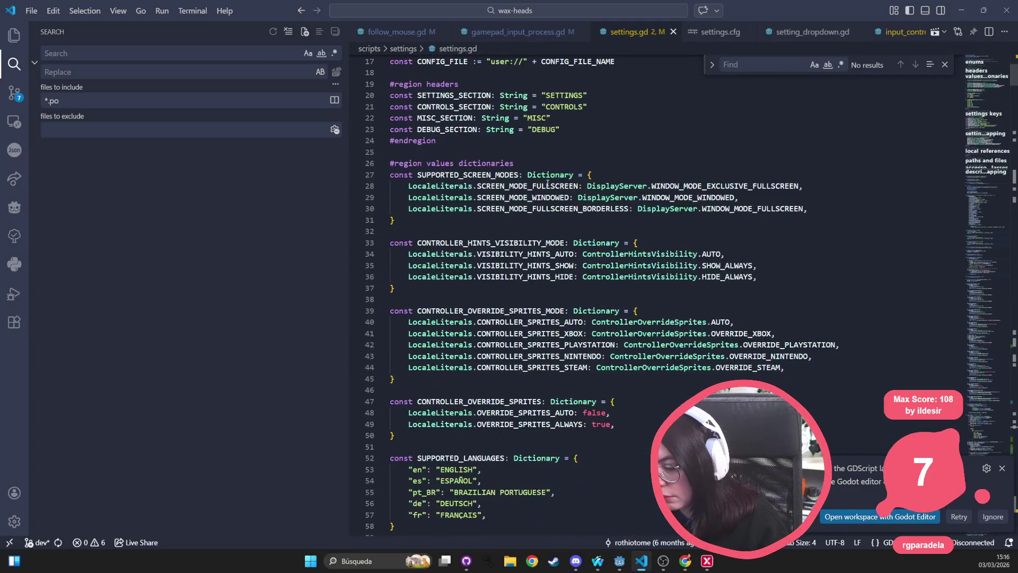
Step: Change the pt_BR name on line 55 from BRAZILIAN PORTUGUESE to PORTUGUÊS BRASILEIRO
{"action": "left_click_drag", "start_coordinate": [547, 266], "coordinate": [454, 267]}
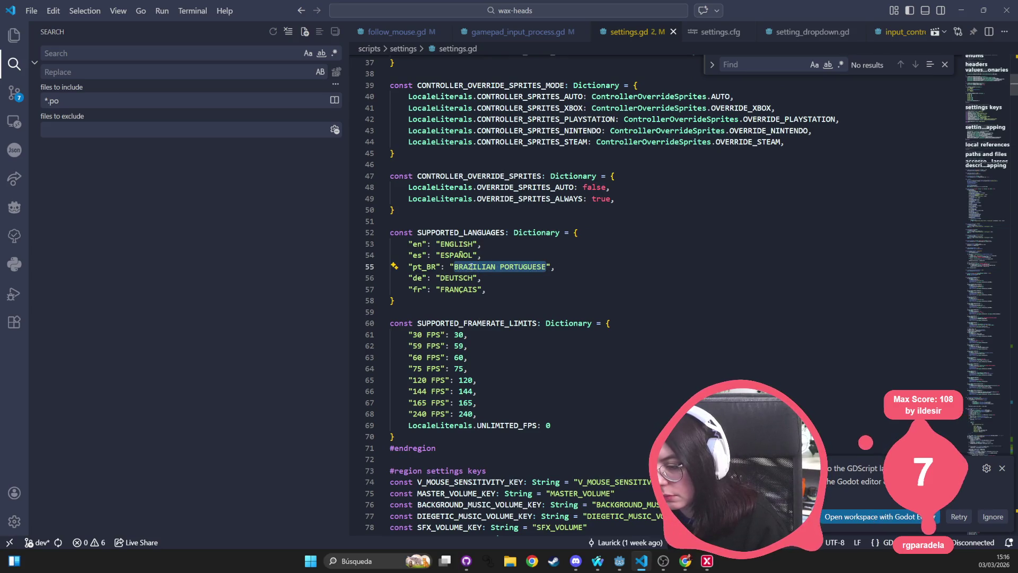
{"action": "type", "text": "Português brasileiro"}
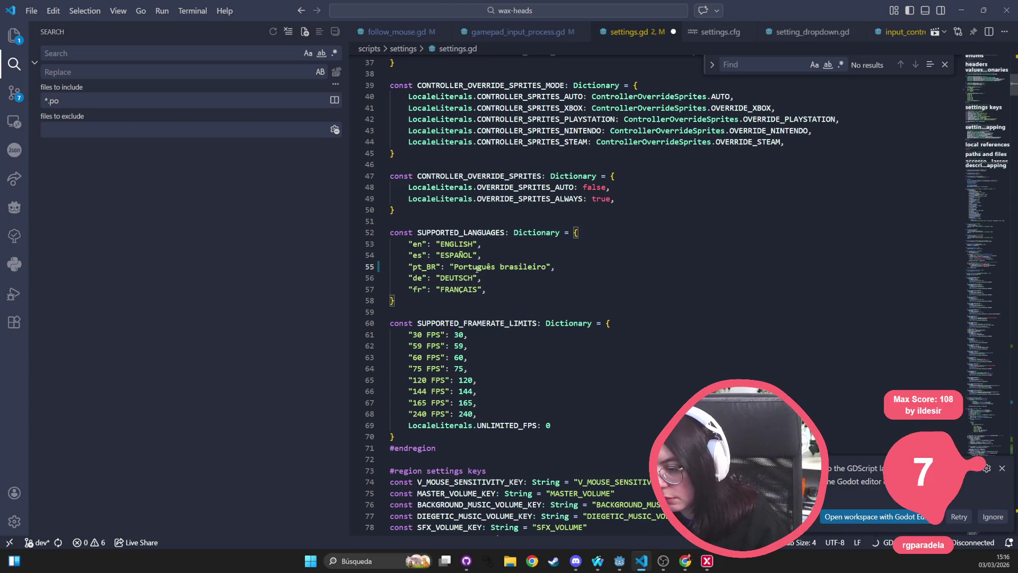
{"action": "left_click", "coordinate": [478, 267]}
{"action": "left_click", "coordinate": [547, 267]}
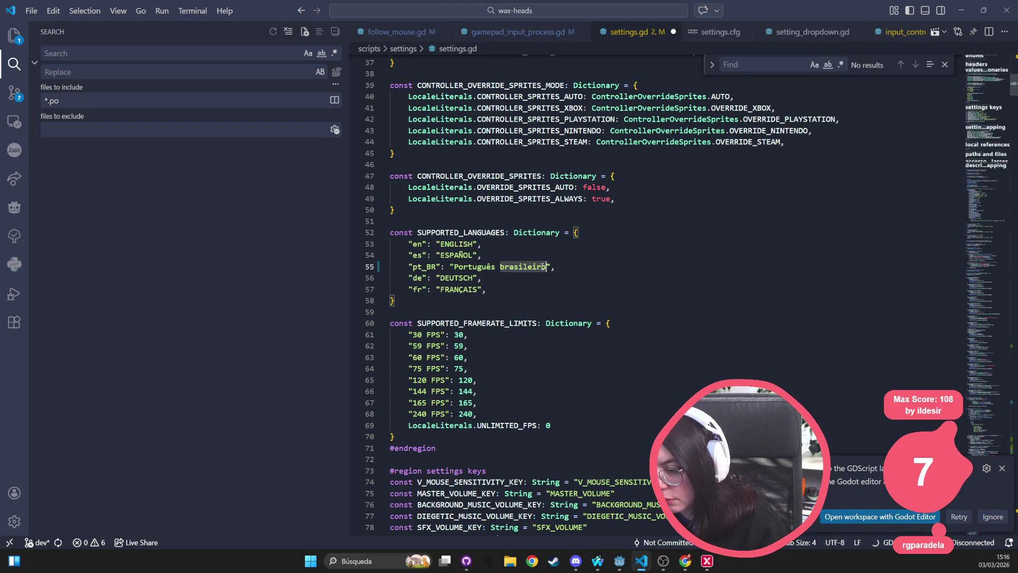
{"action": "left_click", "coordinate": [453, 267]}
{"action": "type", "text": "PORTUGU"}
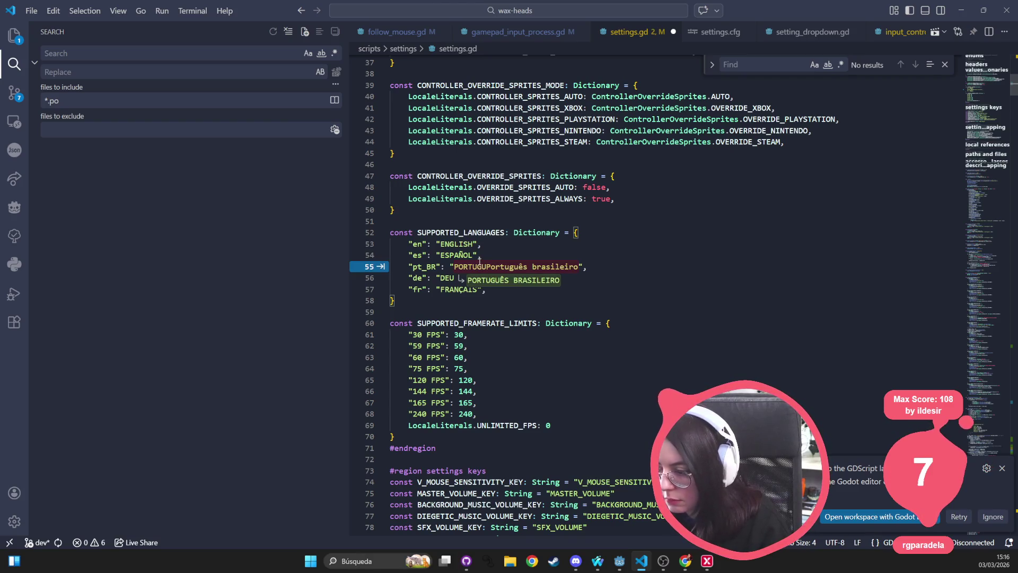
{"action": "key", "text": "Return"}
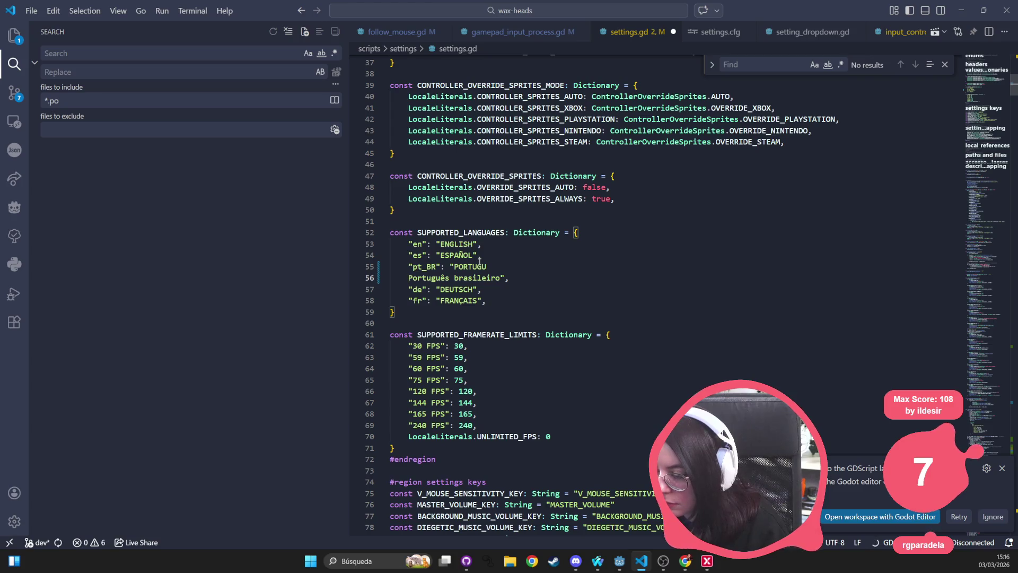
{"action": "key", "text": "ctrl+z"}
{"action": "scroll", "coordinate": [480, 260], "scroll_direction": "up", "scroll_amount": 1}
{"action": "key", "text": "Tab"}
{"action": "left_click", "coordinate": [547, 257]}
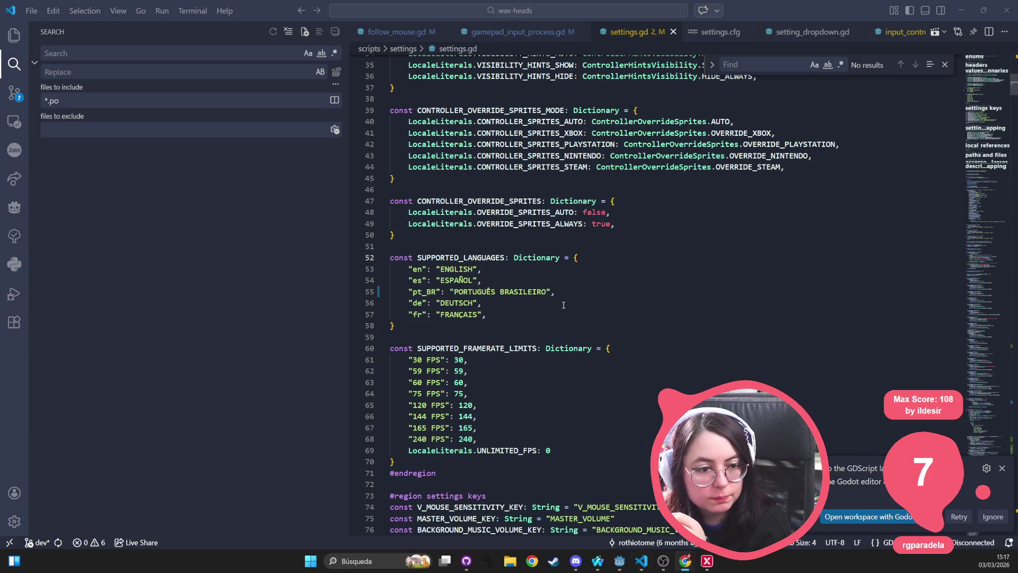
Step: Dismiss the loading popup and double-check the word BRASILEIRO in settings.gd
{"action": "left_click", "coordinate": [535, 302]}
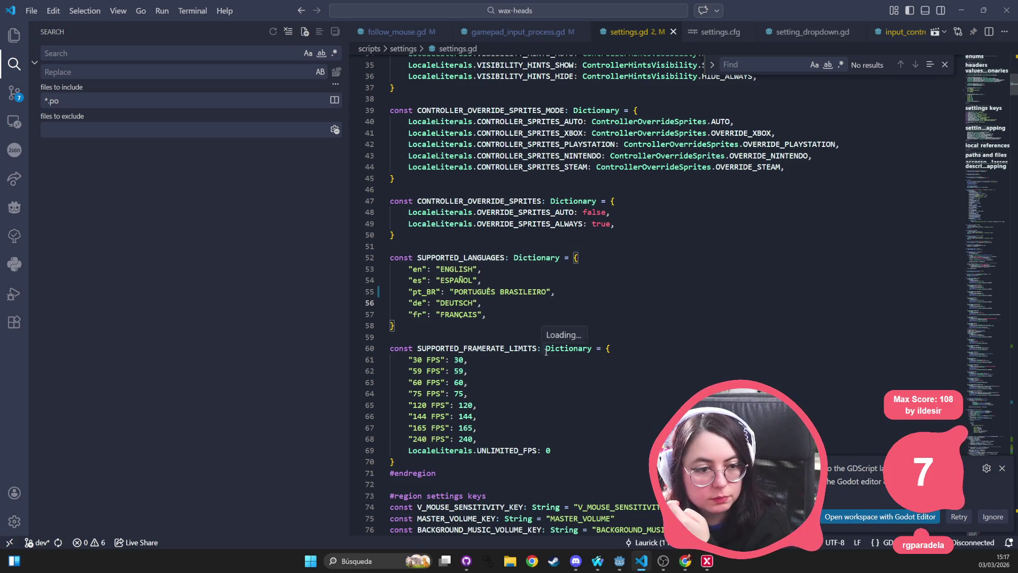
{"action": "left_click", "coordinate": [608, 249]}
{"action": "double_click", "coordinate": [523, 291]}
{"action": "scroll", "coordinate": [633, 299], "scroll_direction": "down", "scroll_amount": 5}
{"action": "scroll", "coordinate": [632, 299], "scroll_direction": "down", "scroll_amount": 20}
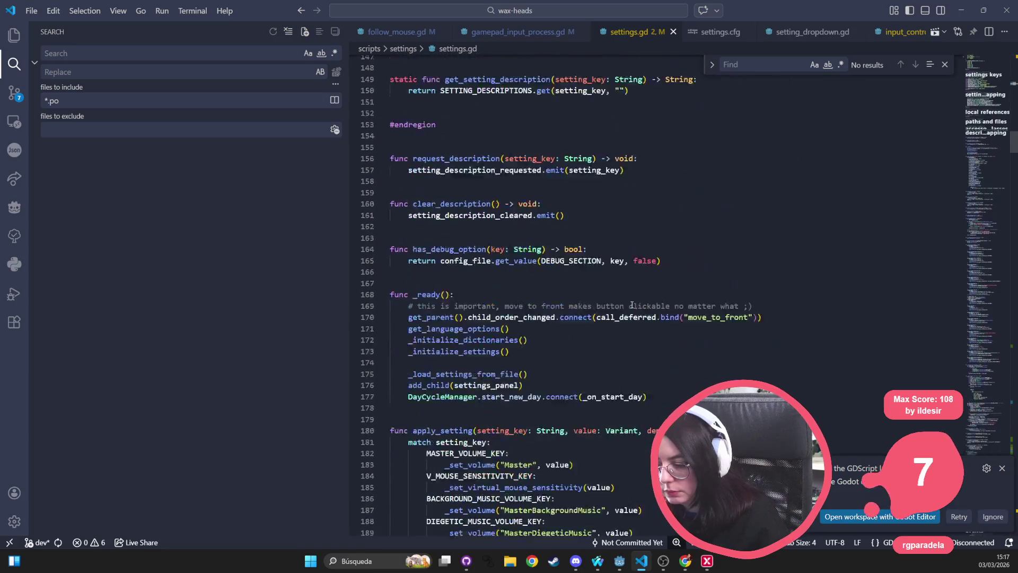
Step: Dismiss the GDScript notifications, try a project search for 'Brazil', then clear the query
{"action": "left_click", "coordinate": [1001, 468]}
{"action": "left_click", "coordinate": [669, 313]}
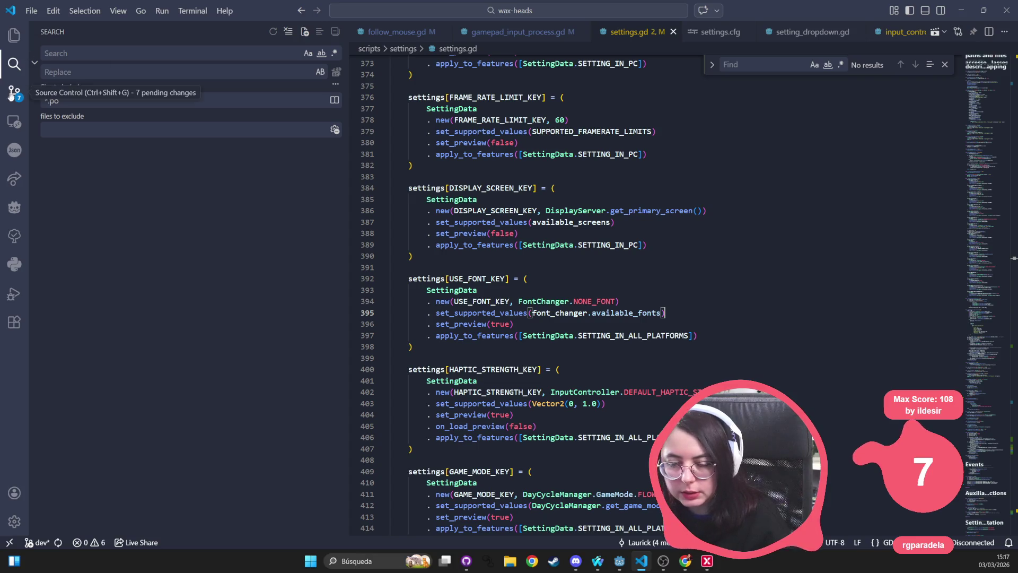
{"action": "left_click", "coordinate": [117, 68]}
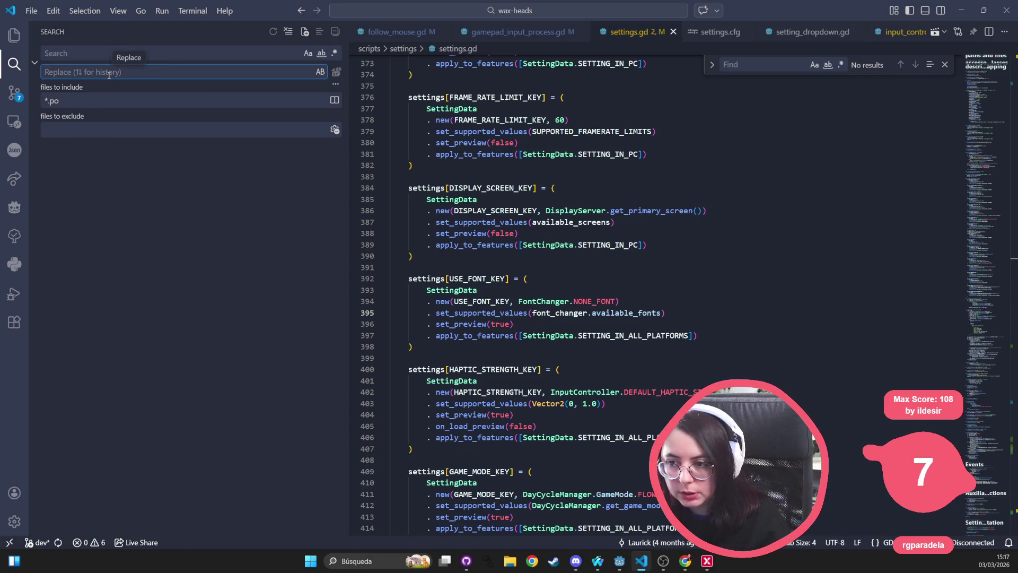
{"action": "left_click", "coordinate": [55, 100]}
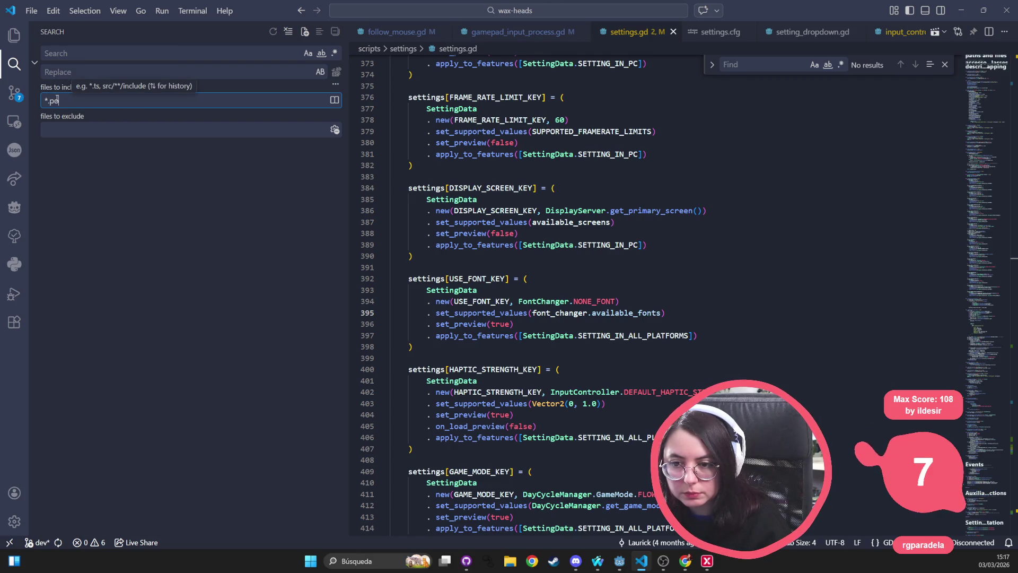
{"action": "left_click", "coordinate": [74, 53]}
{"action": "type", "text": "P"}
{"action": "key", "text": "BackSpace"}
{"action": "key", "text": "BackSpace"}
{"action": "type", "text": "Br"}
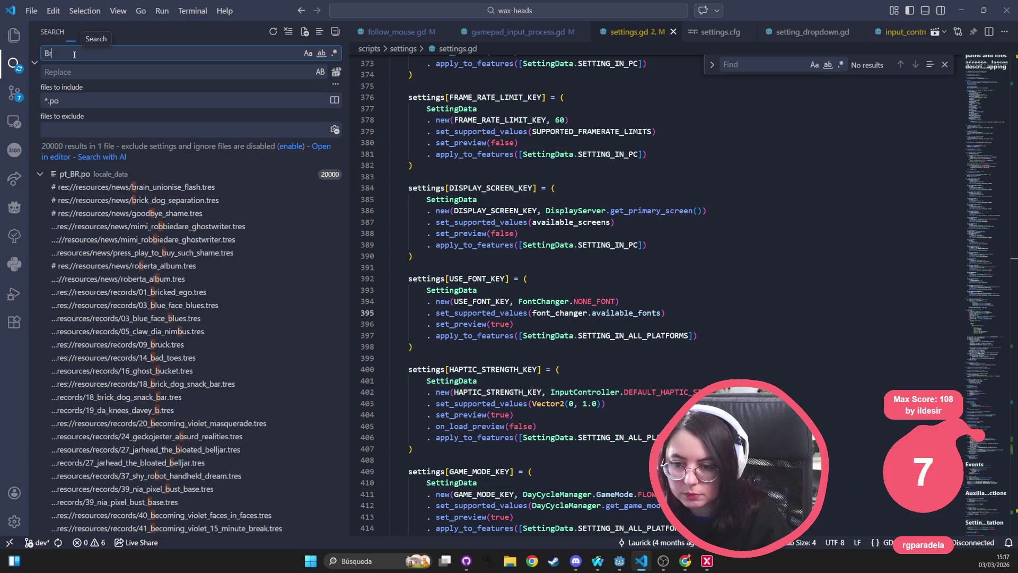
{"action": "type", "text": "azil"}
{"action": "key", "text": "ctrl+a"}
{"action": "key", "text": "BackSpace"}
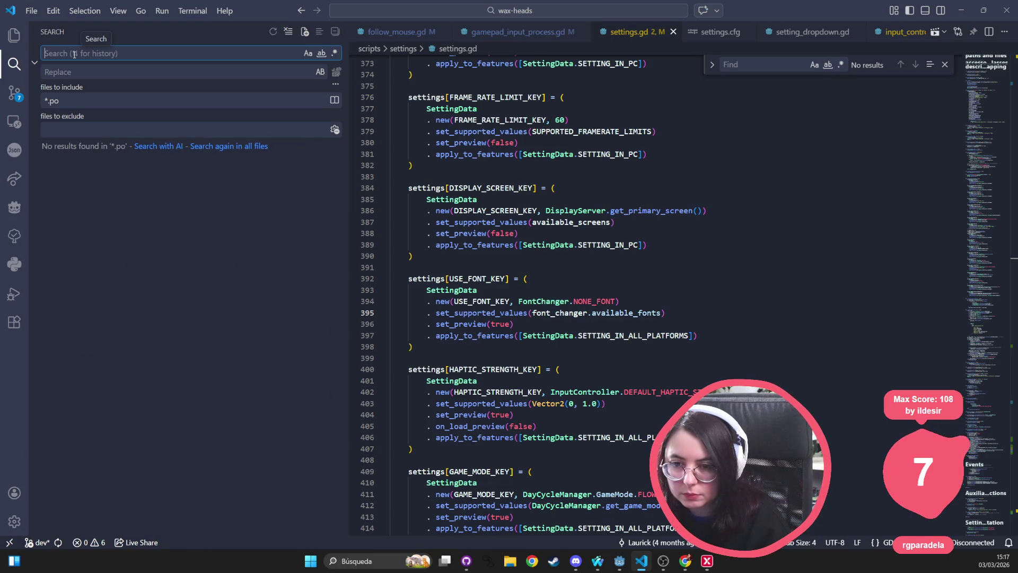
{"action": "scroll", "coordinate": [623, 205], "scroll_direction": "up", "scroll_amount": 20}
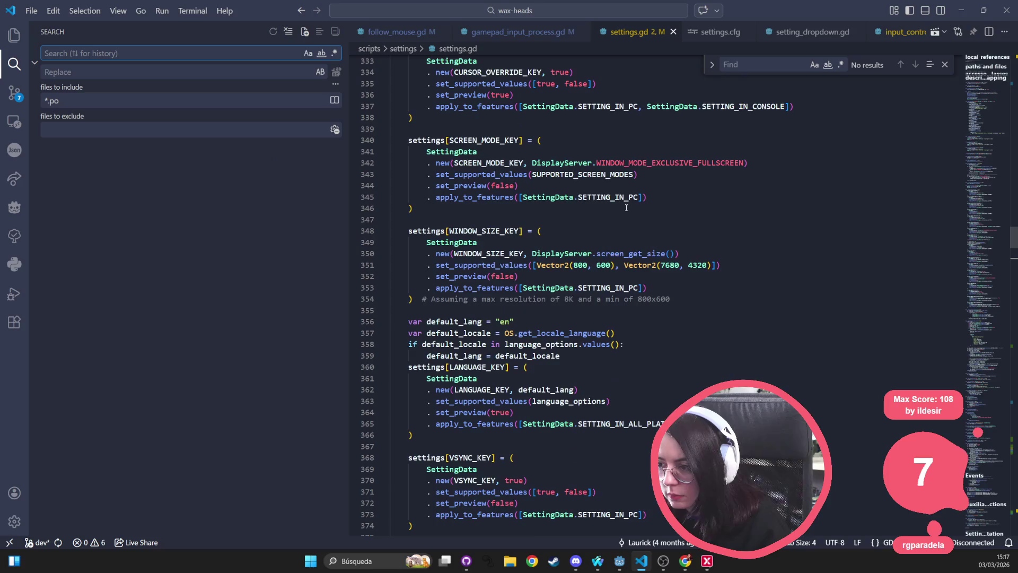
{"action": "scroll", "coordinate": [623, 205], "scroll_direction": "up", "scroll_amount": 10}
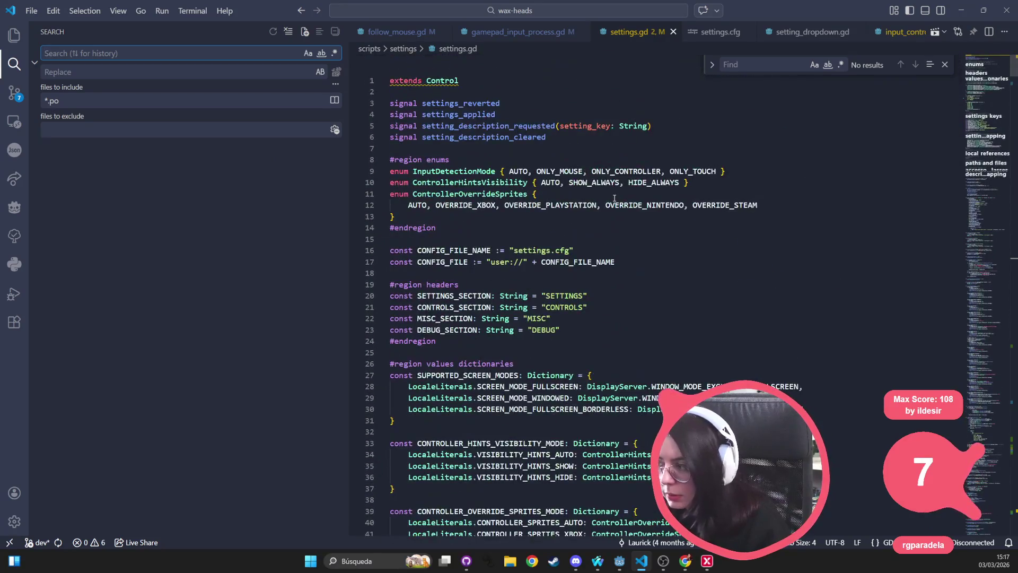
{"action": "scroll", "coordinate": [614, 198], "scroll_direction": "down", "scroll_amount": 3}
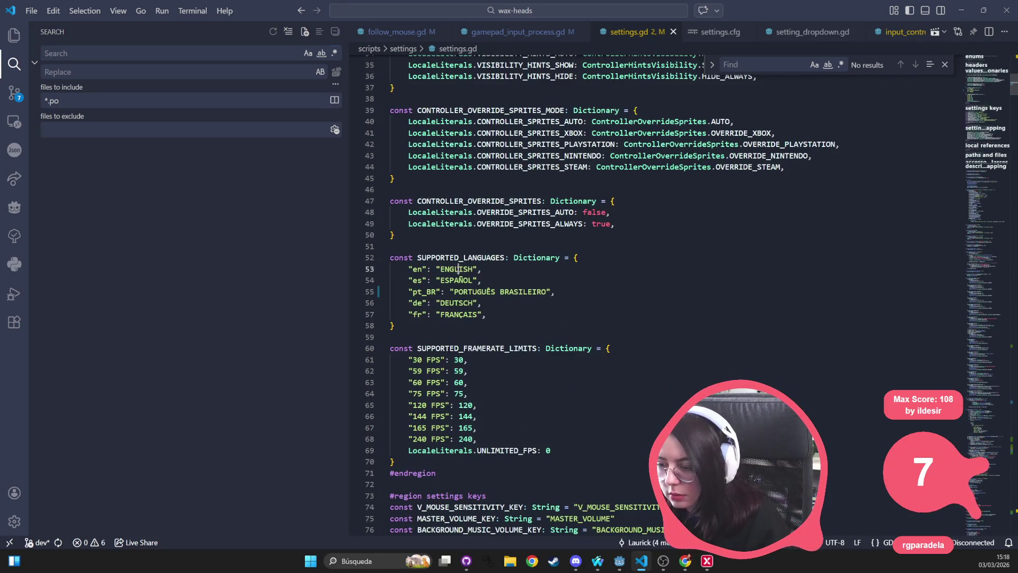
Step: Search for ENGLISH and remove the *.po include filter so all files are searched
{"action": "double_click", "coordinate": [458, 270]}
{"action": "left_click", "coordinate": [114, 55]}
{"action": "type", "text": "ENGLISH"}
{"action": "left_click", "coordinate": [93, 101]}
{"action": "key", "text": "ctrl+a"}
{"action": "key", "text": "BackSpace"}
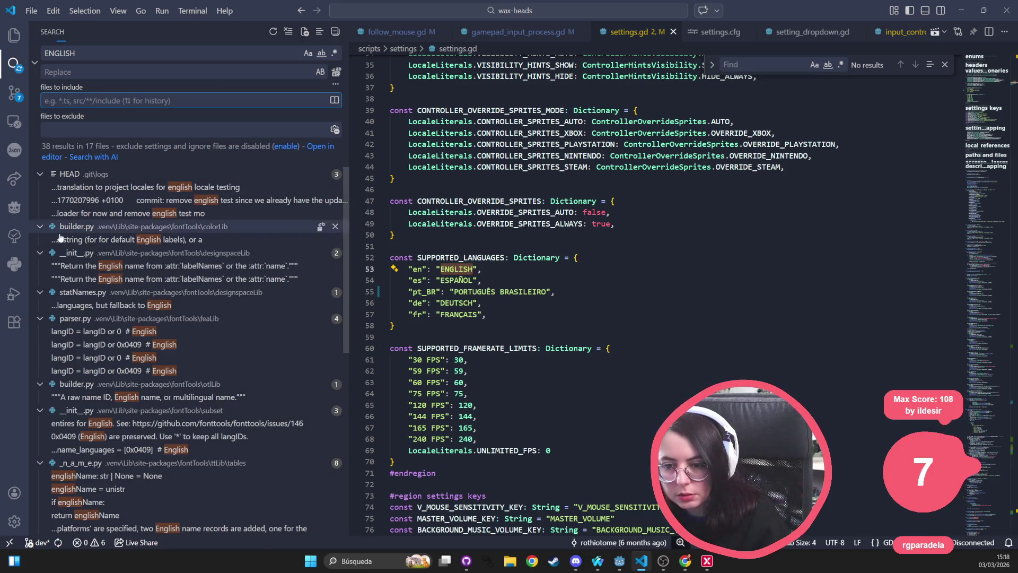
Step: Search the whole project for DEUTSCH and open its match in settings.gd
{"action": "double_click", "coordinate": [447, 304]}
{"action": "key", "text": "ctrl+shift+f"}
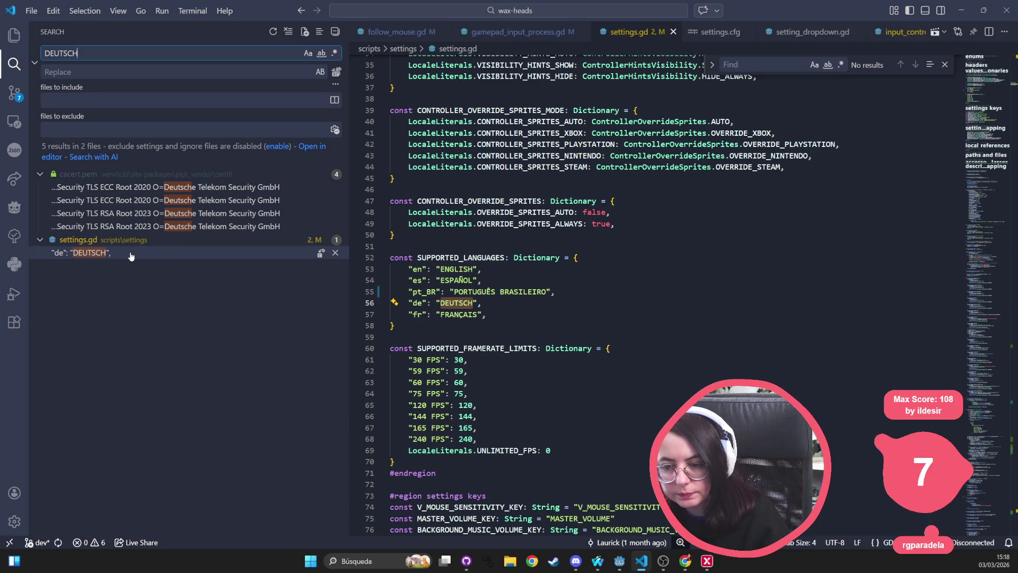
{"action": "left_click", "coordinate": [131, 257]}
{"action": "left_click", "coordinate": [725, 270]}
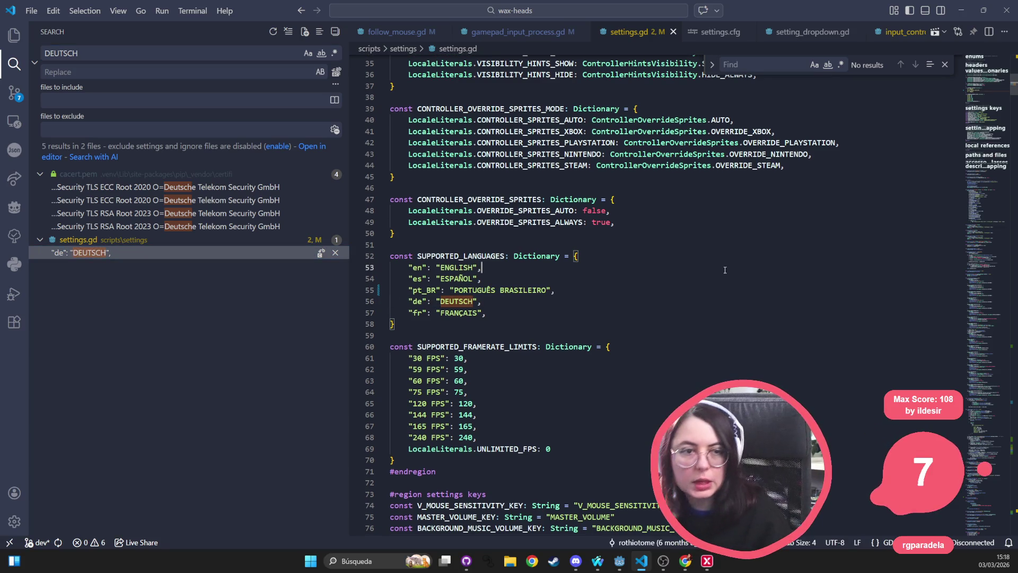
{"action": "left_click", "coordinate": [961, 10]}
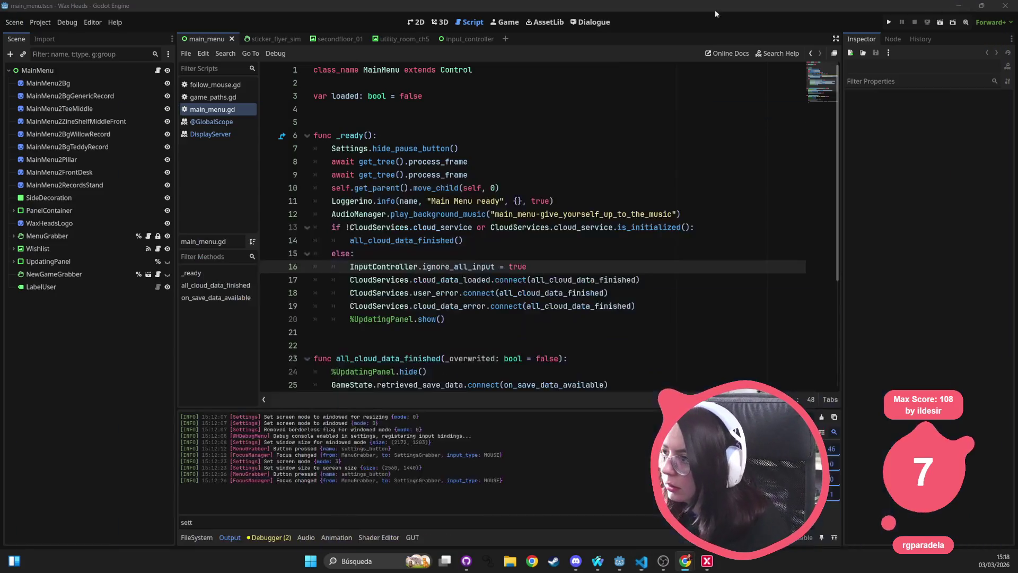
Step: In GitHub Desktop, include only settings.gd in the next commit
{"action": "left_click", "coordinate": [959, 6]}
{"action": "left_click", "coordinate": [150, 155]}
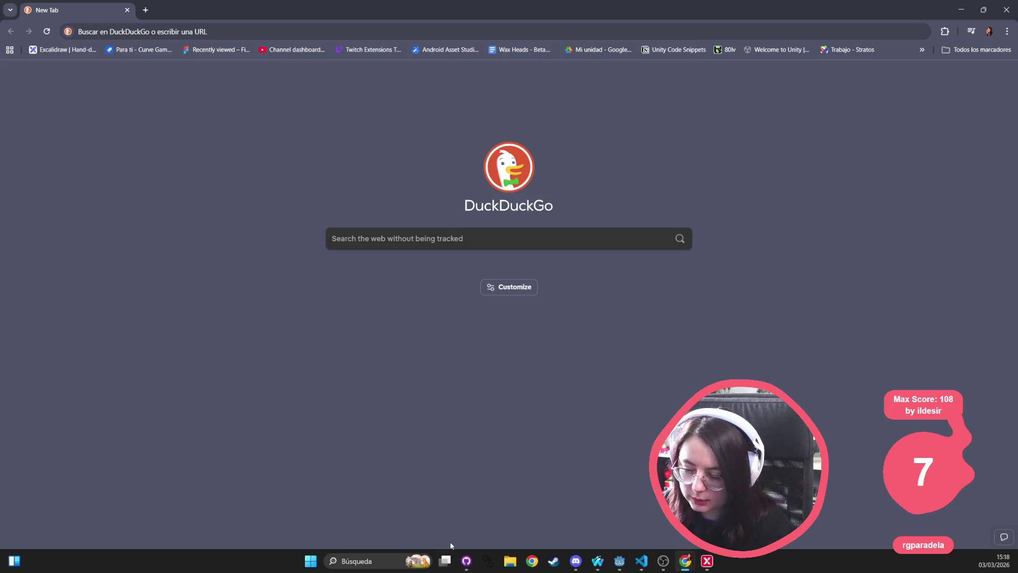
{"action": "left_click", "coordinate": [467, 560]}
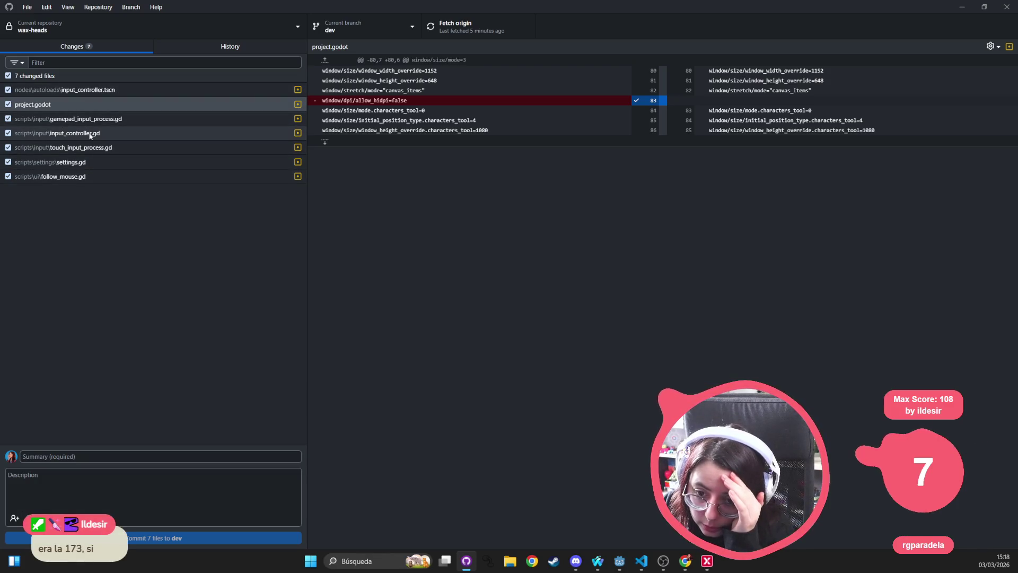
{"action": "left_click", "coordinate": [91, 162]}
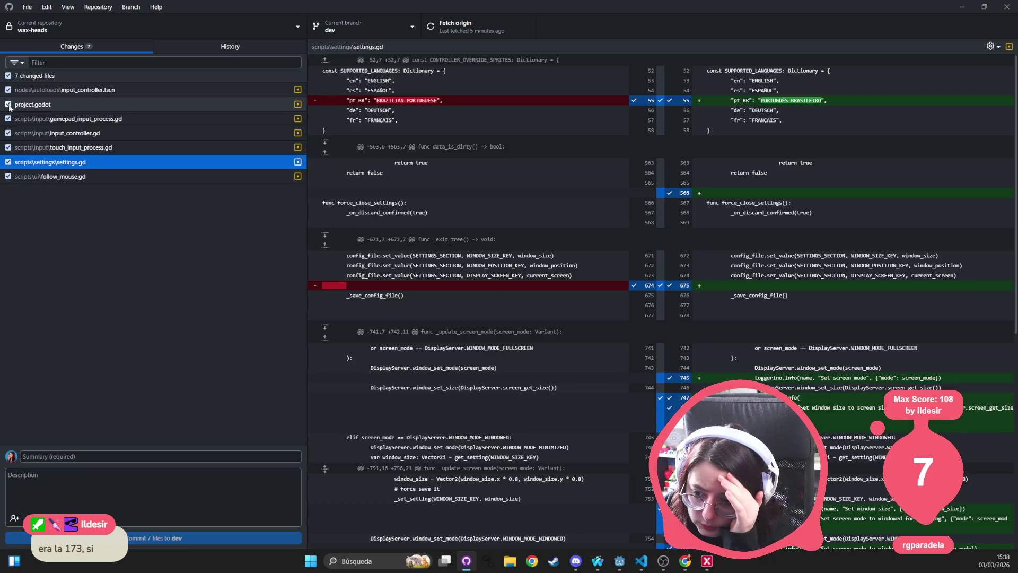
{"action": "left_click", "coordinate": [8, 76]}
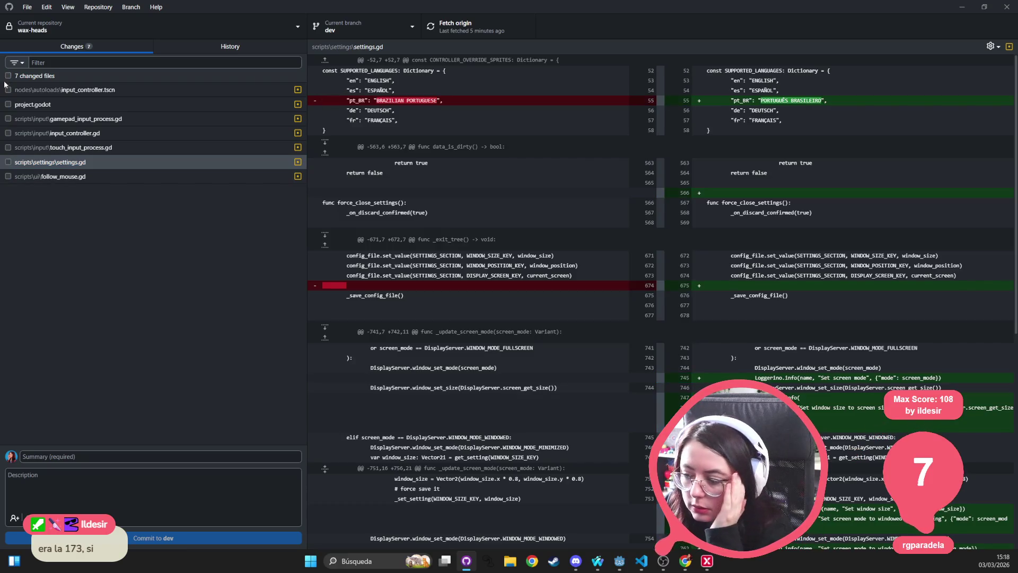
{"action": "left_click", "coordinate": [7, 163]}
Step: Exclude line 55 and commit 'Add verbosity to window resized and remove unnecesary logic' to dev
{"action": "left_click", "coordinate": [93, 454]}
{"action": "type", "text": "Add verbosity"}
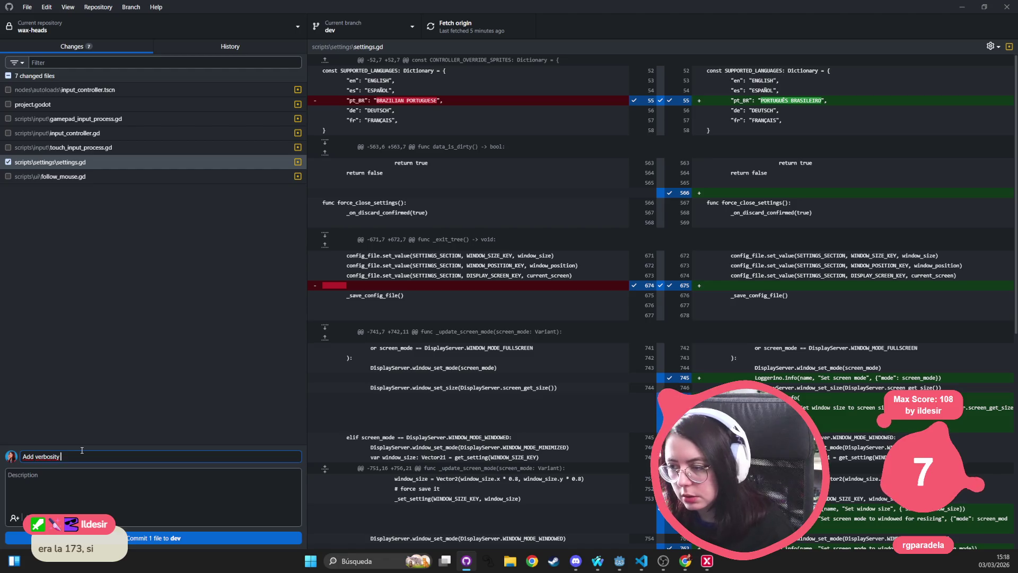
{"action": "left_click", "coordinate": [648, 101]}
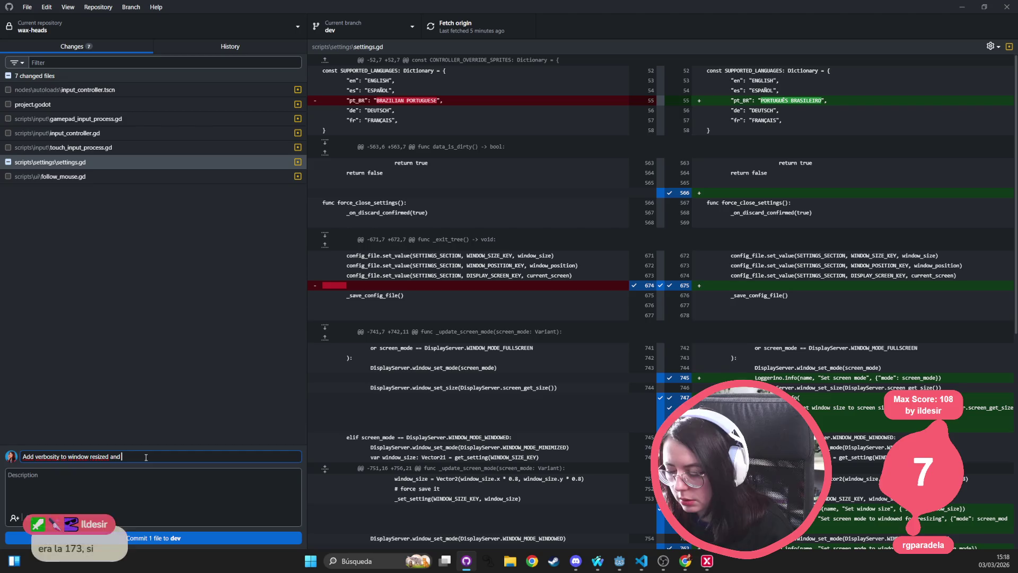
{"action": "scroll", "coordinate": [787, 290], "scroll_direction": "down", "scroll_amount": 5}
{"action": "type", "text": "remove unnec"}
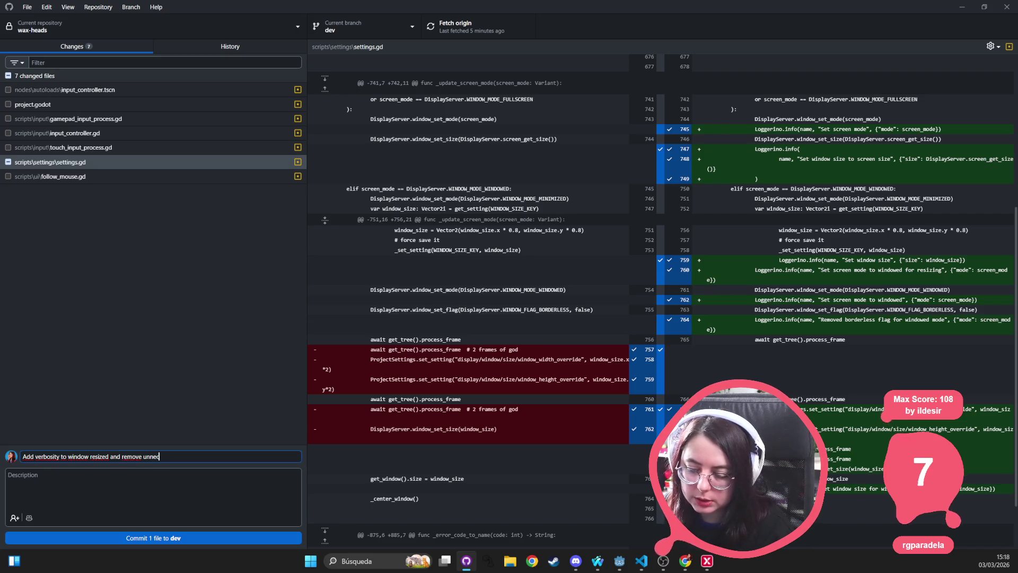
{"action": "type", "text": "esar"}
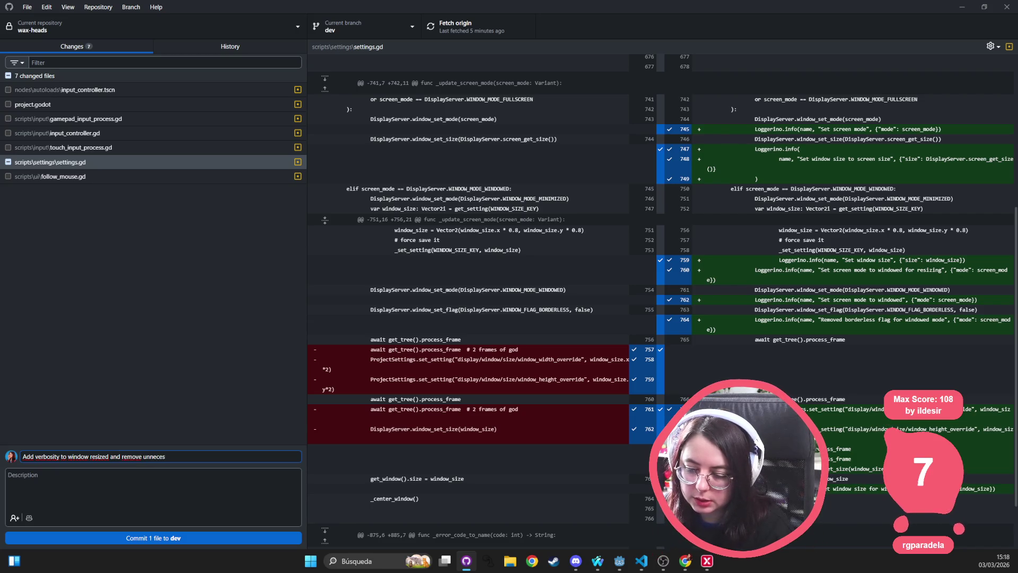
{"action": "type", "text": "y logic"}
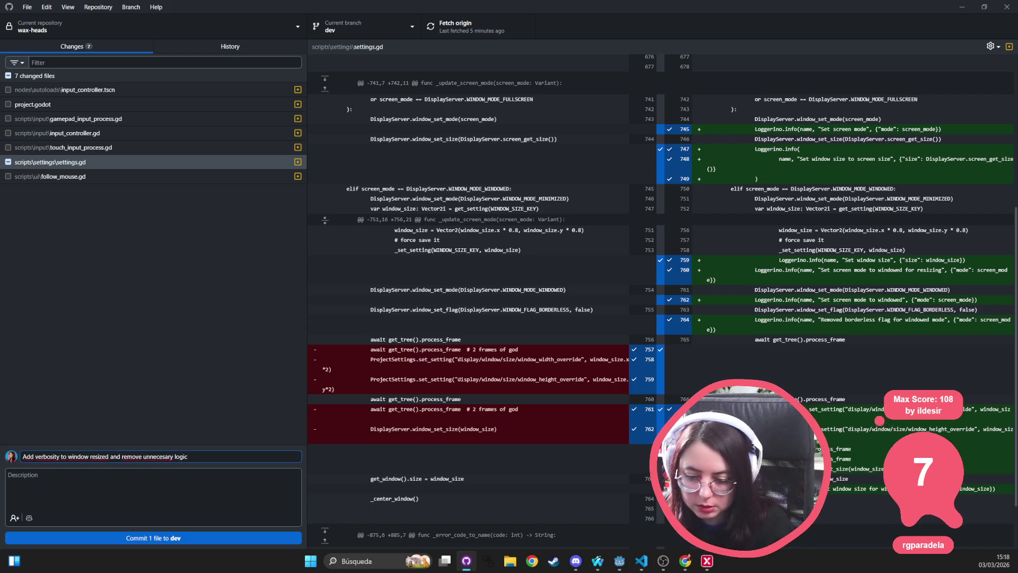
{"action": "left_click", "coordinate": [135, 539]}
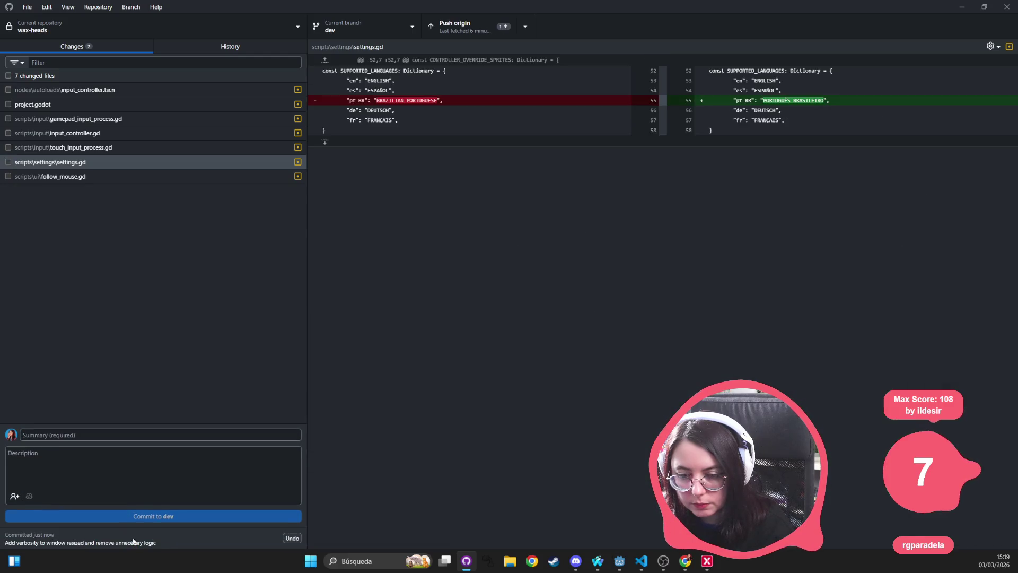
{"action": "left_click", "coordinate": [57, 151]}
Step: Review the diffs of input_controller.gd, gamepad_input_process.gd, input_controller.tscn, follow_mouse.gd and settings.gd
{"action": "left_click", "coordinate": [60, 134]}
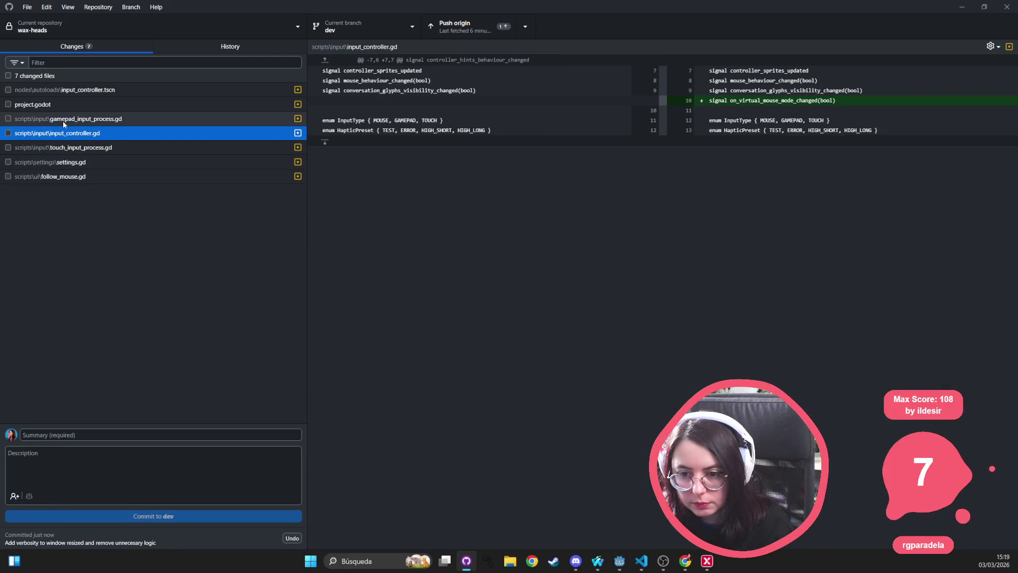
{"action": "left_click", "coordinate": [62, 120]}
{"action": "left_click", "coordinate": [65, 92]}
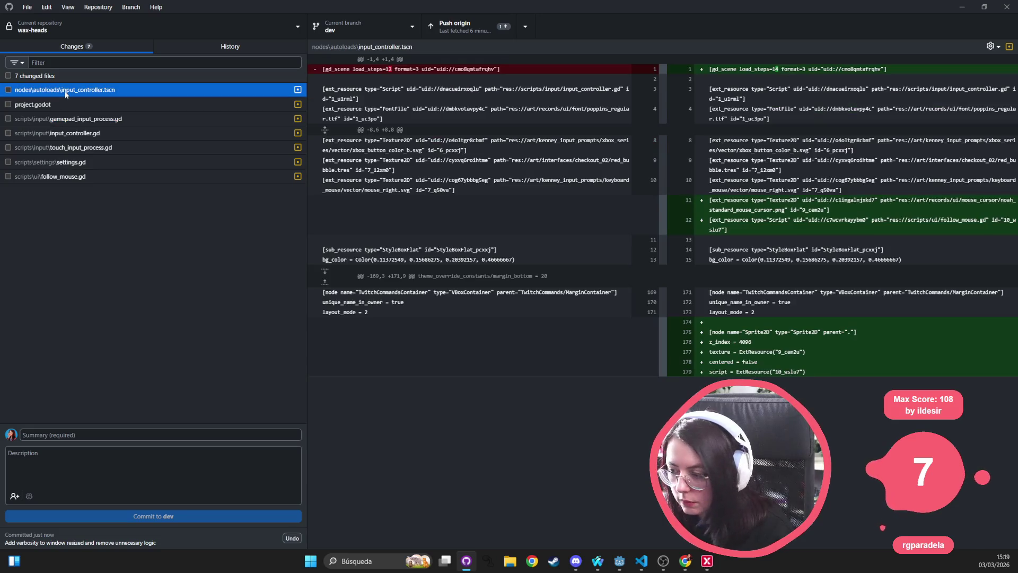
{"action": "left_click", "coordinate": [68, 177]}
{"action": "left_click", "coordinate": [60, 164]}
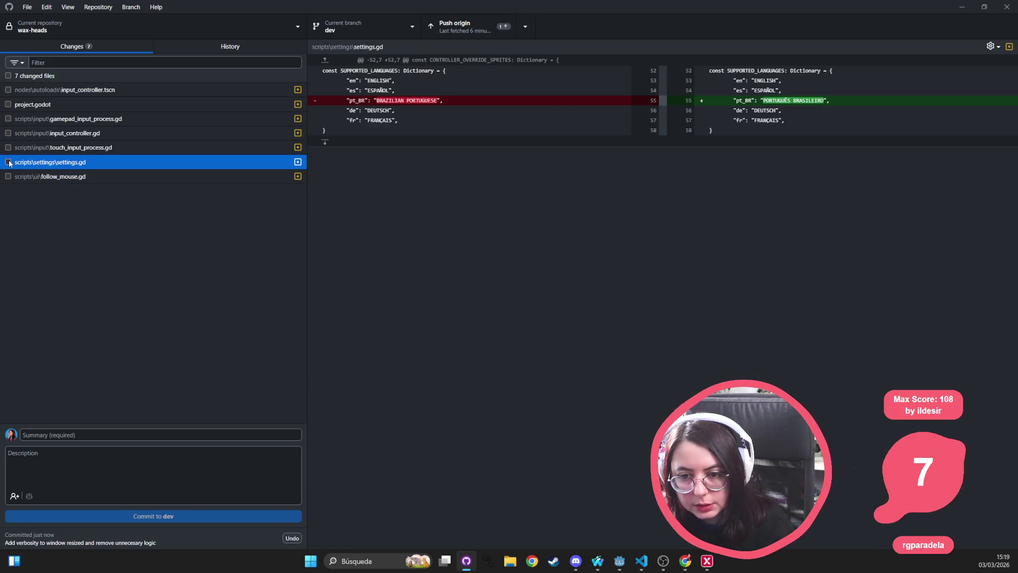
Step: Commit project.godot to dev as 'reenable hidpi to avoid blurriness in higher resolutions'
{"action": "left_click", "coordinate": [8, 105]}
{"action": "left_click", "coordinate": [103, 430]}
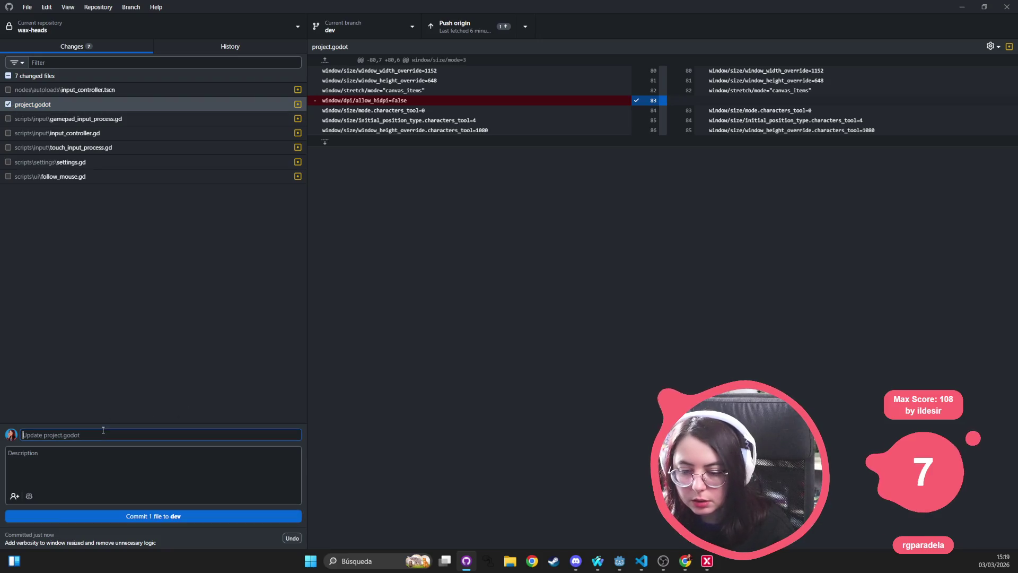
{"action": "type", "text": "enable hidpi to"}
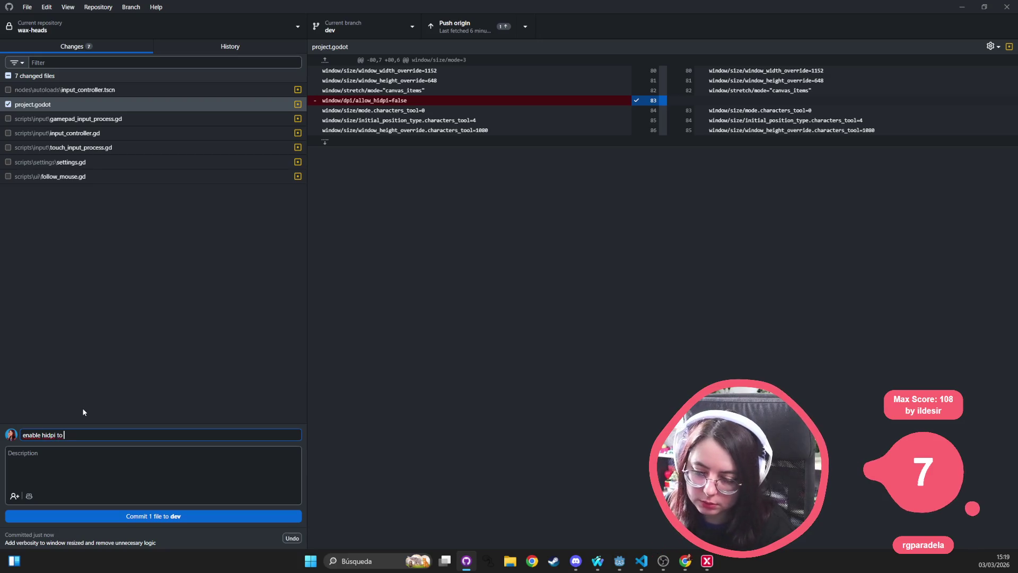
{"action": "key", "text": "BackSpace"}
{"action": "type", "text": "de"}
{"action": "key", "text": "BackSpace"}
{"action": "key", "text": "BackSpace"}
{"action": "key", "text": "BackSpace"}
{"action": "type", "text": "reenable"}
{"action": "type", "text": "dpi"}
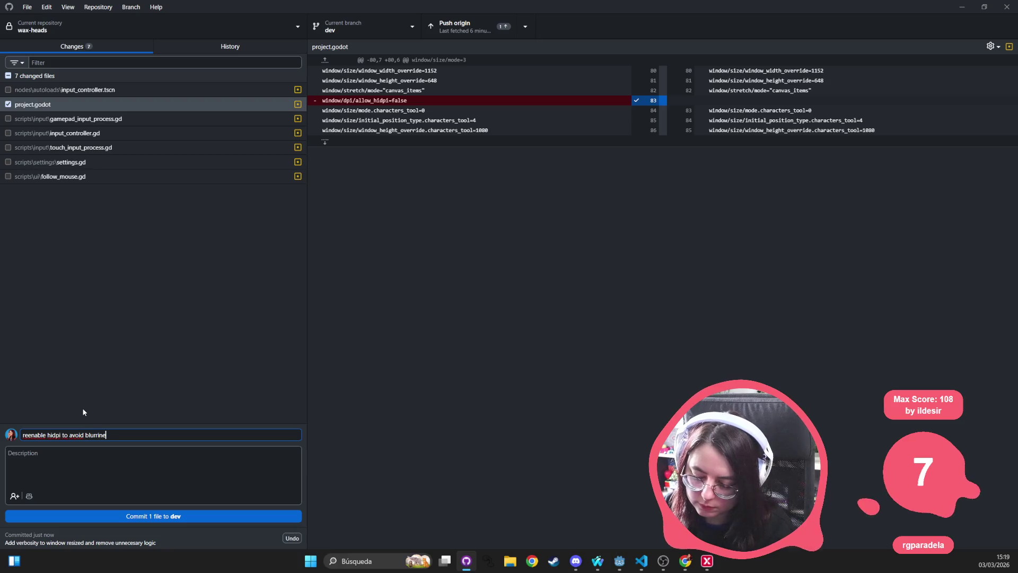
{"action": "type", "text": "n higher resolutions"}
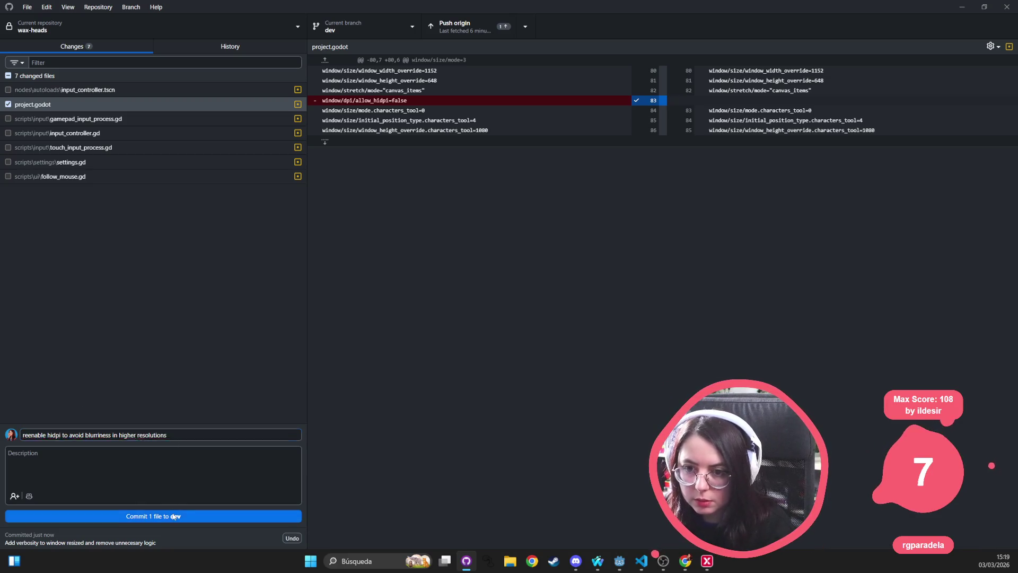
{"action": "left_click", "coordinate": [159, 516]}
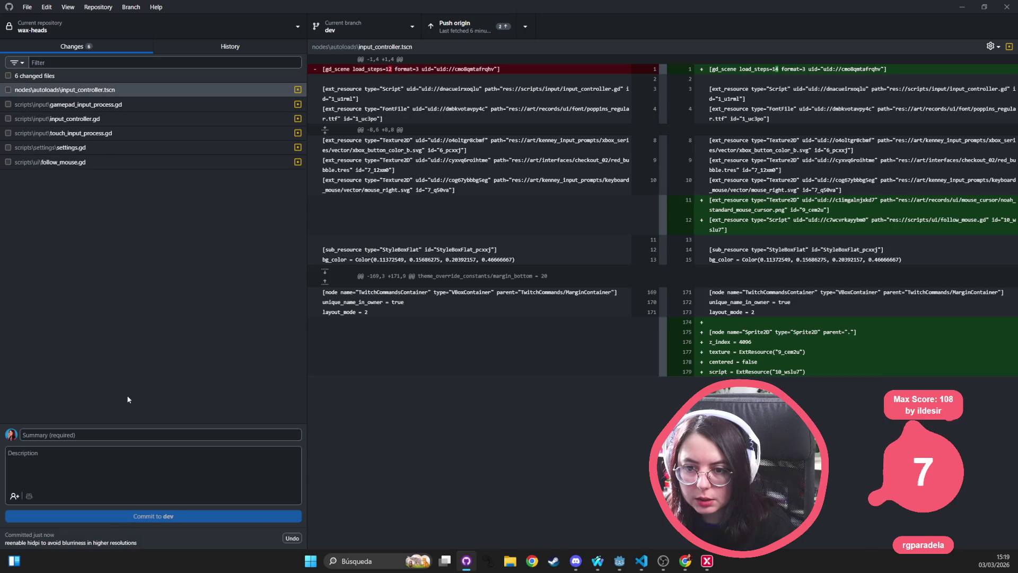
Step: Review the gamepad_input_process.gd, input_controller.gd, touch_input_process.gd and settings.gd diffs
{"action": "left_click", "coordinate": [80, 104]}
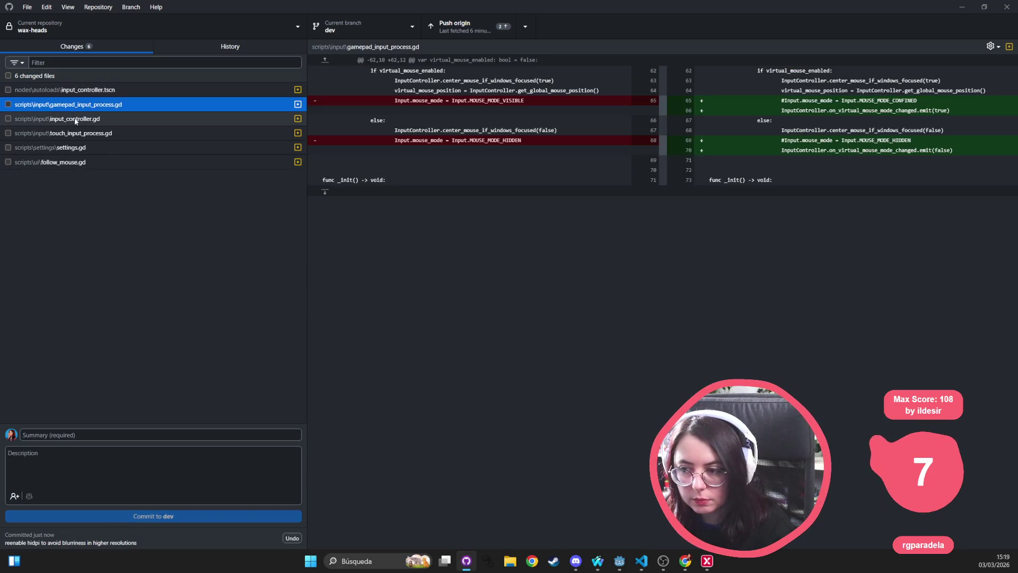
{"action": "left_click", "coordinate": [75, 118]}
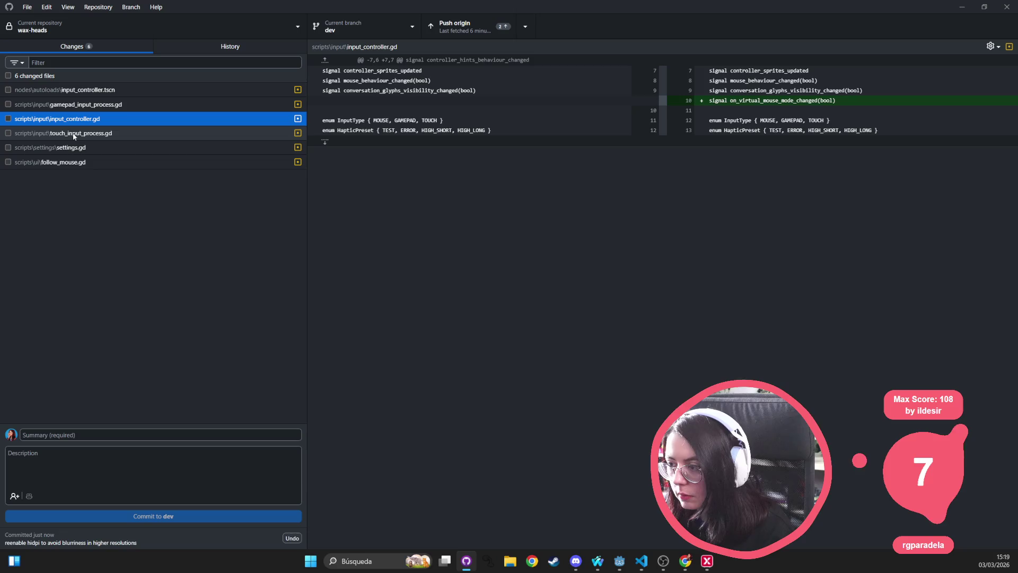
{"action": "left_click", "coordinate": [74, 137]}
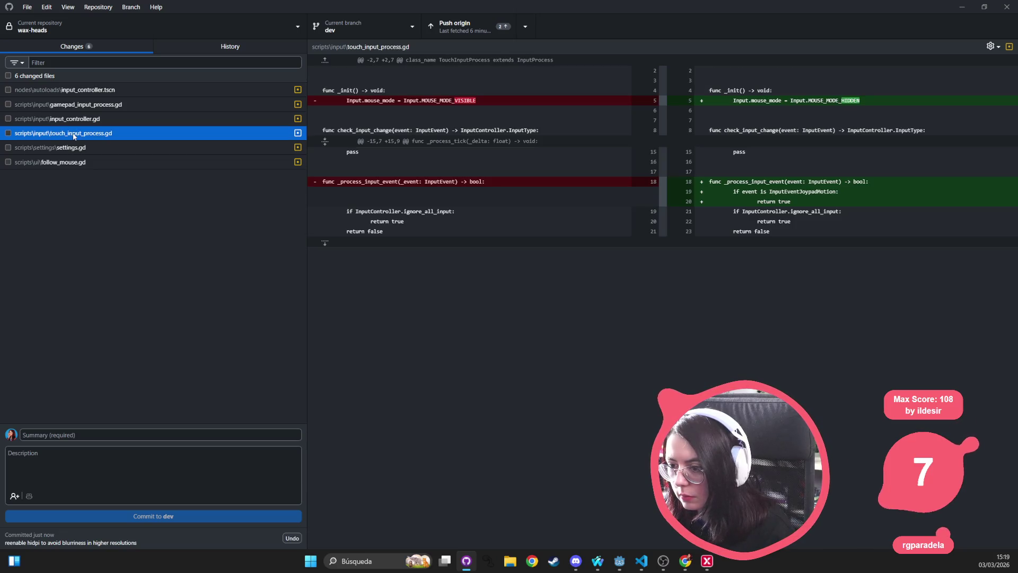
{"action": "left_click", "coordinate": [85, 149]}
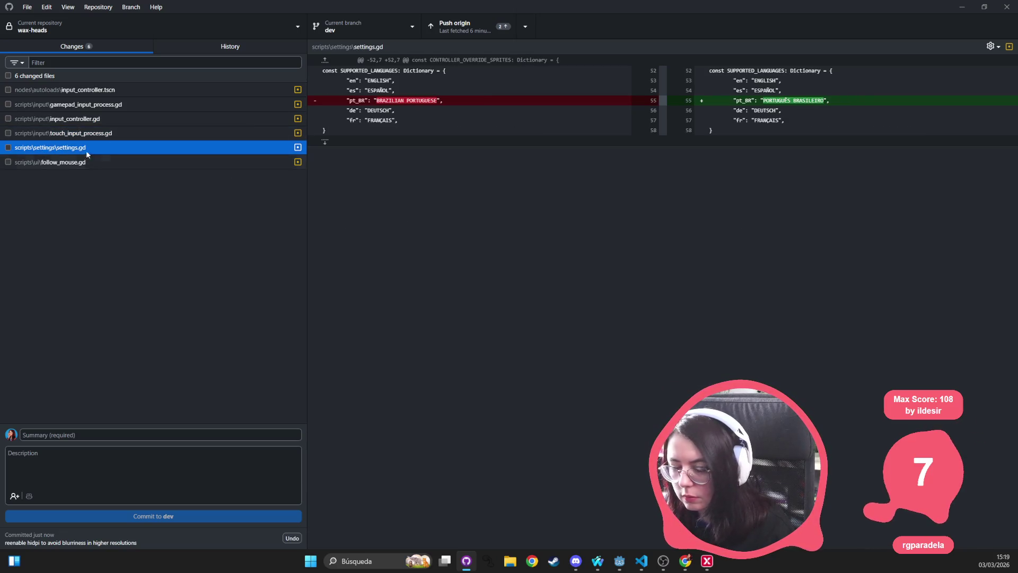
Step: Commit settings.gd to dev as 'untranslated language name fixed' and push dev to origin
{"action": "left_click", "coordinate": [8, 147]}
{"action": "left_click", "coordinate": [112, 436]}
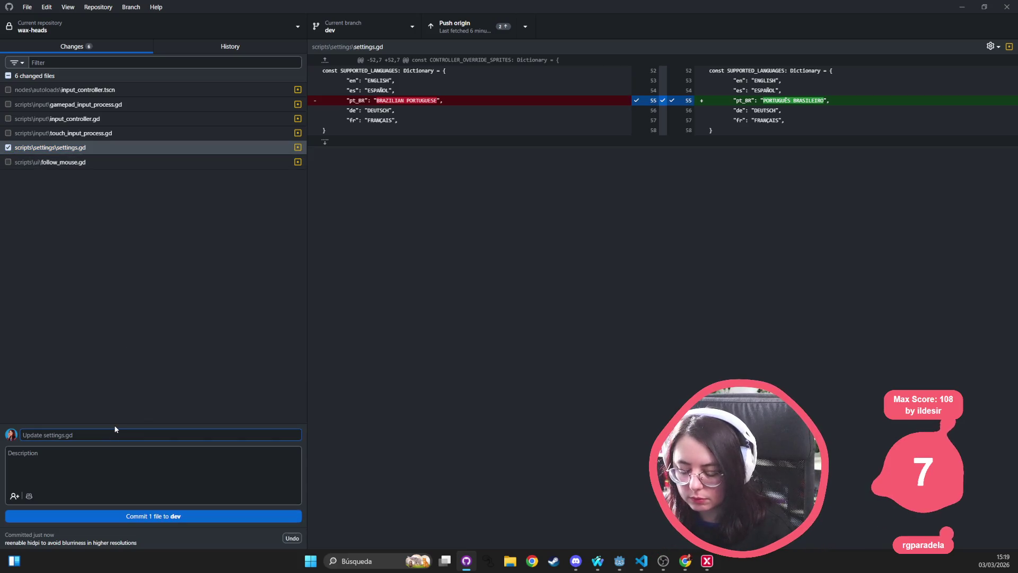
{"action": "type", "text": "untranslated"}
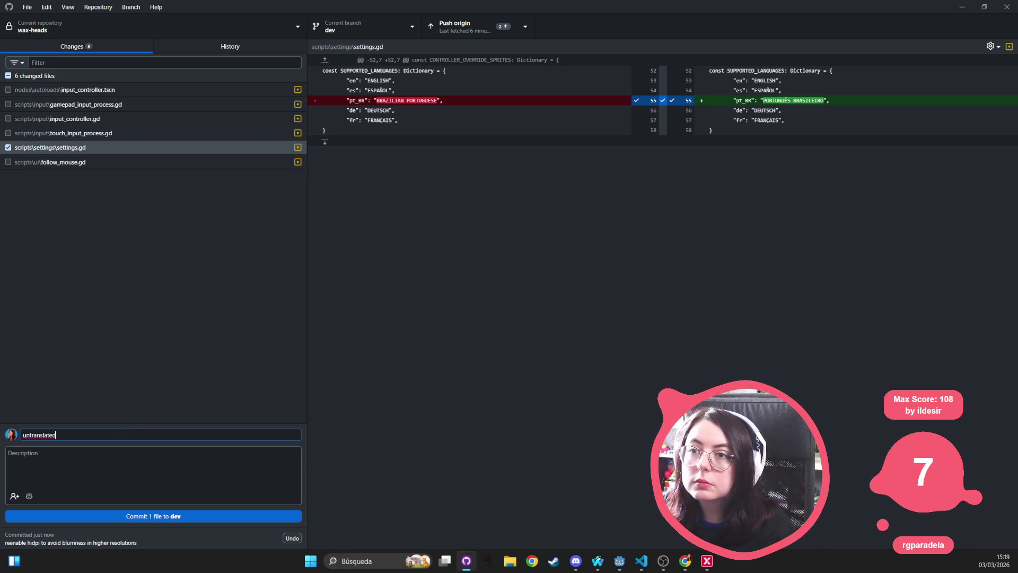
{"action": "key", "text": "alt+Tab"}
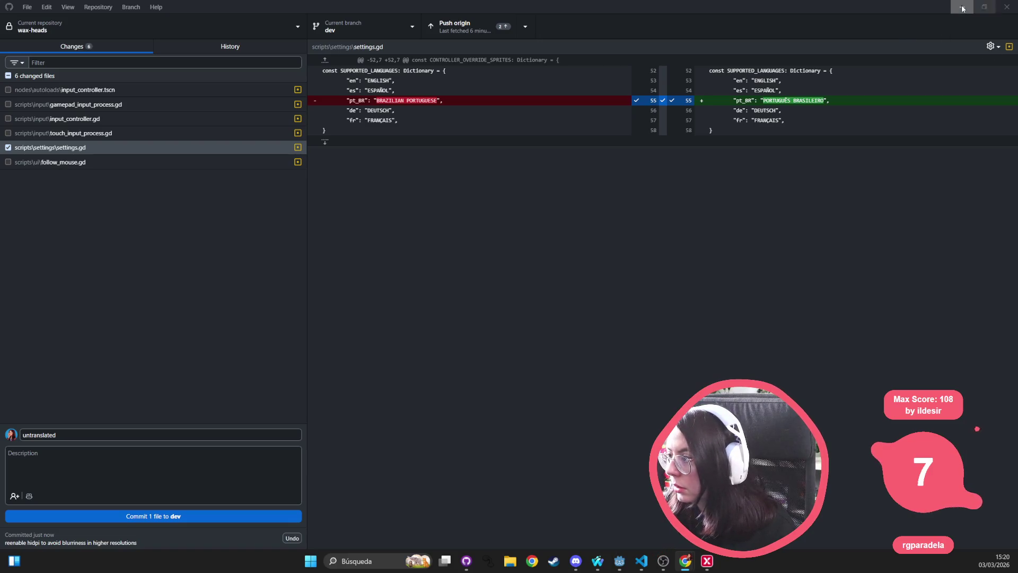
{"action": "left_click", "coordinate": [787, 101]}
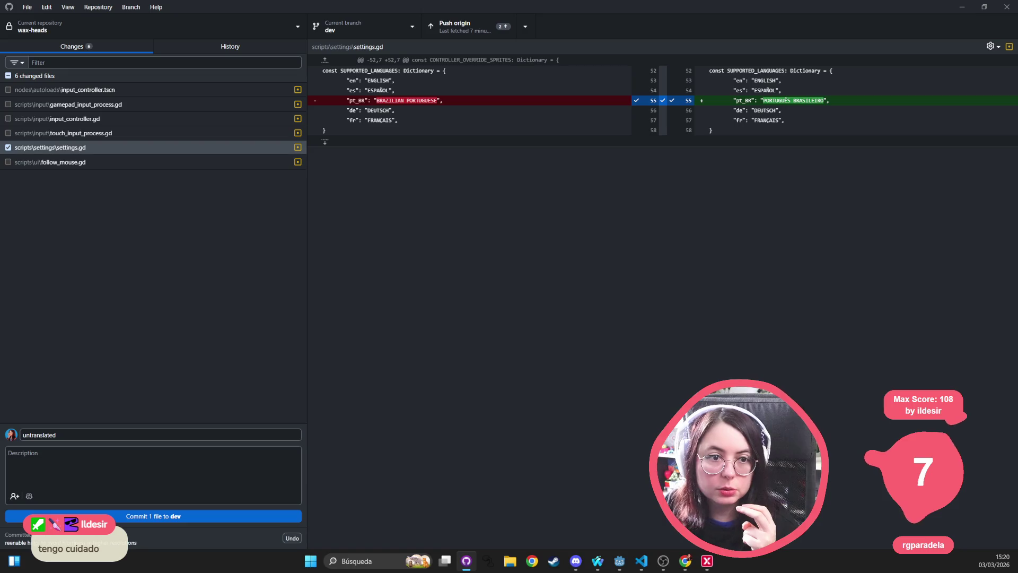
{"action": "key", "text": "alt+Tab"}
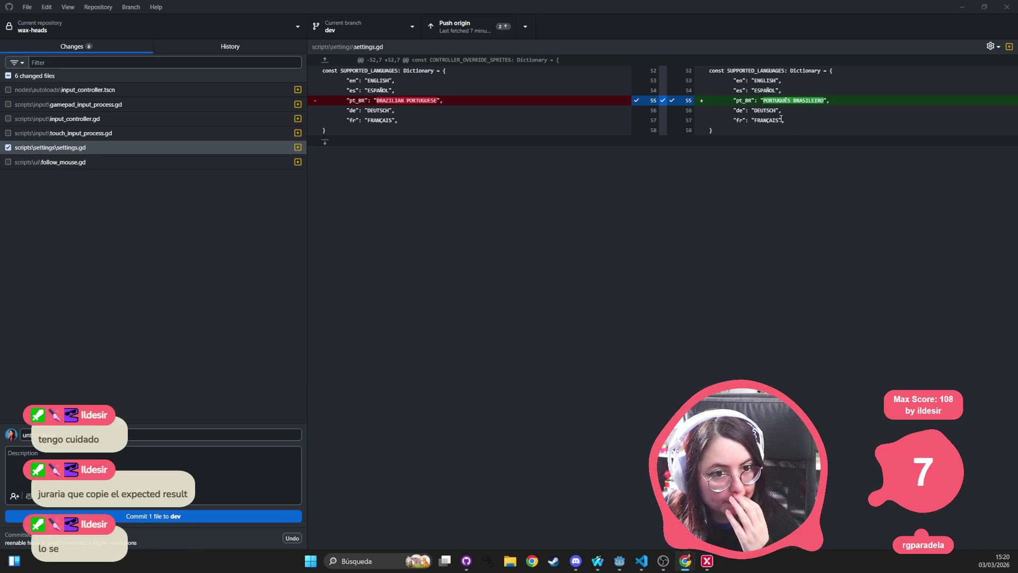
{"action": "left_click", "coordinate": [487, 166]}
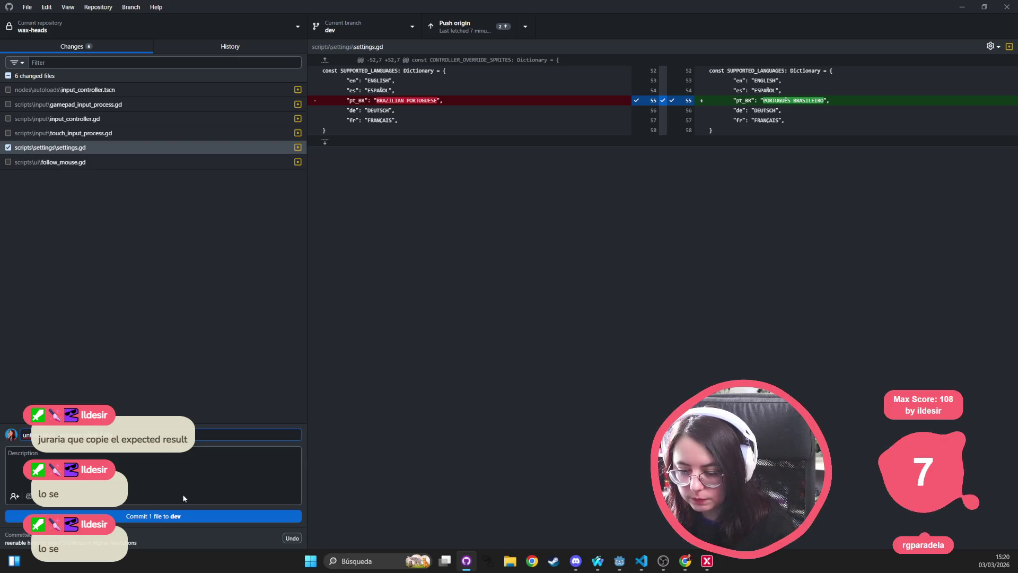
{"action": "left_click", "coordinate": [155, 516]}
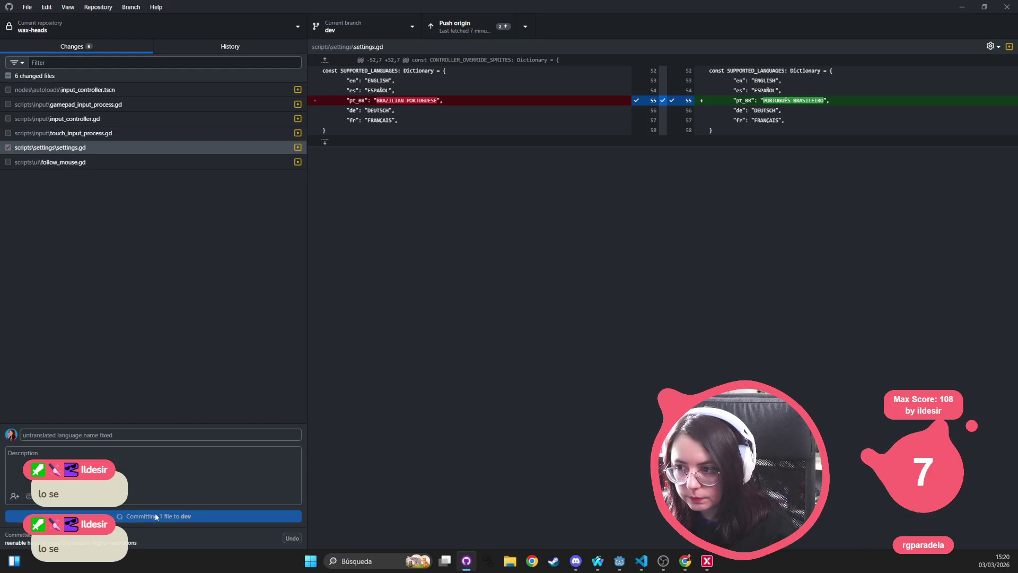
{"action": "left_click", "coordinate": [462, 26]}
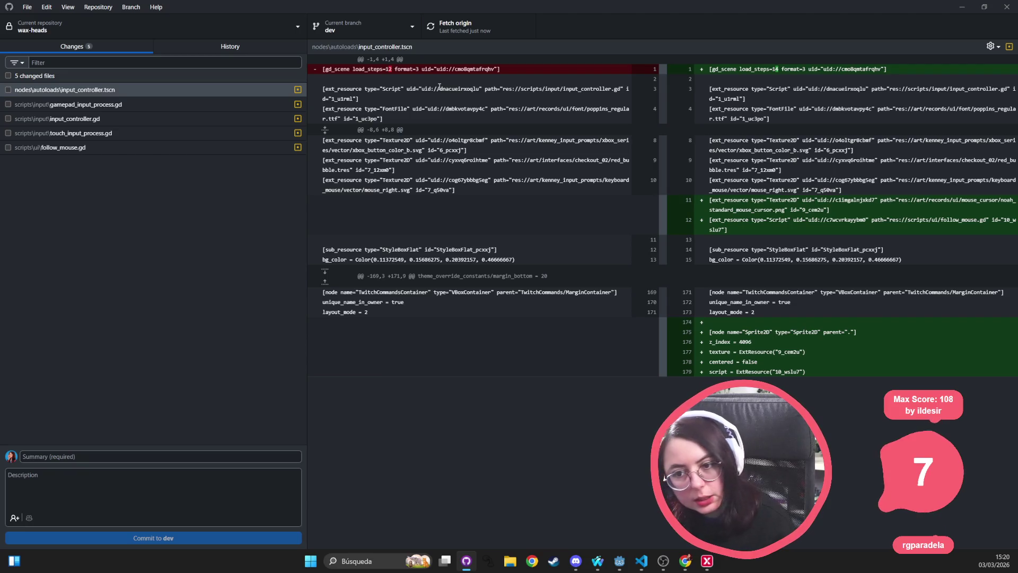
Step: Review the gamepad, input_controller, touch_input_process and follow_mouse diffs, then tick all five files
{"action": "left_click", "coordinate": [126, 103]}
{"action": "left_click", "coordinate": [114, 119]}
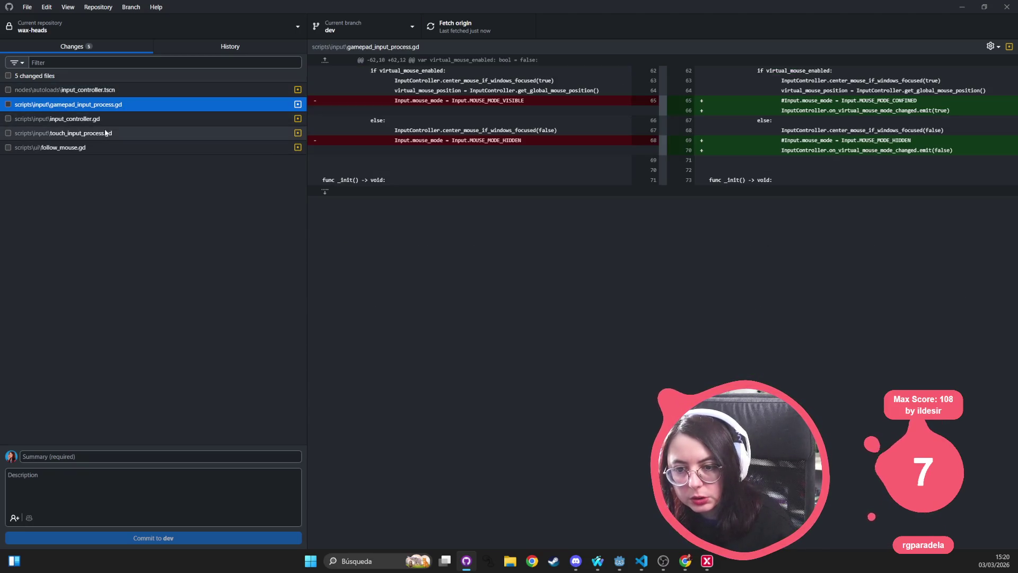
{"action": "left_click", "coordinate": [100, 135]}
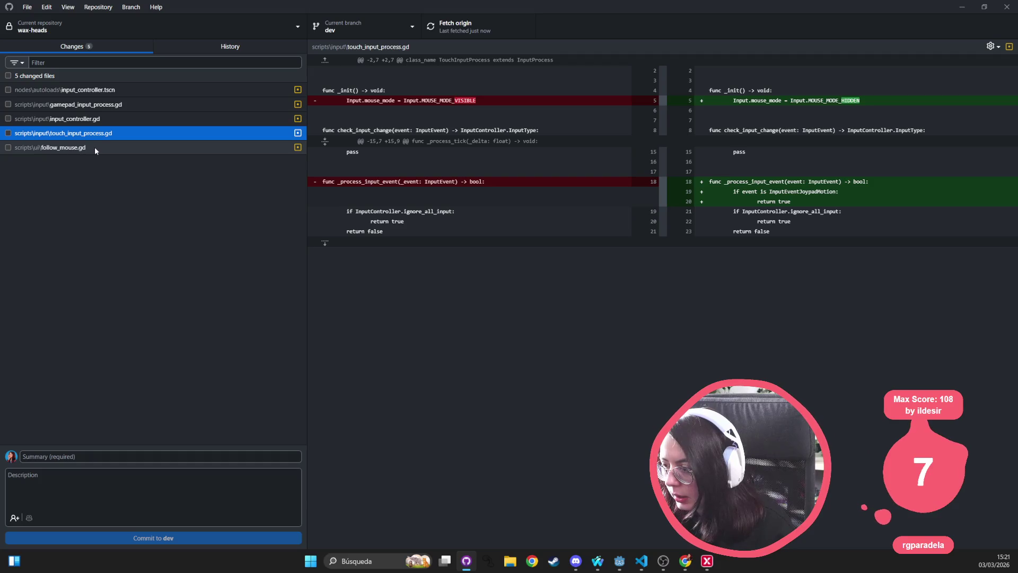
{"action": "left_click", "coordinate": [95, 149]}
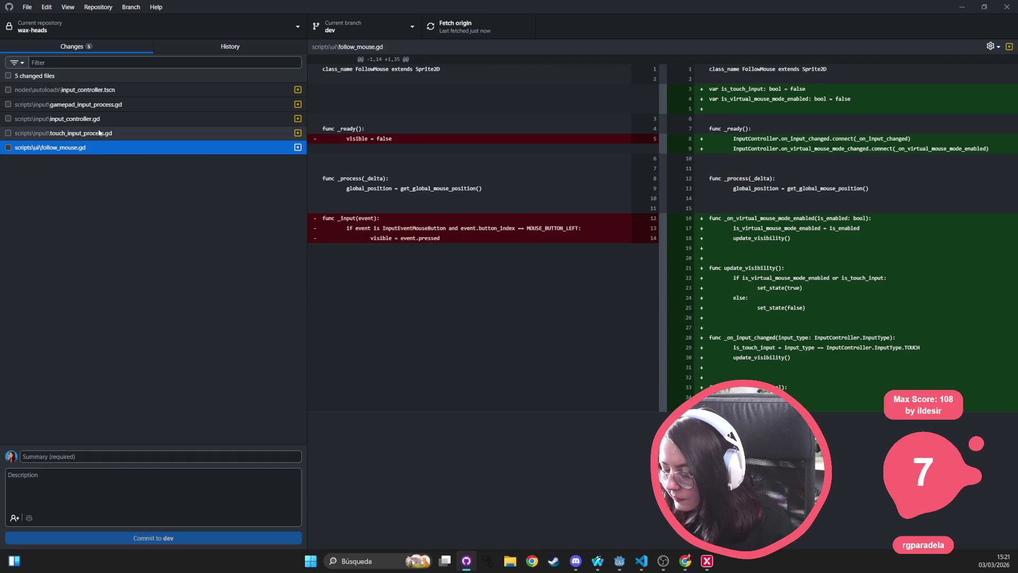
{"action": "left_click", "coordinate": [99, 133]}
{"action": "left_click", "coordinate": [8, 75]}
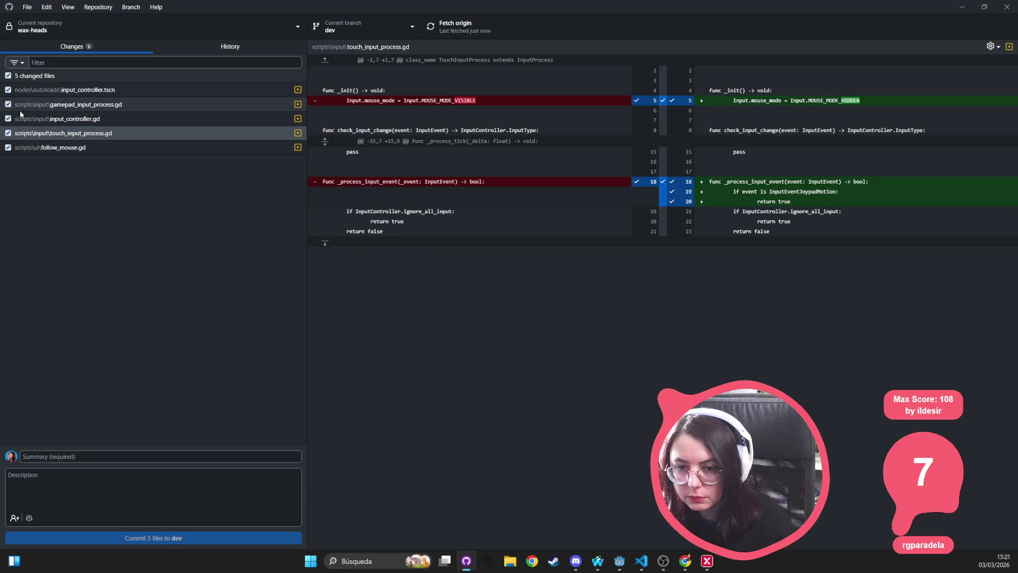
{"action": "left_click", "coordinate": [77, 452]}
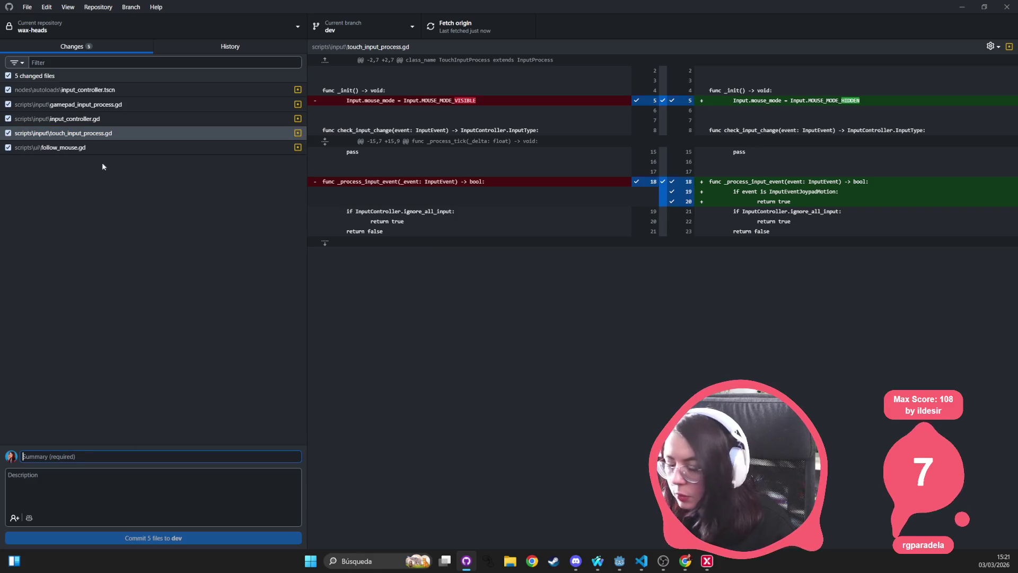
{"action": "left_click", "coordinate": [109, 119]}
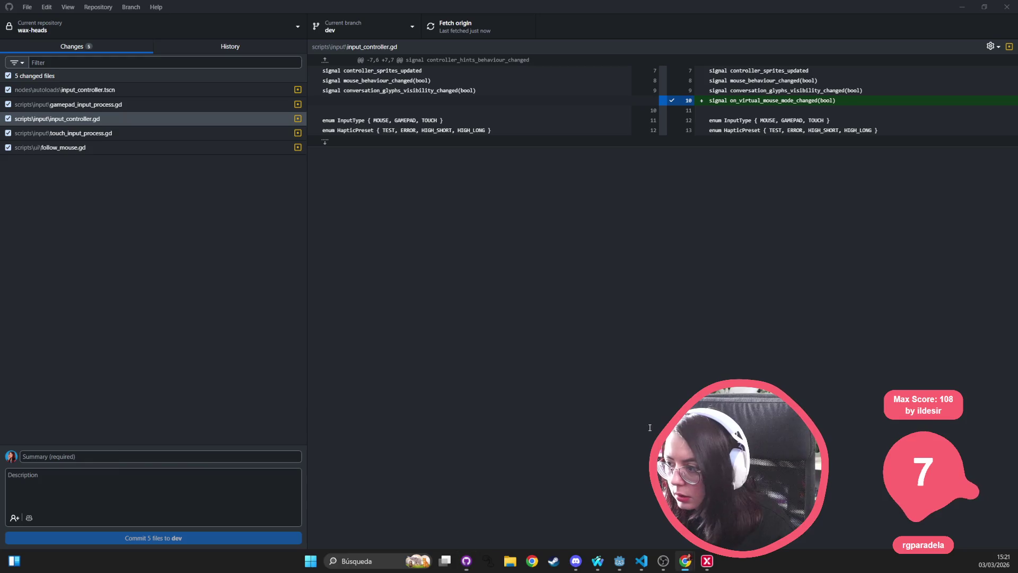
{"action": "key", "text": "alt+Tab"}
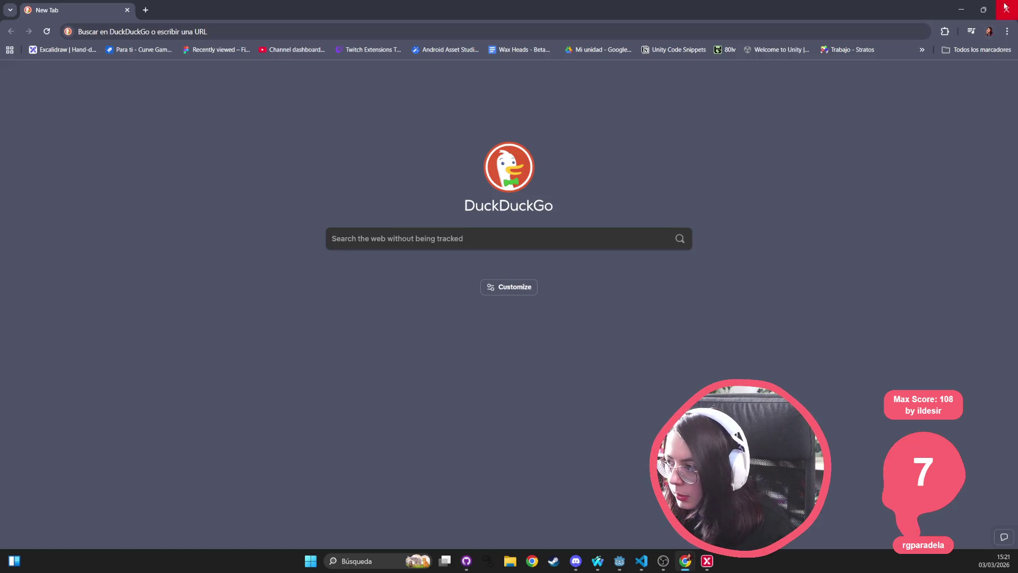
Step: Switch back to the Godot editor and open input_controller.gd in the script editor
{"action": "key", "text": "alt+Tab"}
{"action": "left_click", "coordinate": [619, 561]}
{"action": "left_click", "coordinate": [420, 189]}
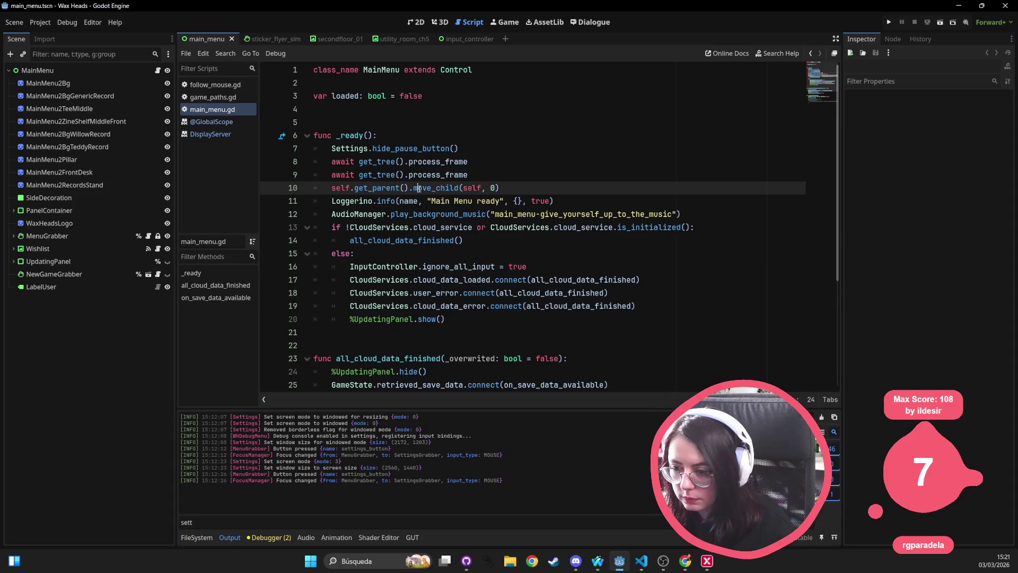
{"action": "key", "text": "shift+alt+o"}
{"action": "type", "text": "input"}
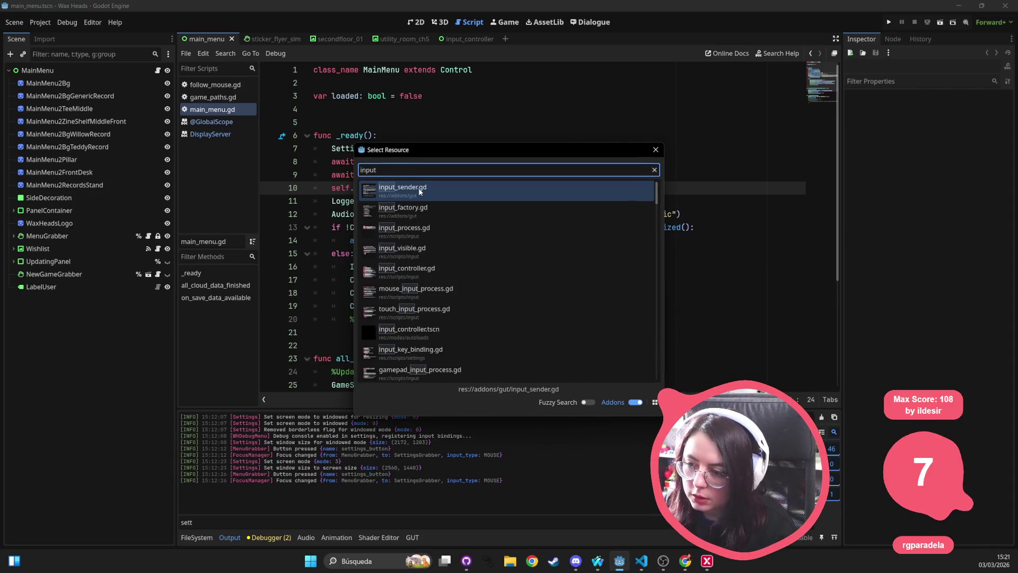
{"action": "type", "text": "_controller"}
{"action": "key", "text": "Return"}
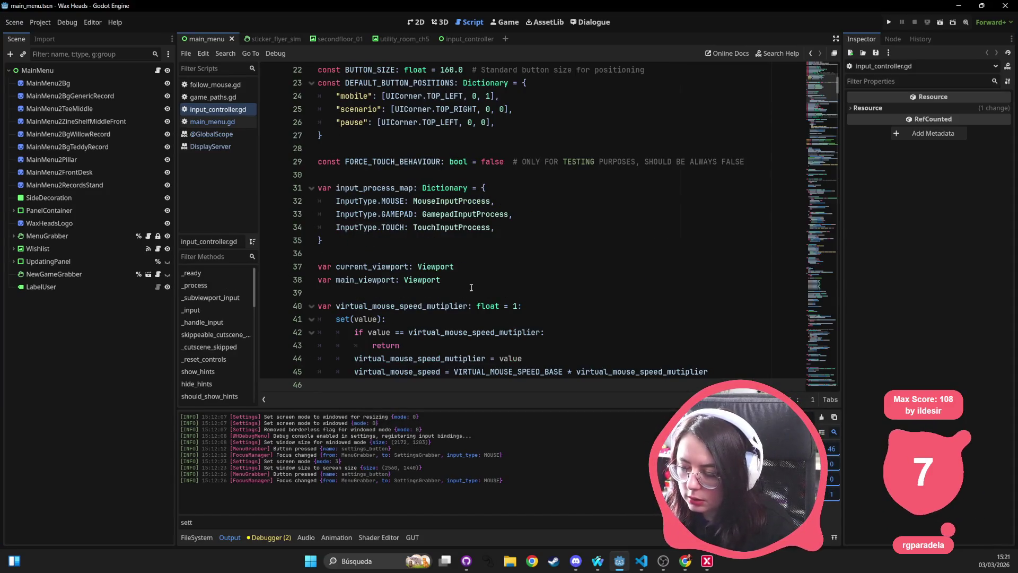
Step: Change FORCE_TOUCH_BEHAVIOUR on line 29 from false to true and launch the game with F5
{"action": "scroll", "coordinate": [458, 246], "scroll_direction": "up", "scroll_amount": 2}
{"action": "double_click", "coordinate": [493, 241]}
{"action": "type", "text": "true"}
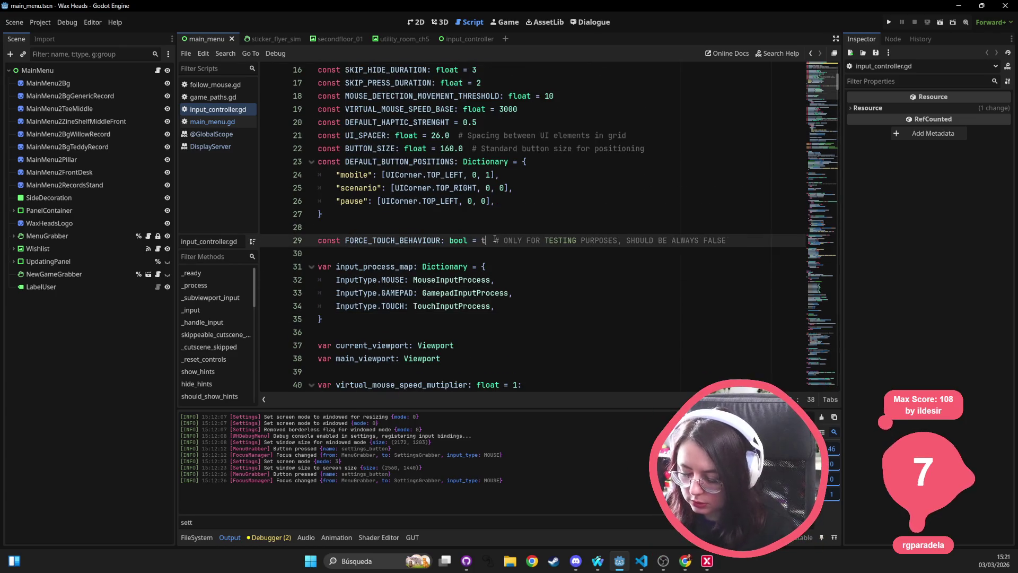
{"action": "key", "text": "Up"}
{"action": "key", "text": "F5"}
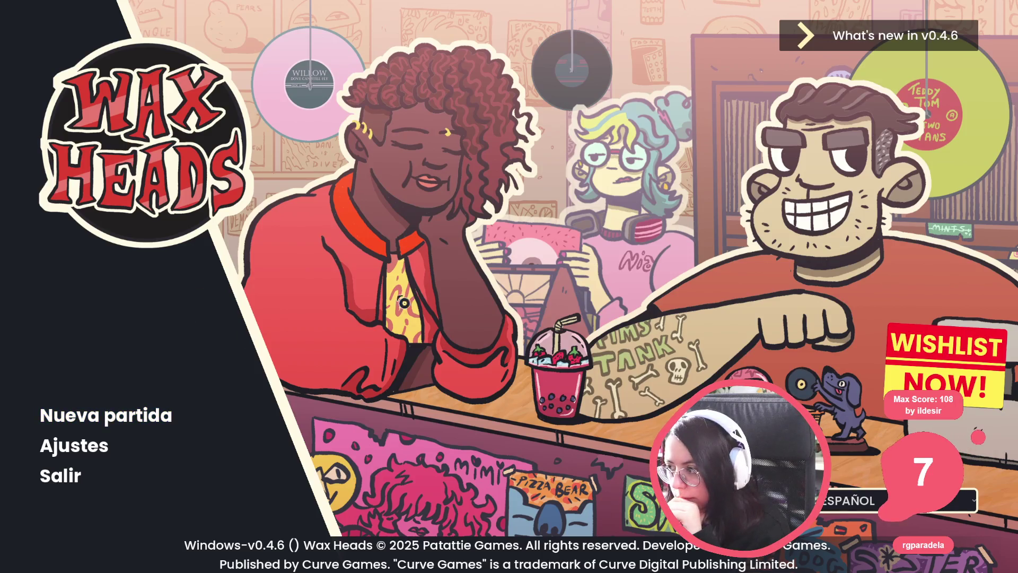
Step: Look through the game's settings screen and language list without changing anything
{"action": "left_click", "coordinate": [99, 450]}
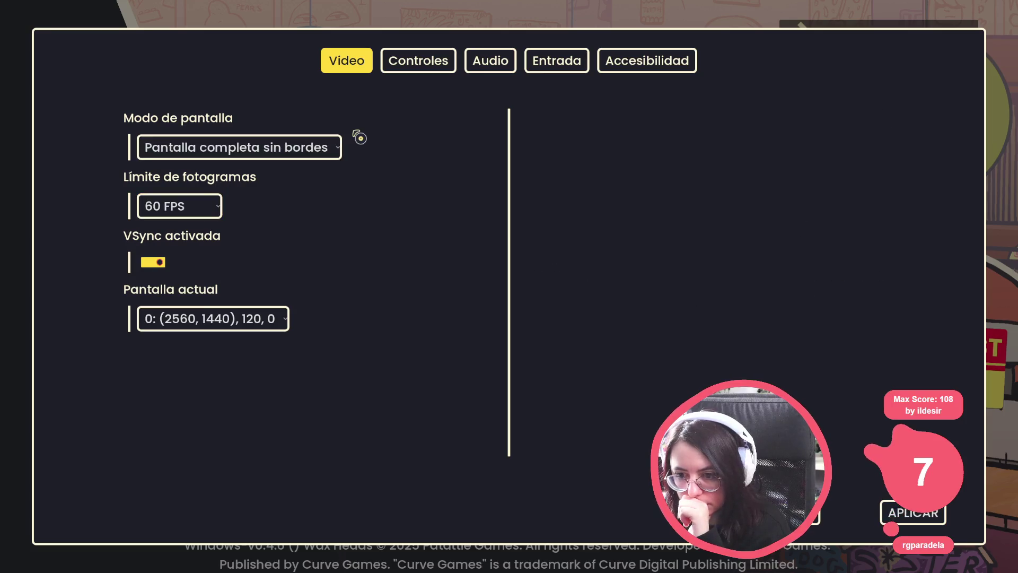
{"action": "key", "text": "Escape"}
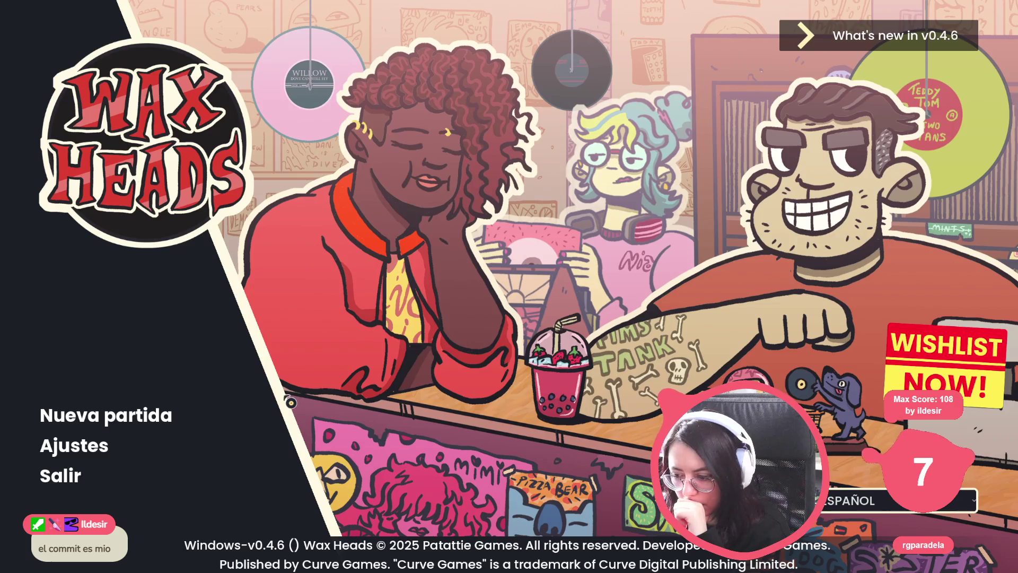
{"action": "left_click", "coordinate": [902, 500]}
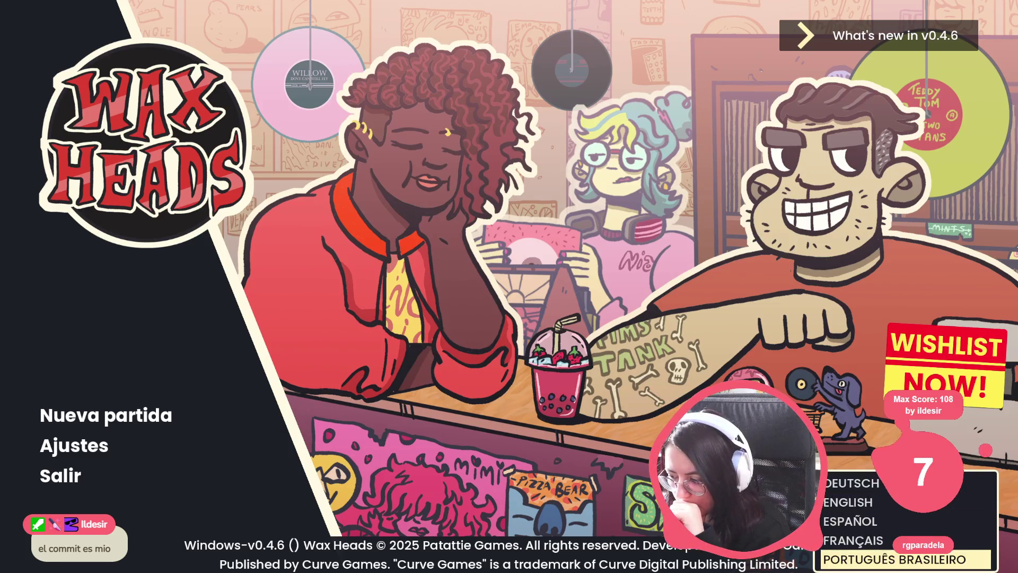
{"action": "left_click", "coordinate": [558, 296]}
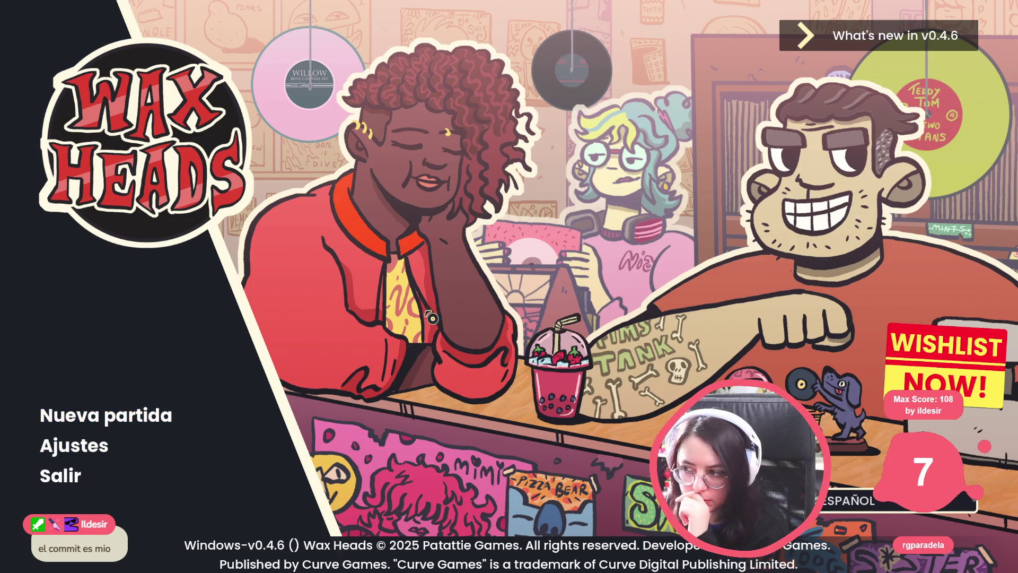
Step: Set the game's Modo de pantalla to Ventana in Ajustes and apply it
{"action": "mouse_move", "coordinate": [908, 54]}
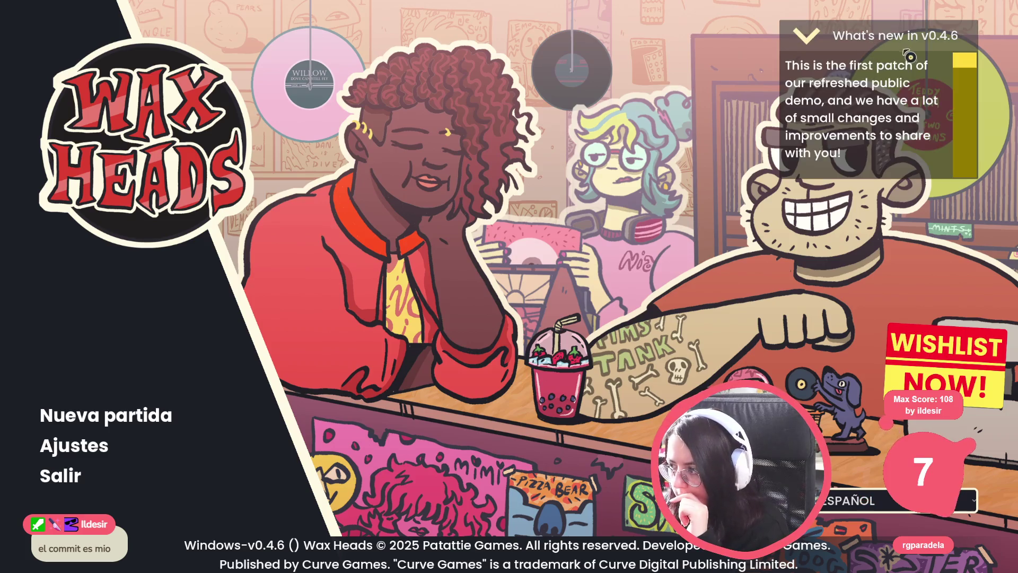
{"action": "left_click", "coordinate": [112, 455]}
{"action": "left_click", "coordinate": [212, 147]}
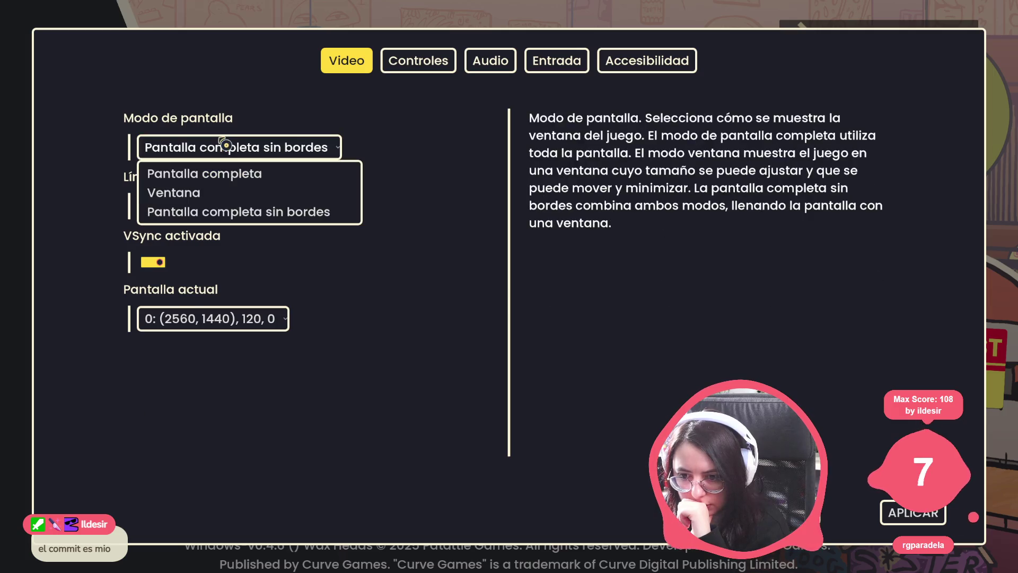
{"action": "key", "text": "Down"}
{"action": "key", "text": "Down"}
{"action": "key", "text": "Return"}
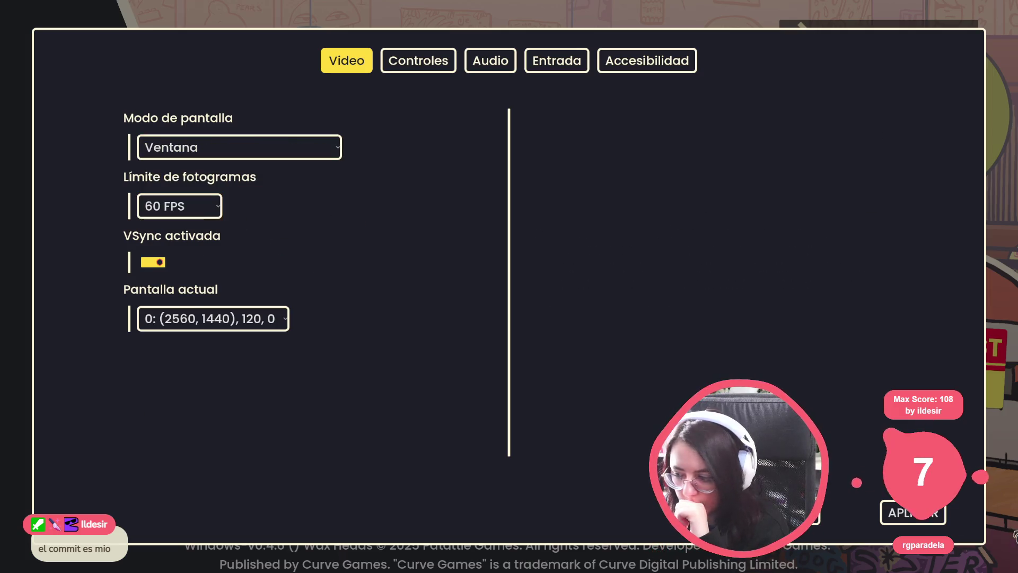
{"action": "left_click", "coordinate": [882, 509]}
Step: Return to the main menu, try Nueva partida, back out, and close the game window
{"action": "key", "text": "Up"}
{"action": "key", "text": "Up"}
{"action": "key", "text": "Up"}
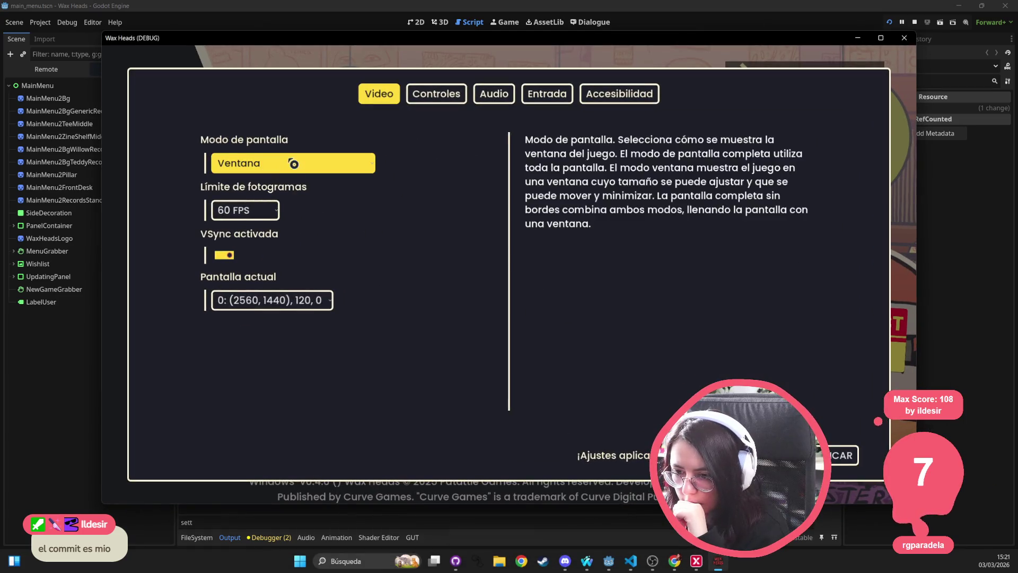
{"action": "key", "text": "Escape"}
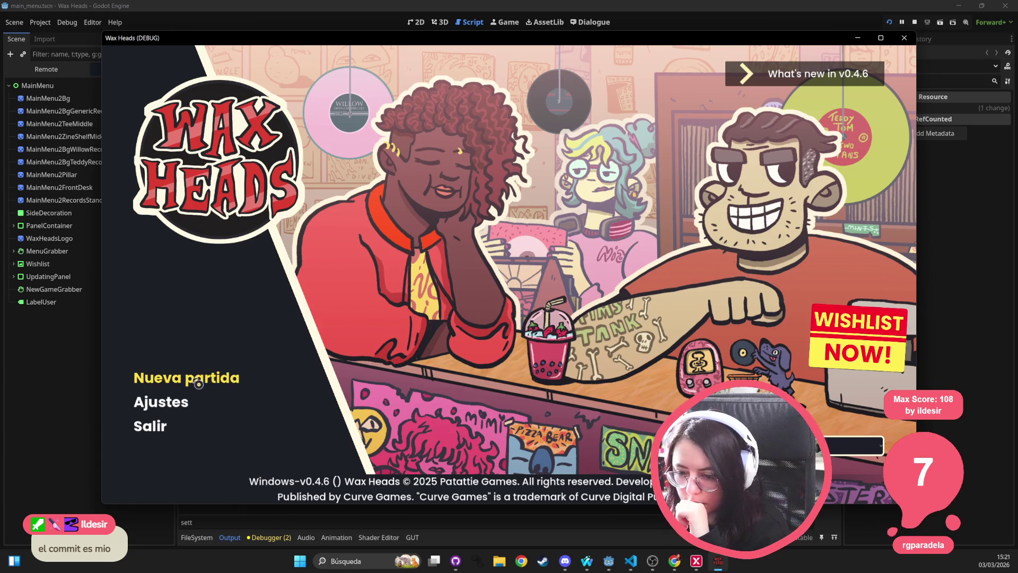
{"action": "left_click", "coordinate": [197, 377]}
{"action": "key", "text": "Escape"}
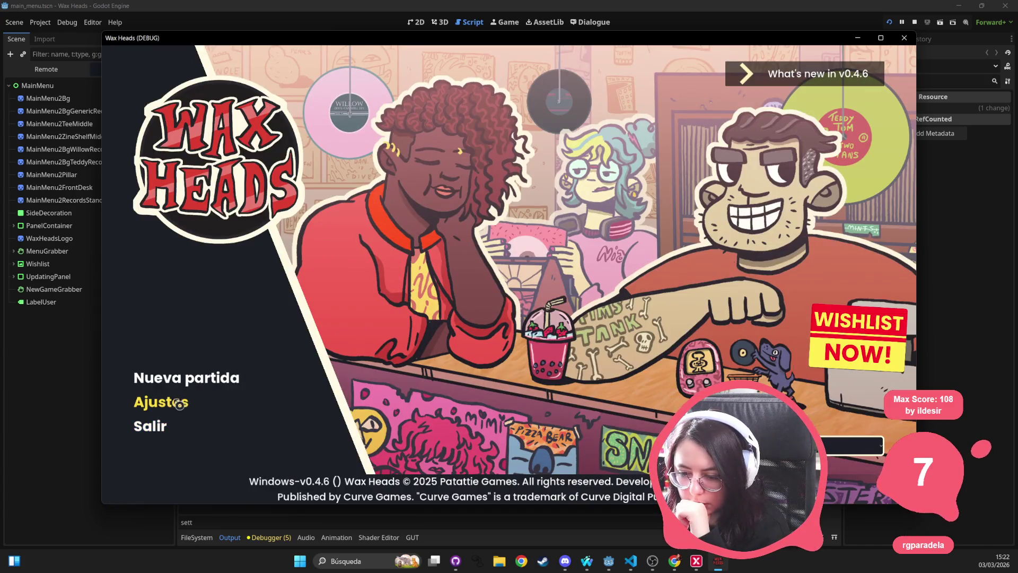
{"action": "left_click", "coordinate": [905, 37]}
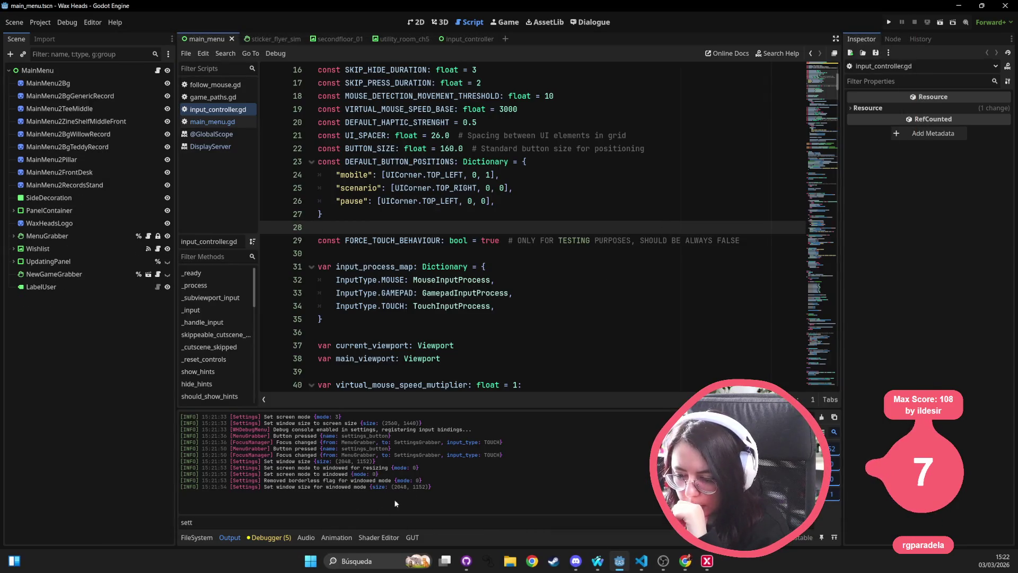
Step: Open a new PowerShell terminal in VS Code and run .\deploy_steamdeck.bat
{"action": "left_click", "coordinate": [644, 563]}
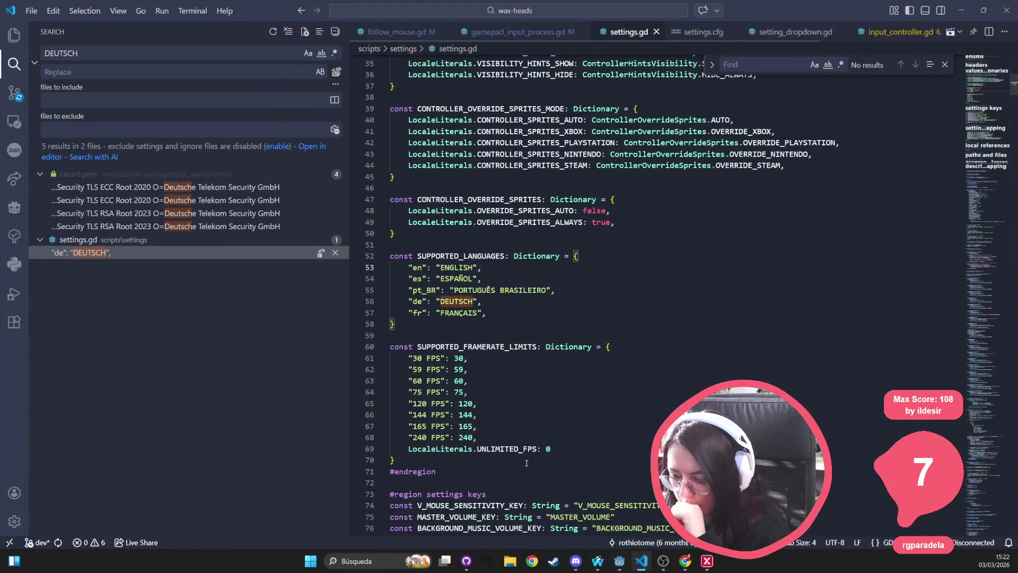
{"action": "left_click", "coordinate": [209, 11]}
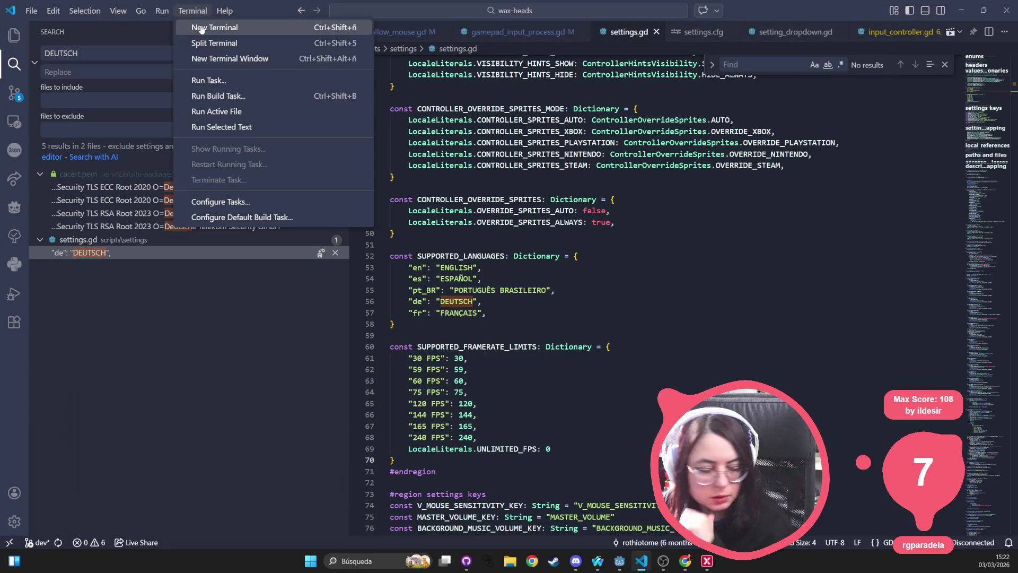
{"action": "left_click", "coordinate": [200, 28]}
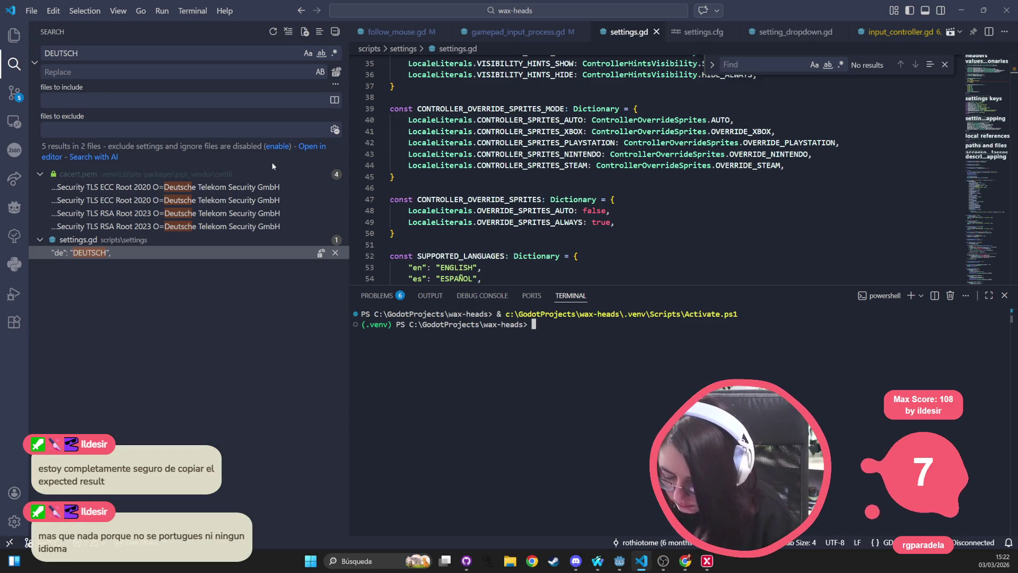
{"action": "type", "text": "dep"}
{"action": "key", "text": "Tab"}
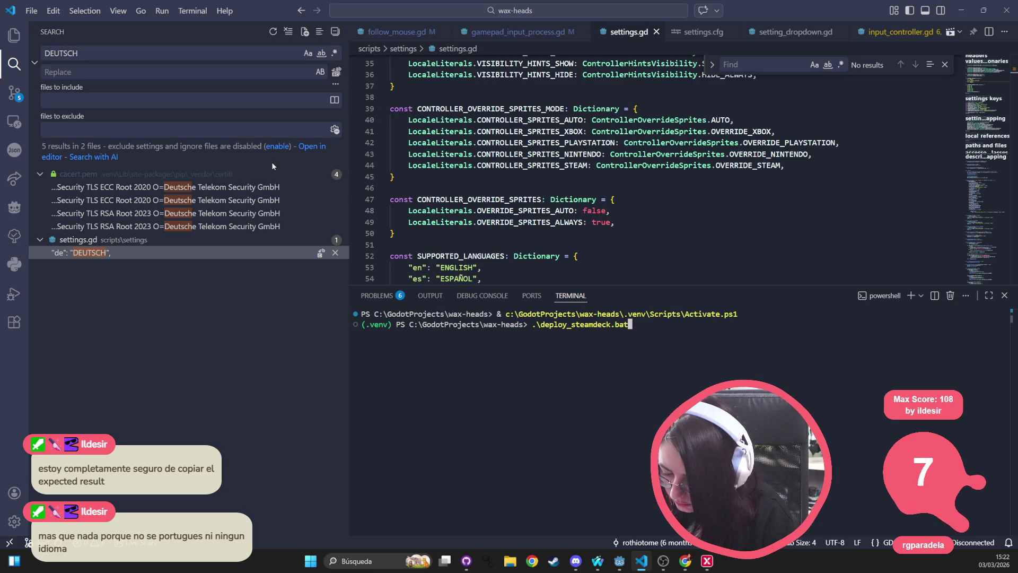
{"action": "key", "text": "Return"}
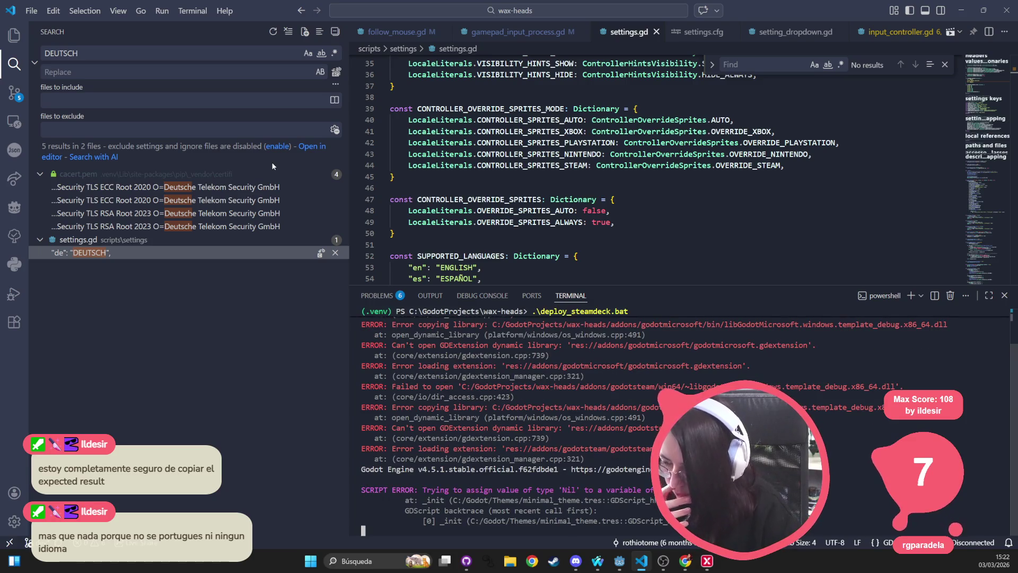